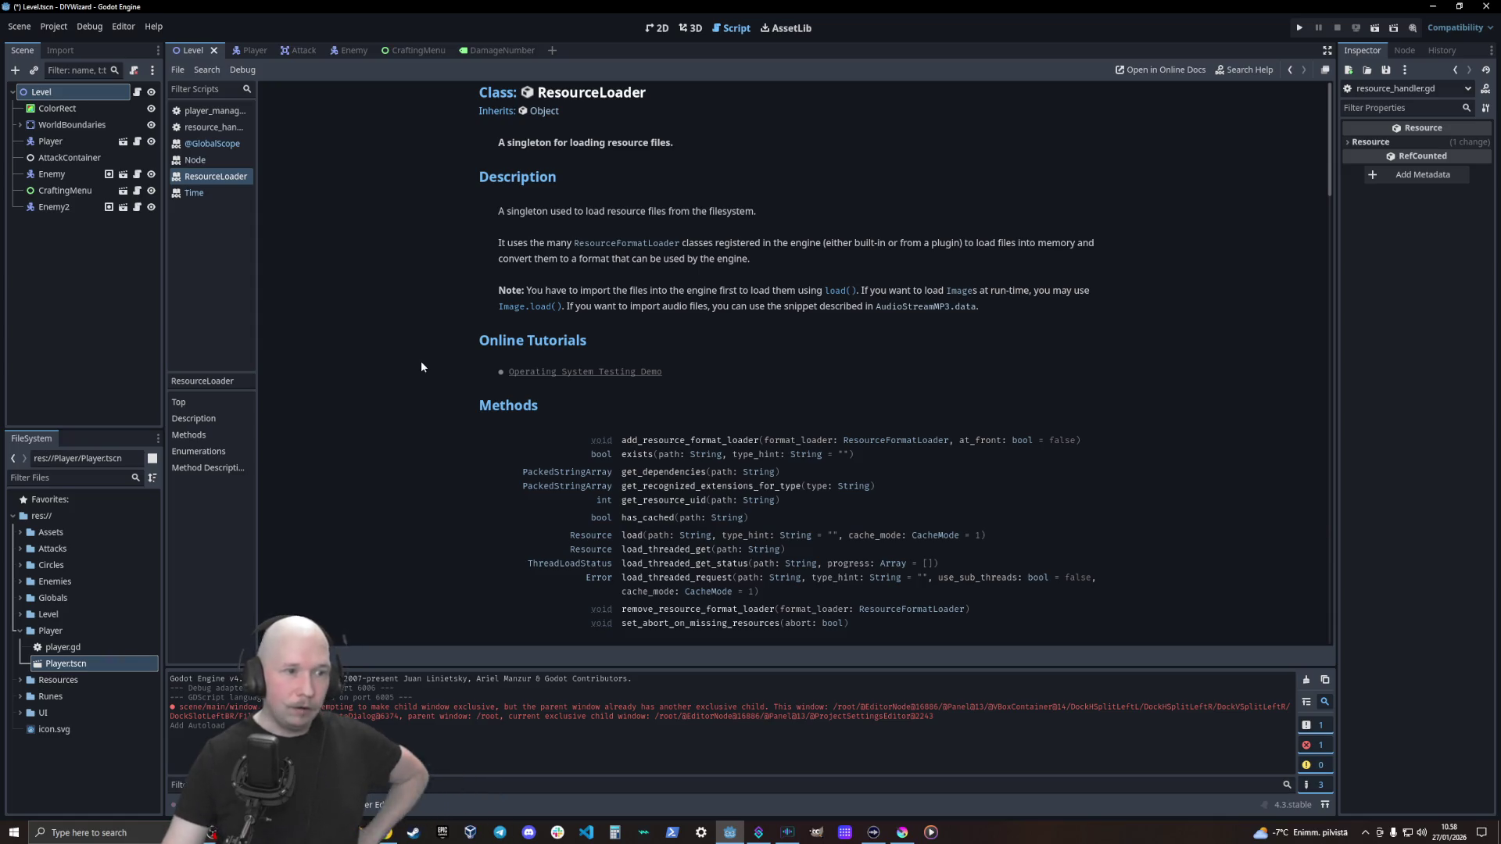
Scroll the ResourceLoader methods, jump to get_resource_uid's description and highlight the word ID
{"action": "scroll", "coordinate": [480, 426], "scroll_direction": "down", "scroll_amount": 3}
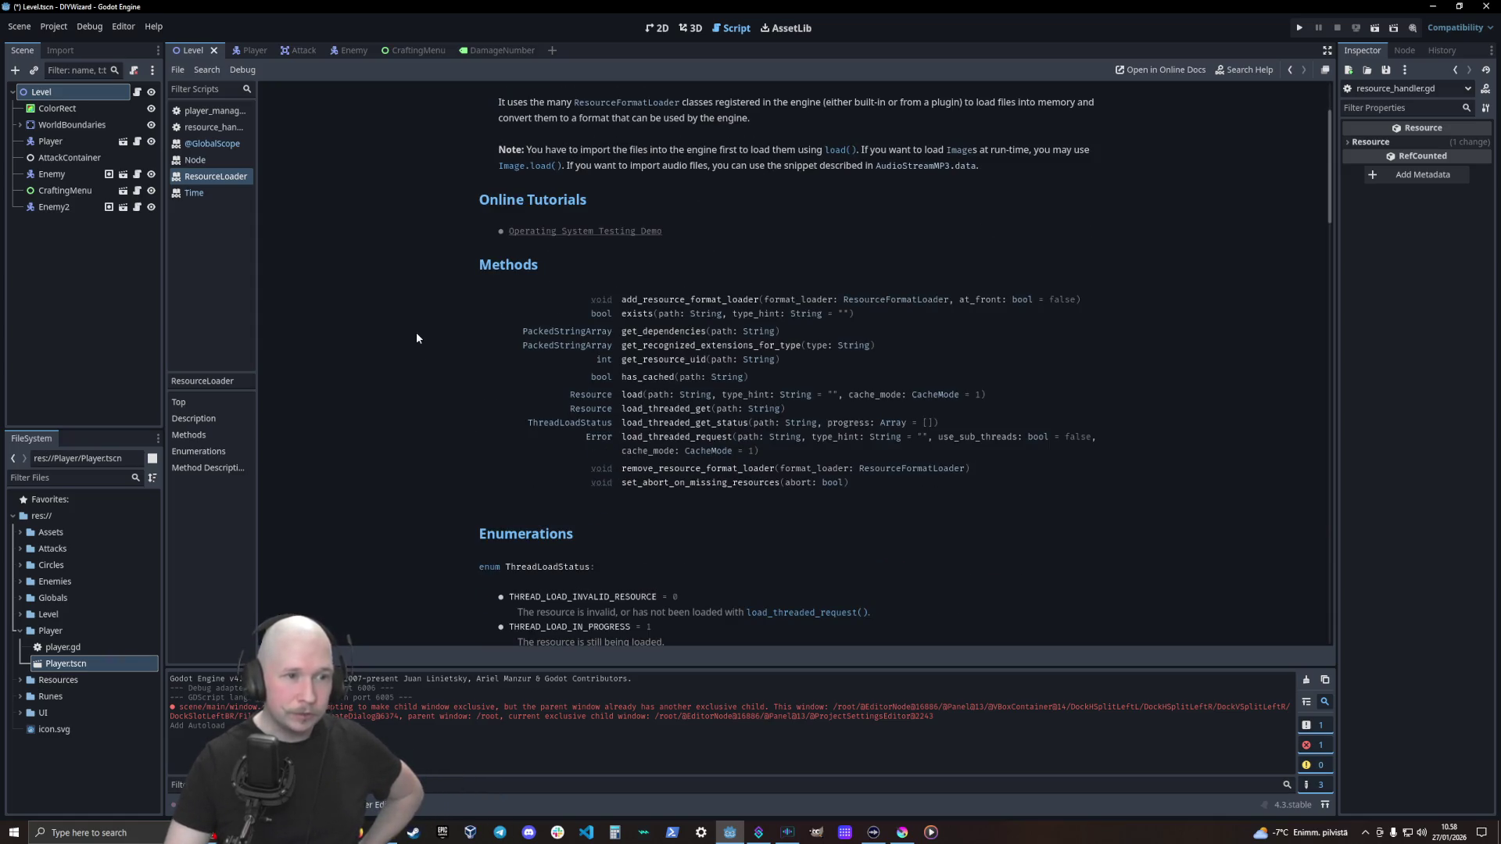
{"action": "scroll", "coordinate": [417, 337], "scroll_direction": "down", "scroll_amount": 3}
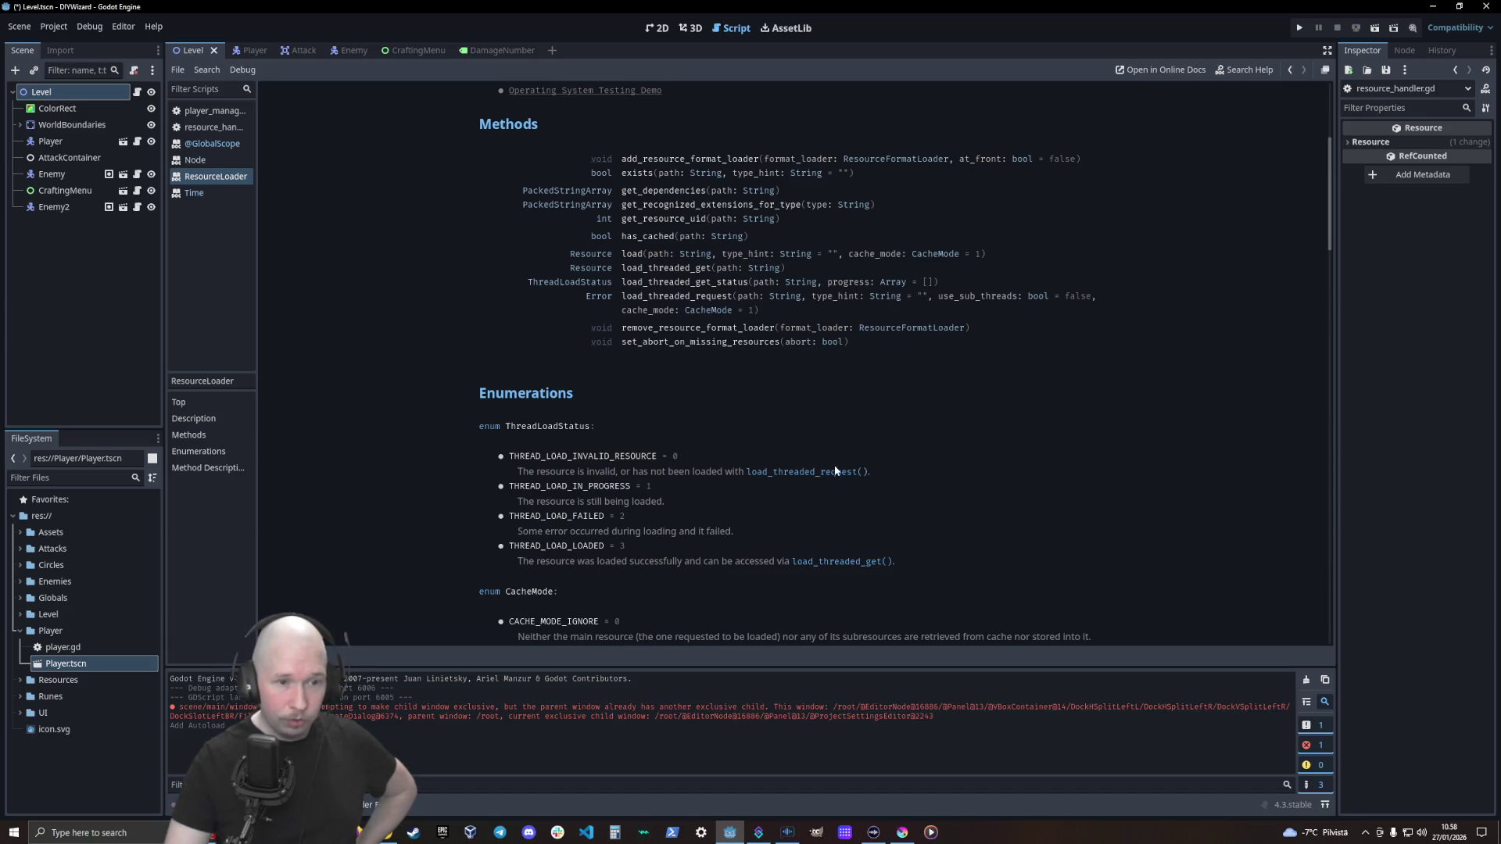
{"action": "scroll", "coordinate": [594, 543], "scroll_direction": "down", "scroll_amount": 3}
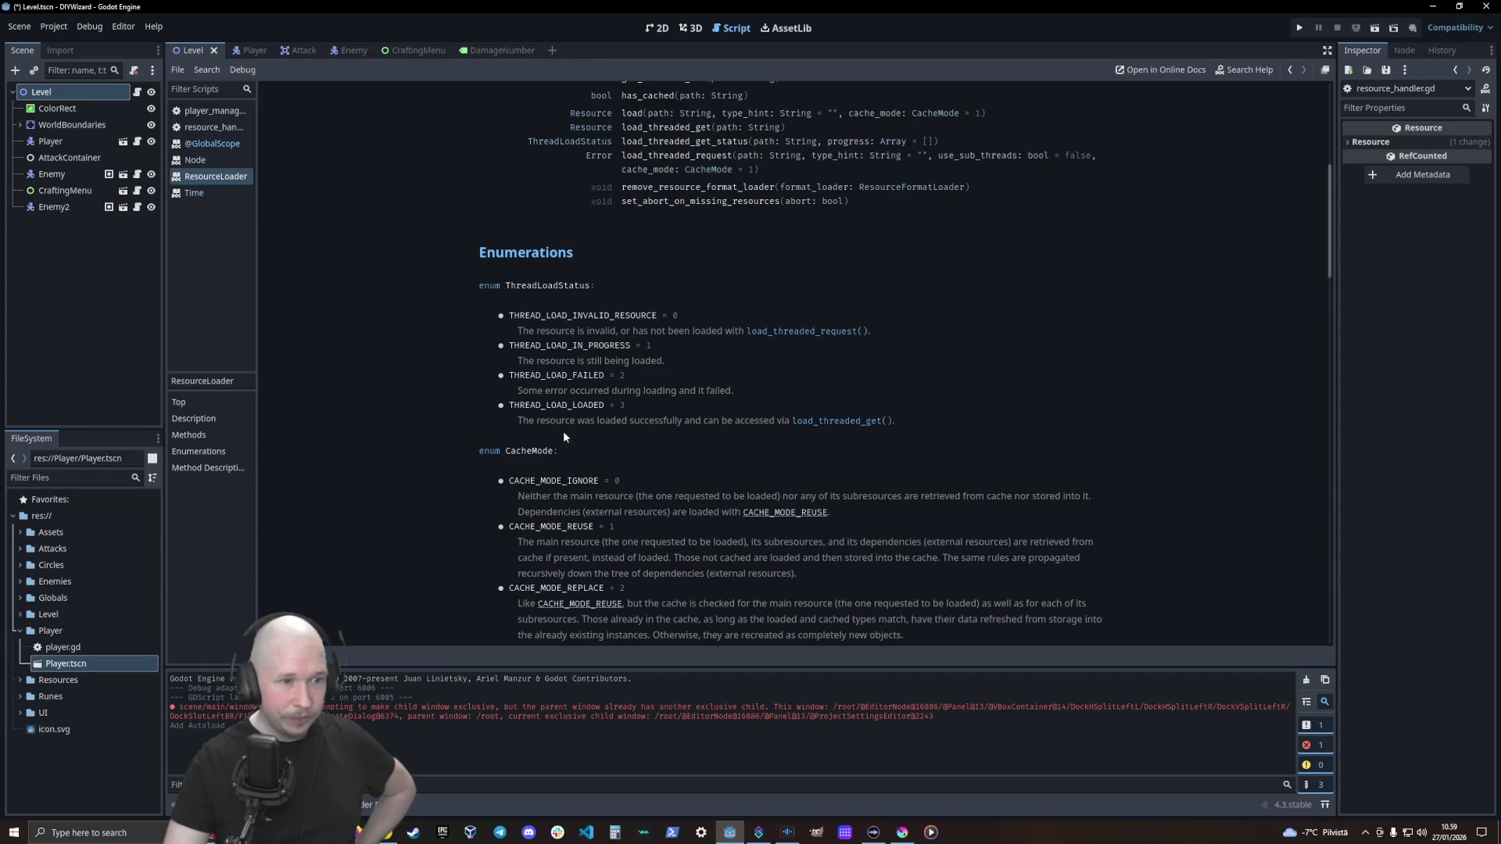
{"action": "scroll", "coordinate": [567, 423], "scroll_direction": "down", "scroll_amount": 3}
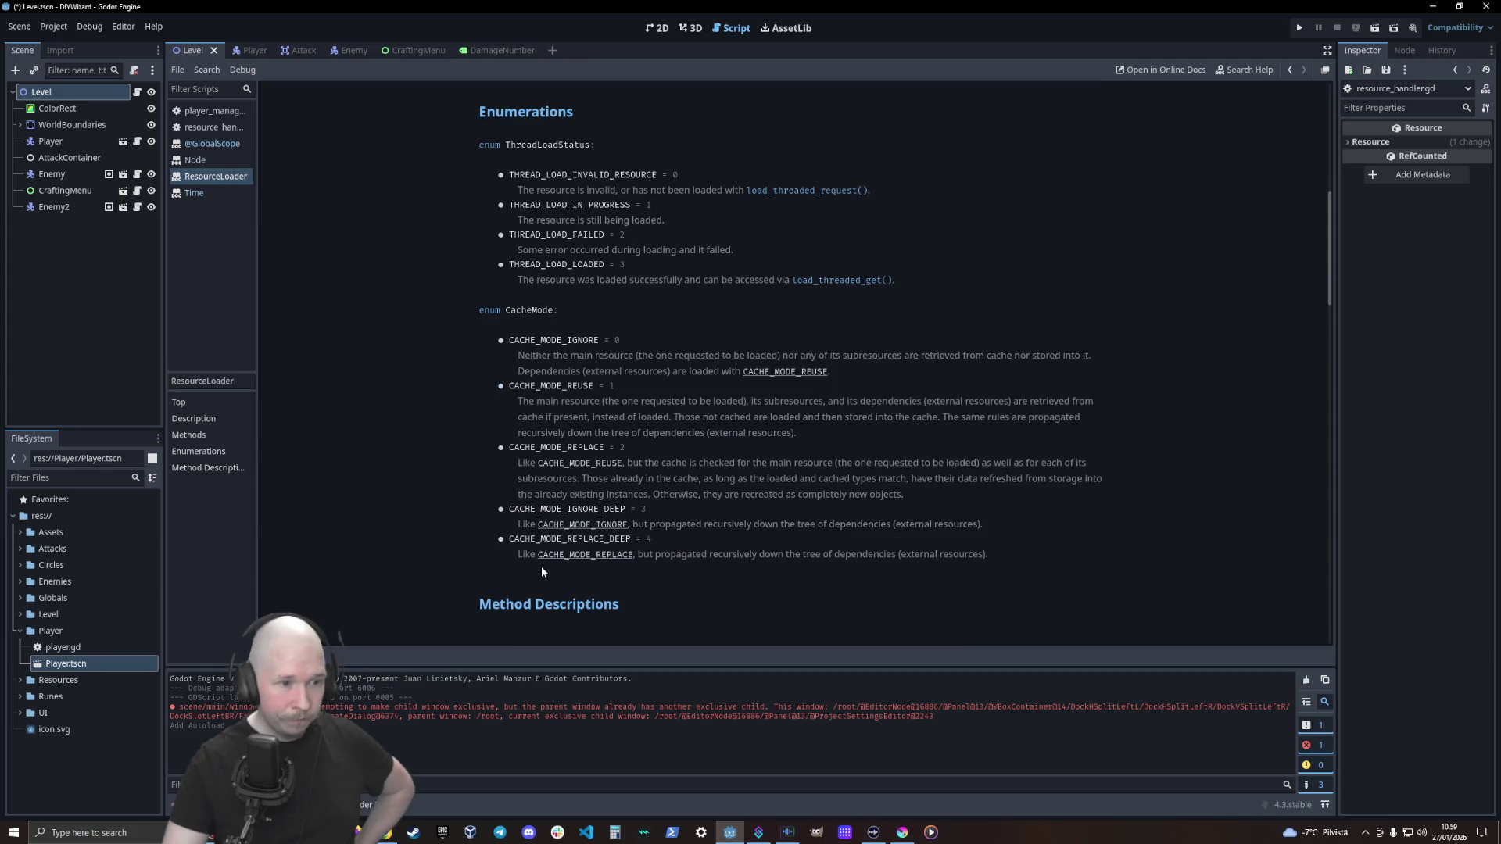
{"action": "scroll", "coordinate": [548, 548], "scroll_direction": "down", "scroll_amount": 8}
{"action": "scroll", "coordinate": [579, 489], "scroll_direction": "up", "scroll_amount": 15}
{"action": "scroll", "coordinate": [578, 493], "scroll_direction": "up", "scroll_amount": 3}
{"action": "scroll", "coordinate": [488, 397], "scroll_direction": "down", "scroll_amount": 2}
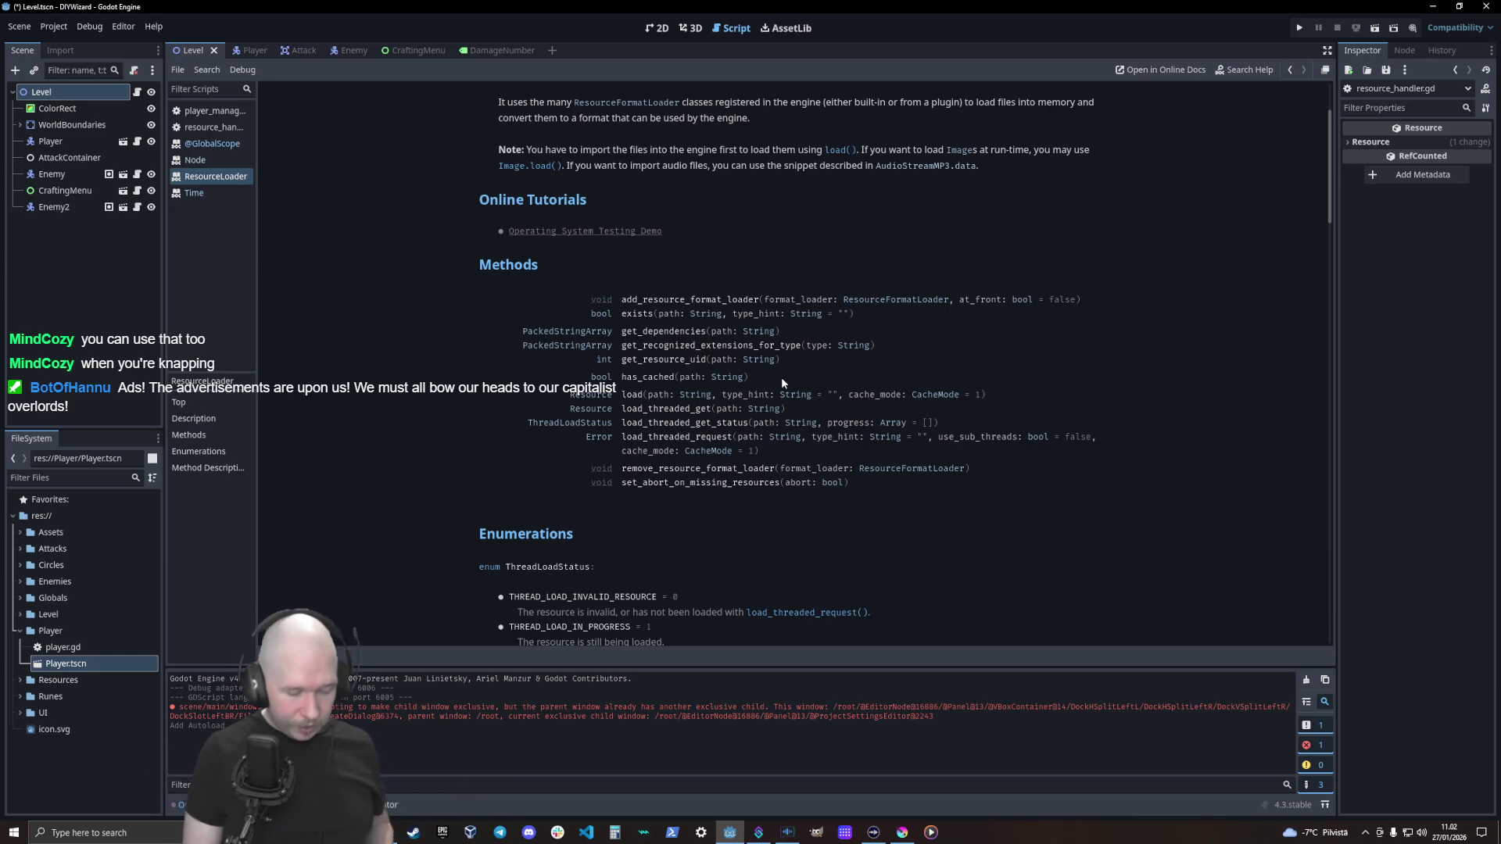
{"action": "scroll", "coordinate": [781, 377], "scroll_direction": "down", "scroll_amount": 3}
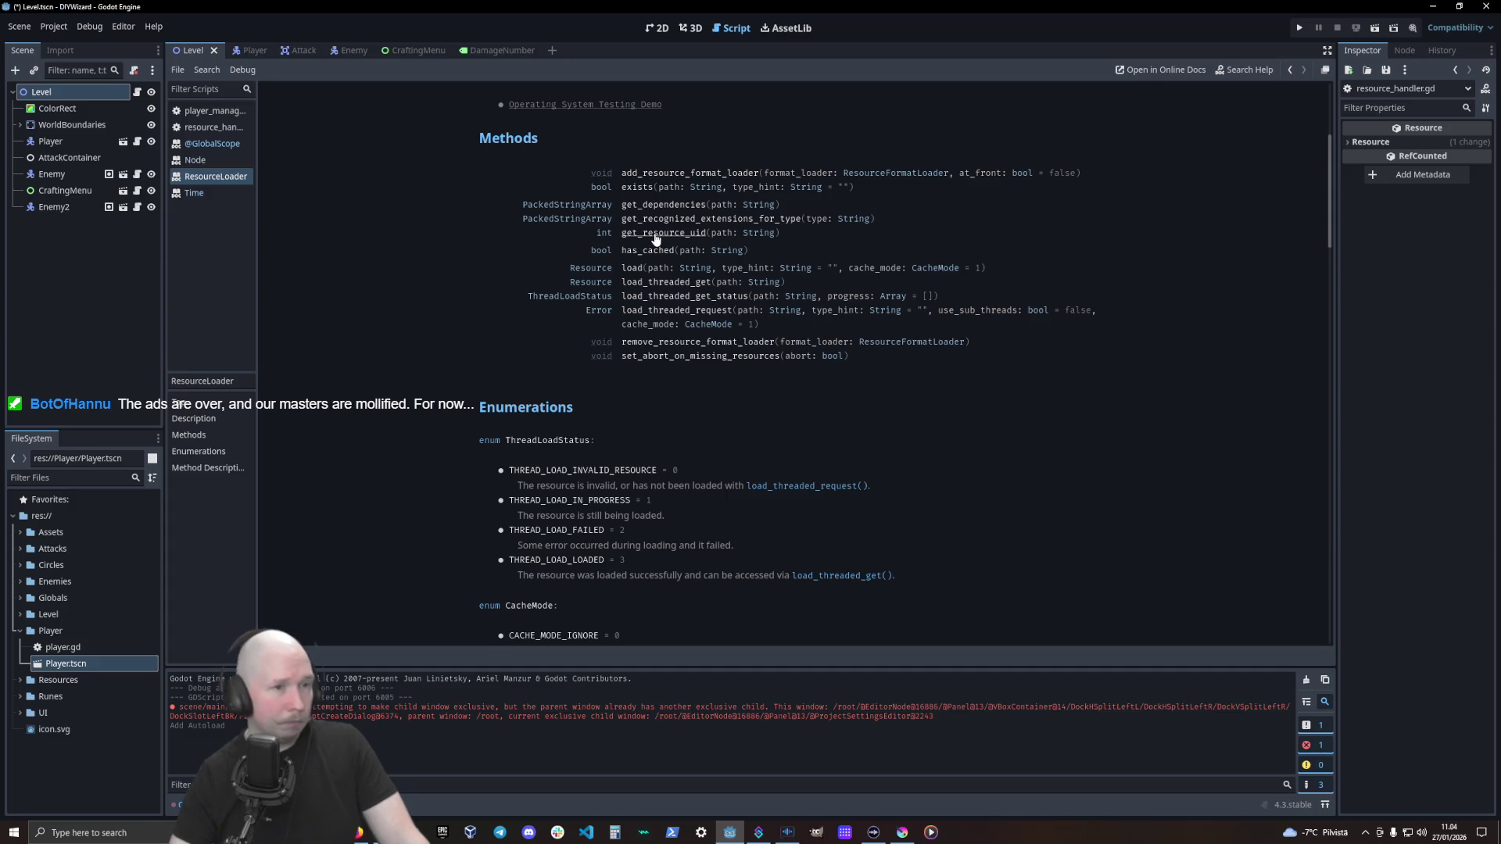
{"action": "left_click", "coordinate": [655, 235]}
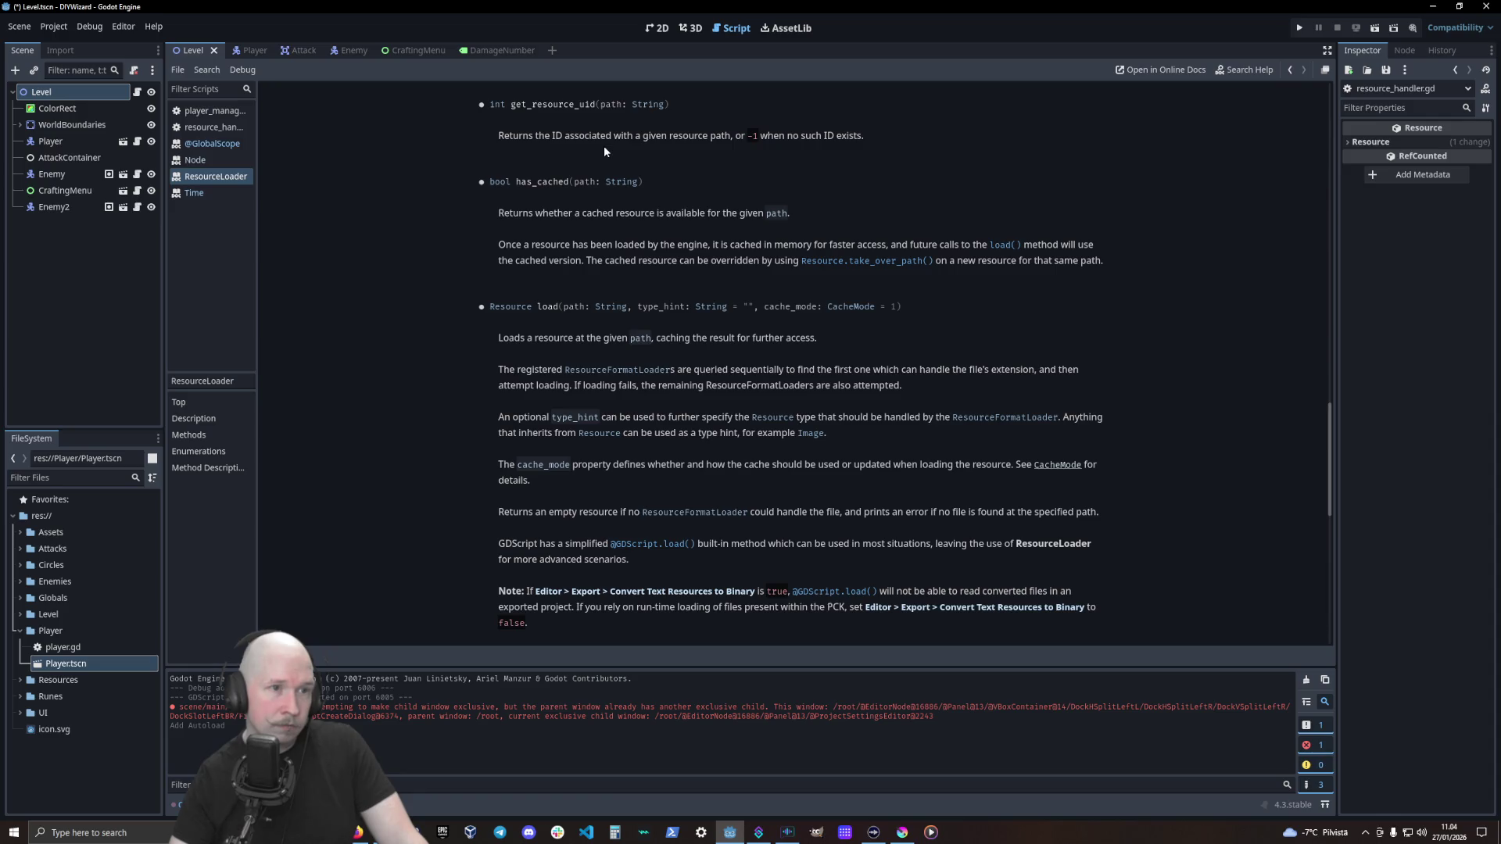
{"action": "double_click", "coordinate": [555, 137]}
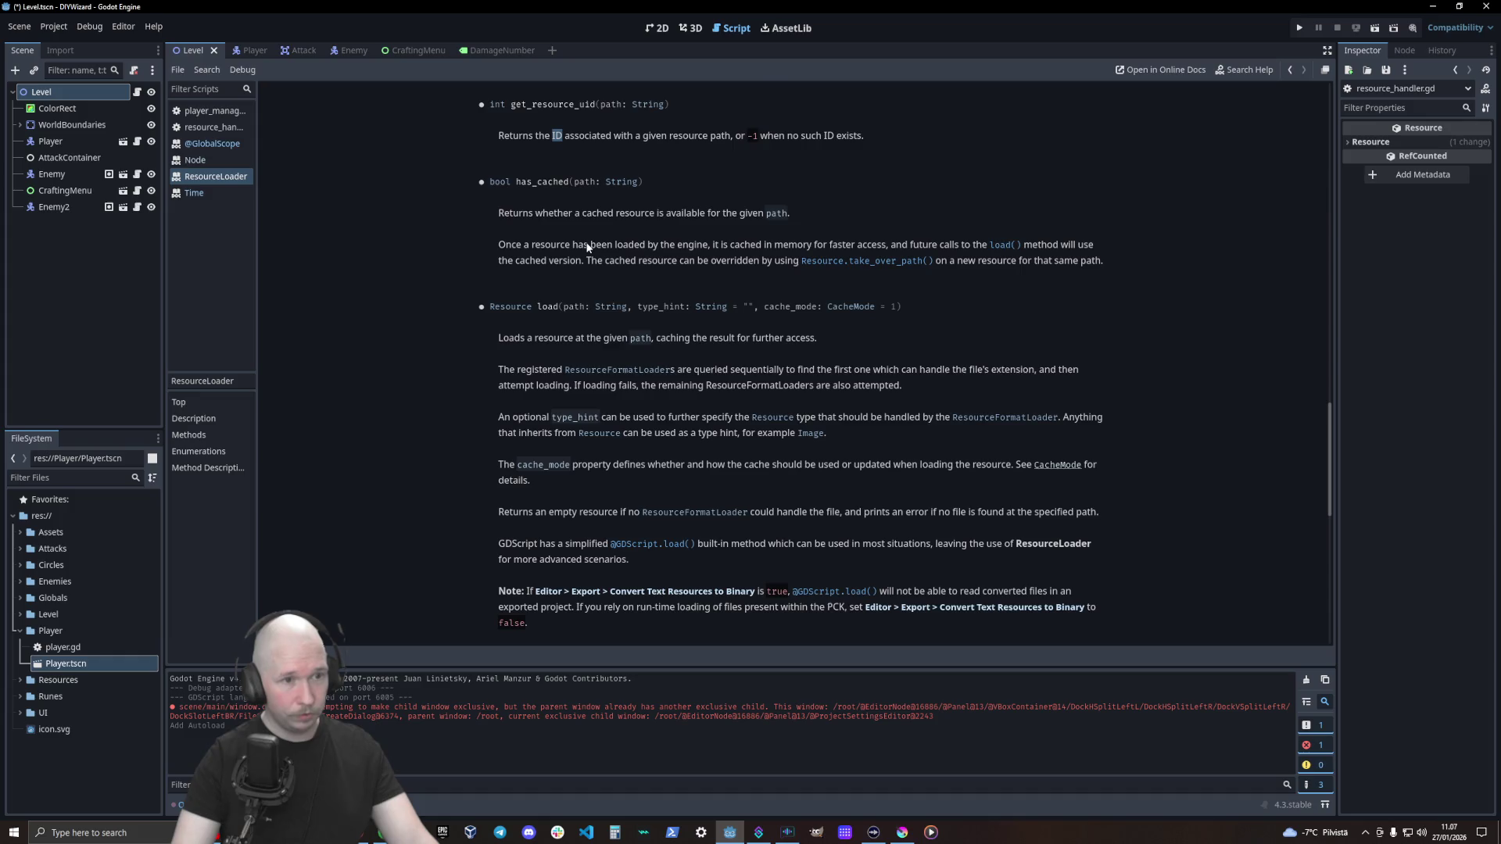
{"action": "scroll", "coordinate": [586, 249], "scroll_direction": "up", "scroll_amount": 10}
{"action": "scroll", "coordinate": [586, 249], "scroll_direction": "up", "scroll_amount": 3}
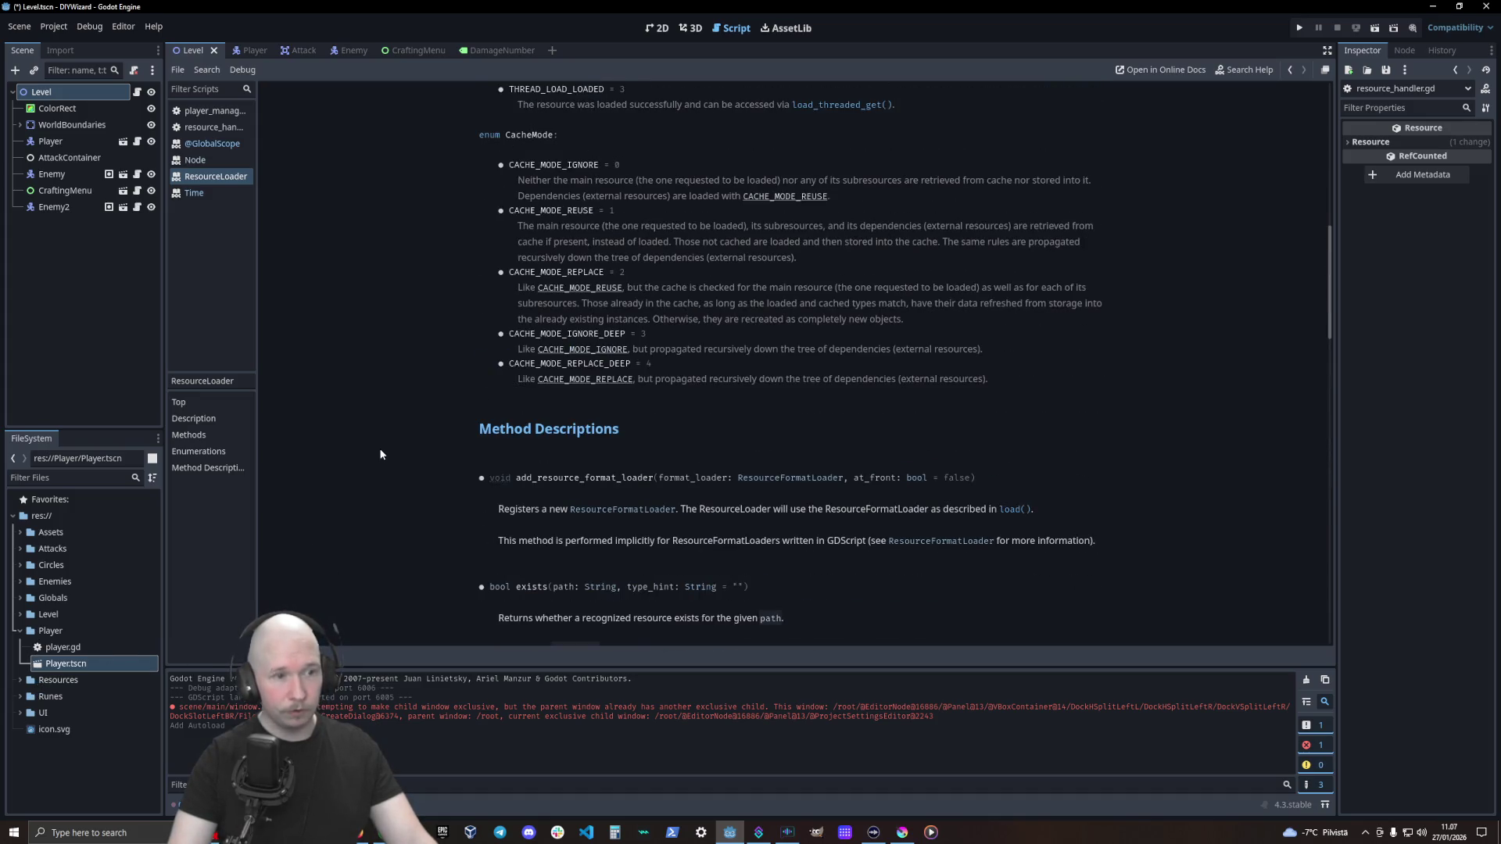
{"action": "scroll", "coordinate": [392, 442], "scroll_direction": "up", "scroll_amount": 4}
{"action": "scroll", "coordinate": [394, 446], "scroll_direction": "up", "scroll_amount": 3}
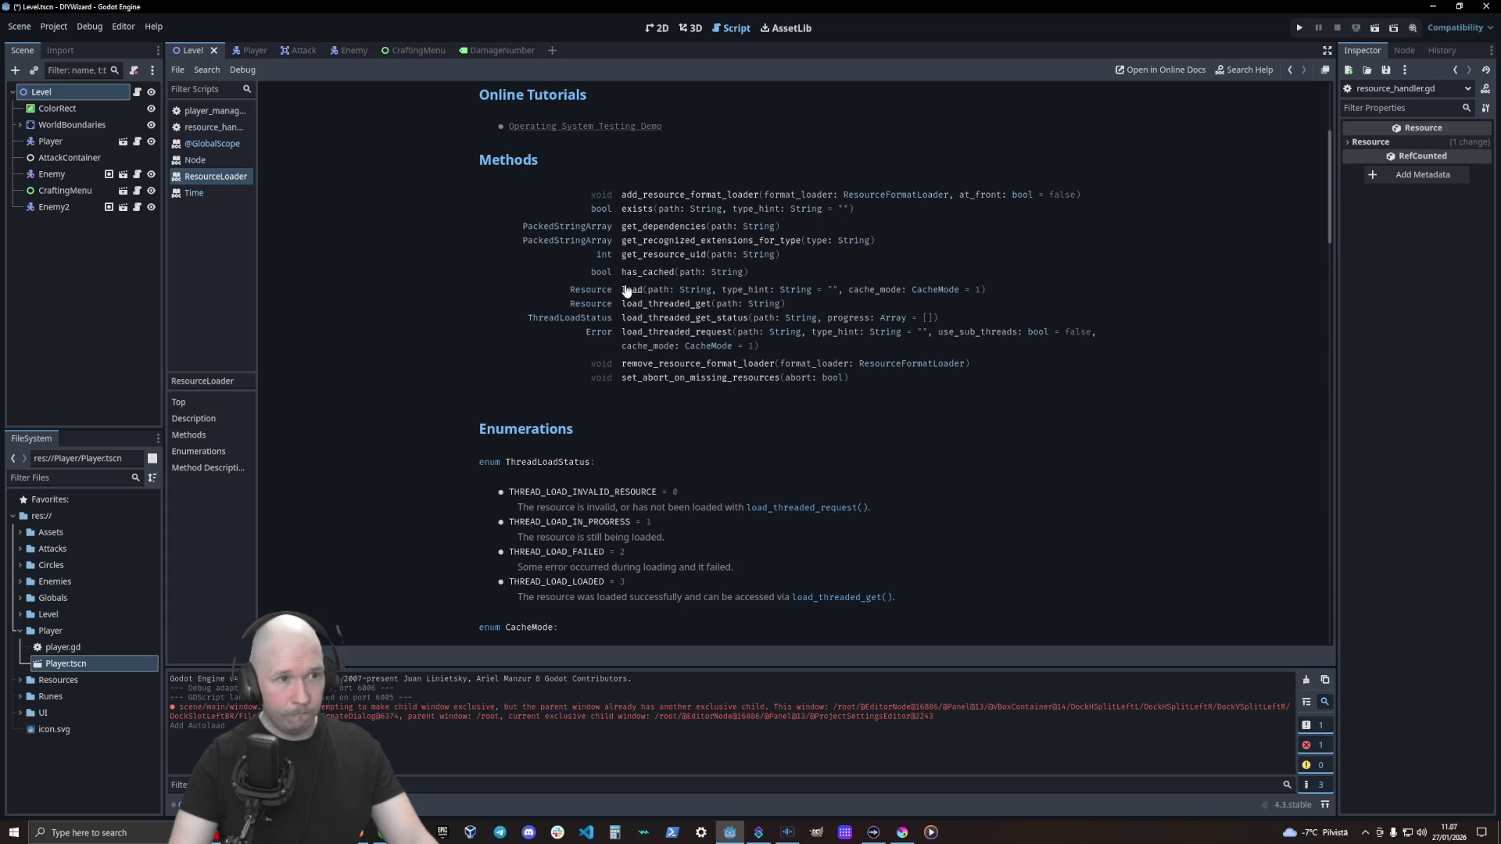
{"action": "scroll", "coordinate": [625, 288], "scroll_direction": "up", "scroll_amount": 5}
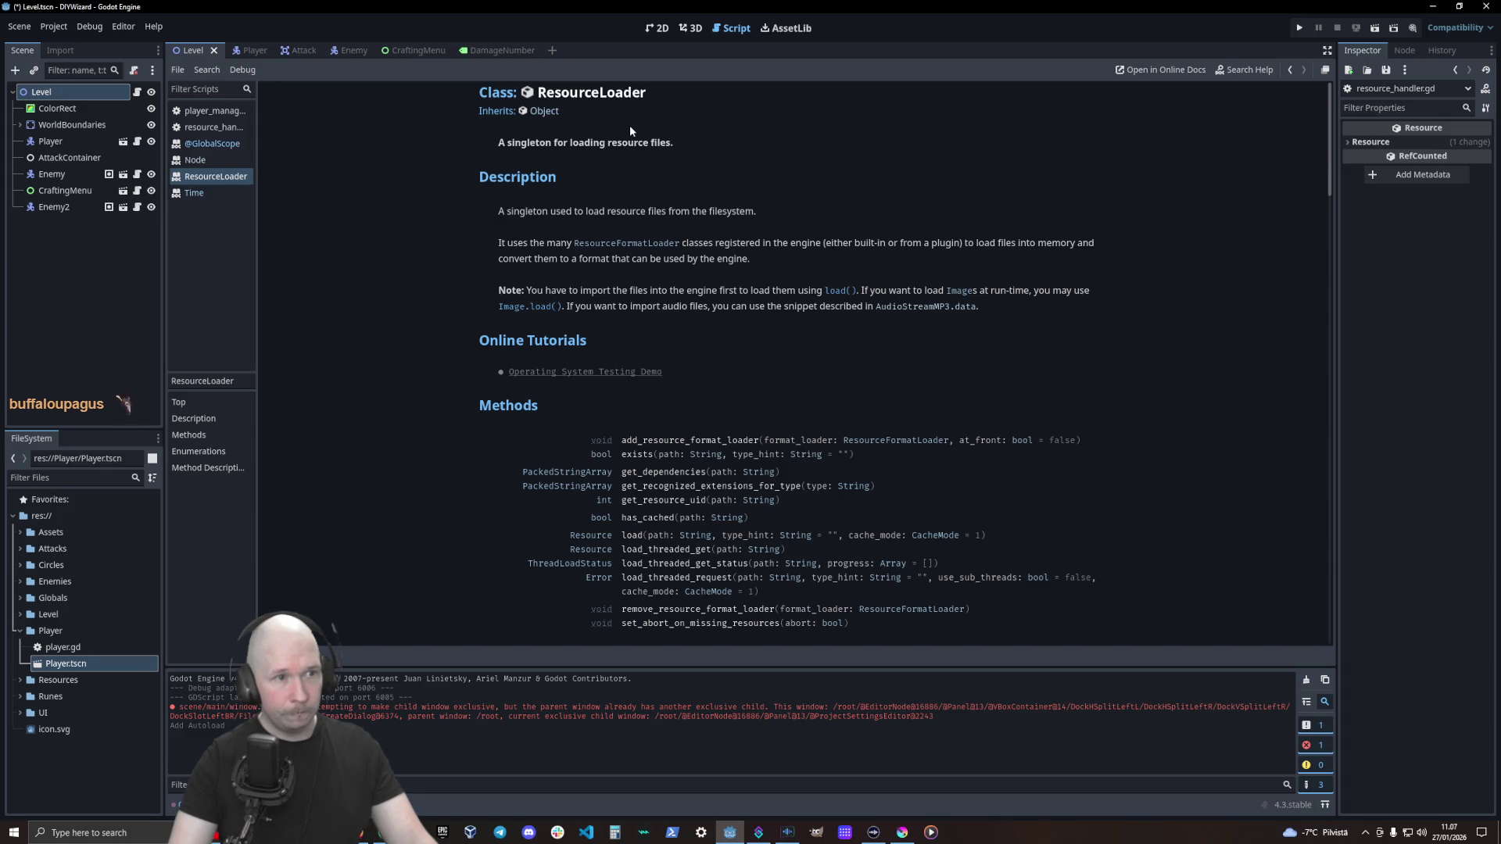
{"action": "scroll", "coordinate": [621, 186], "scroll_direction": "down", "scroll_amount": 5}
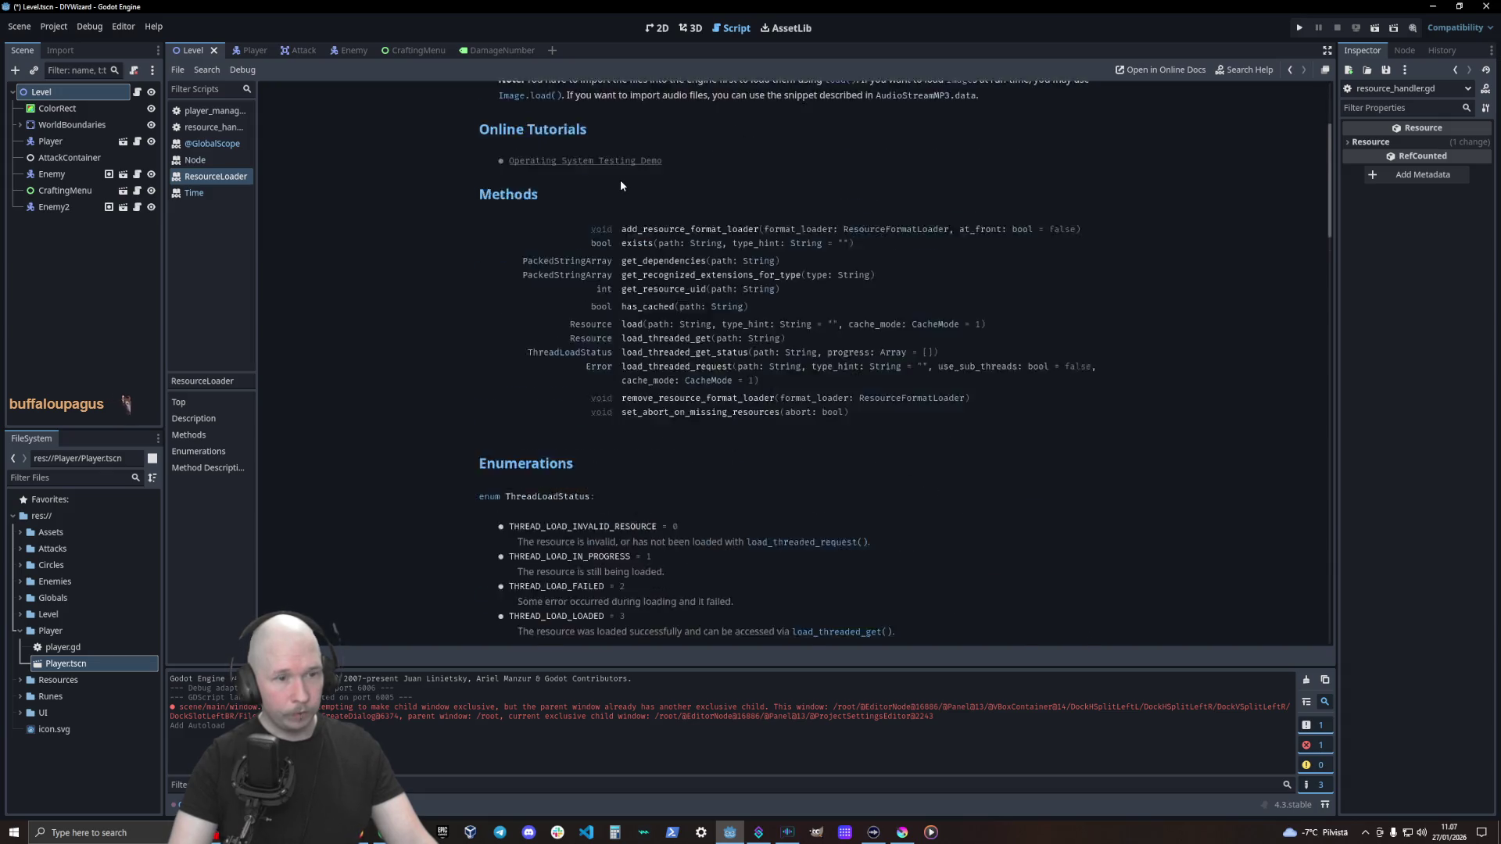
{"action": "scroll", "coordinate": [625, 258], "scroll_direction": "down", "scroll_amount": 15}
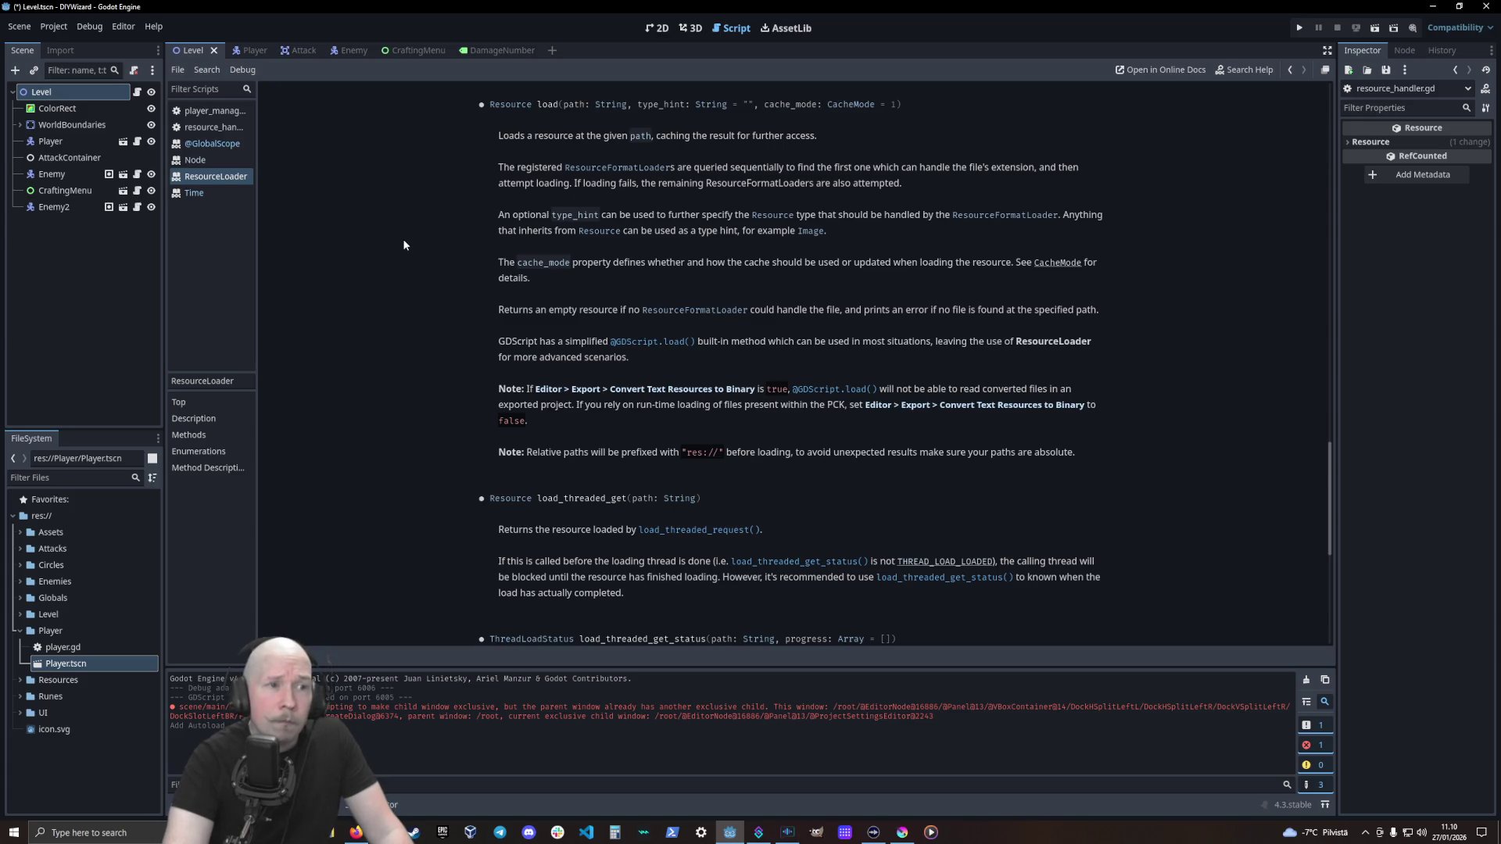
Expand Resources in the FileSystem dock to list TEST_filtration_air.tres and TEST_powerSource_100.tres
{"action": "left_click", "coordinate": [19, 680]}
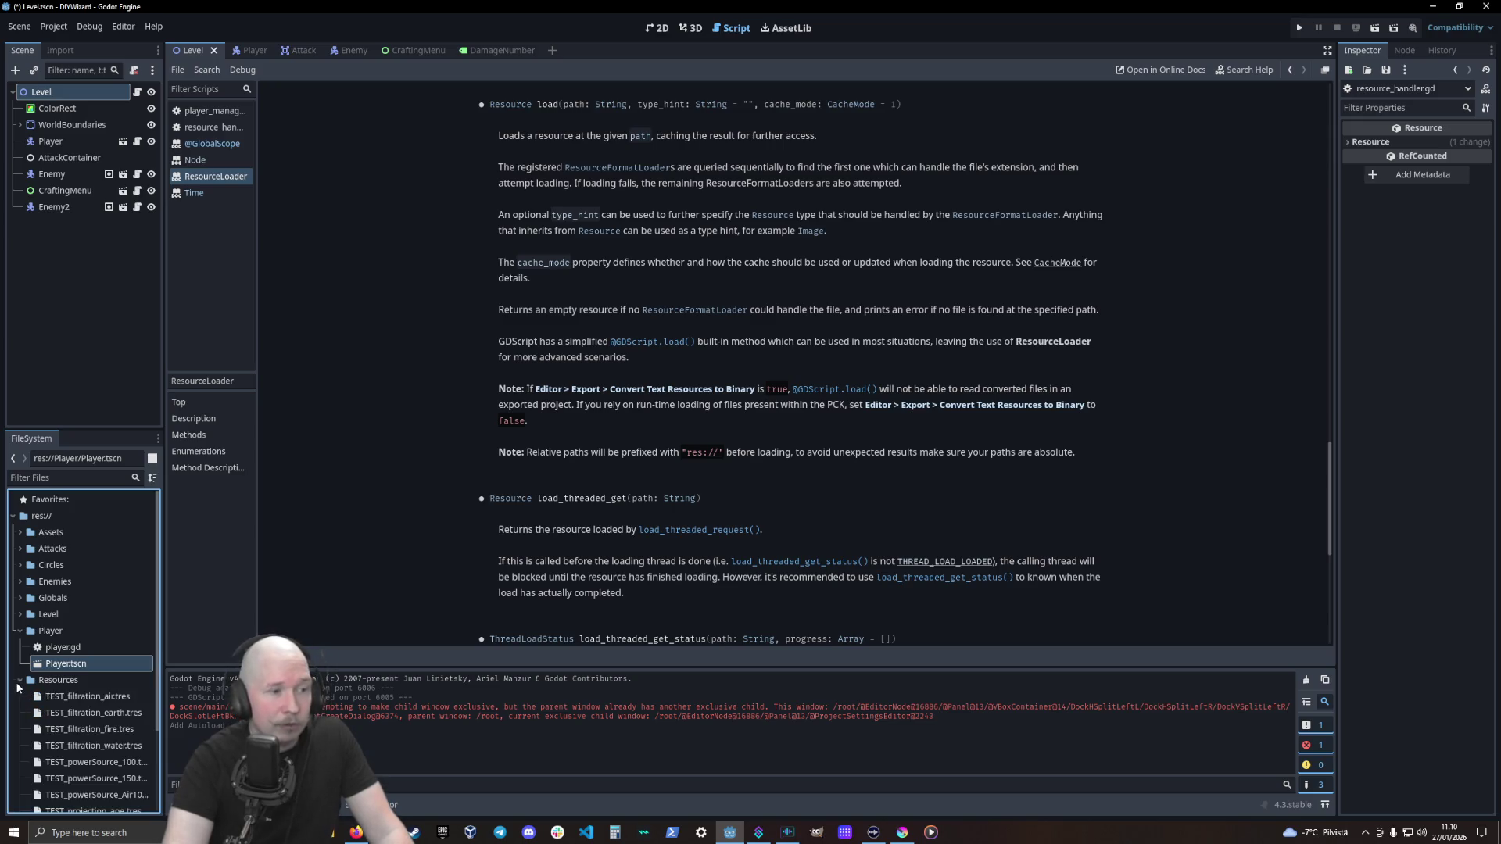
Collapse the Resources folder in the FileSystem dock, leaving Player expanded
{"action": "scroll", "coordinate": [95, 720], "scroll_direction": "down", "scroll_amount": 3}
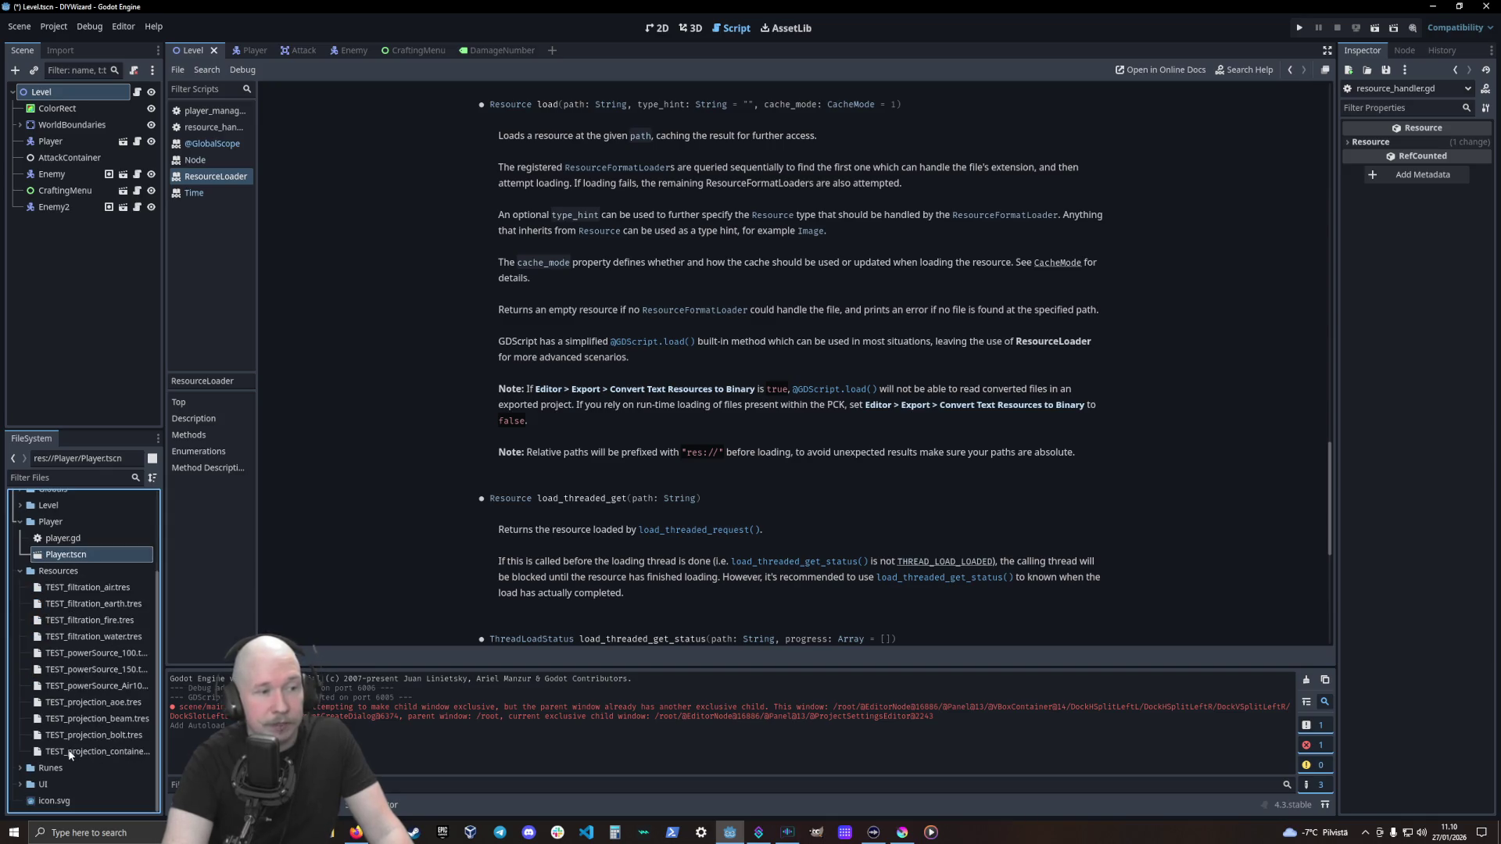
{"action": "left_click", "coordinate": [19, 572]}
{"action": "scroll", "coordinate": [340, 561], "scroll_direction": "up", "scroll_amount": 3}
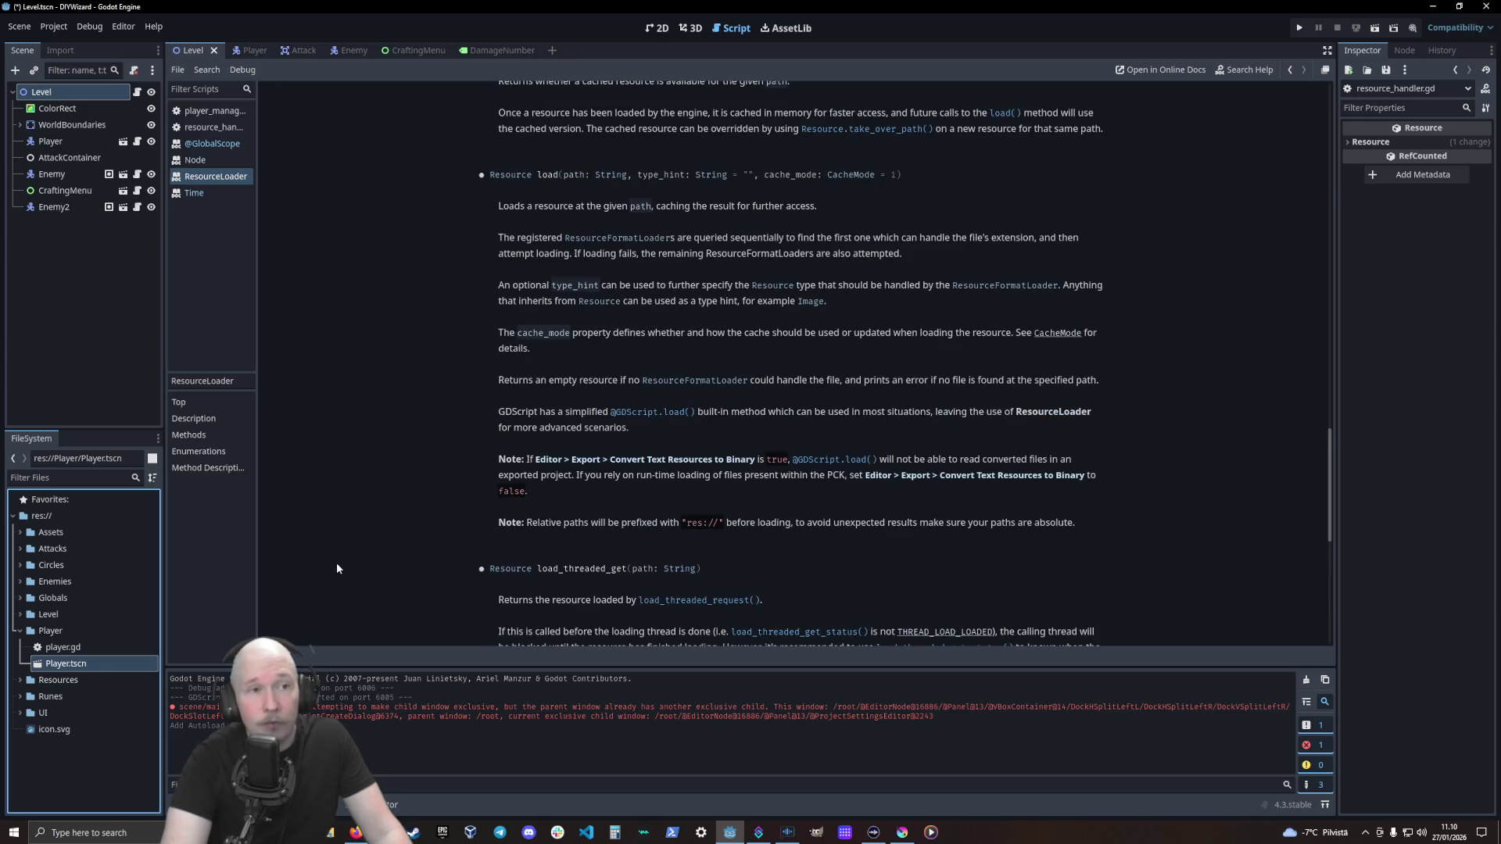
{"action": "scroll", "coordinate": [337, 564], "scroll_direction": "down", "scroll_amount": 3}
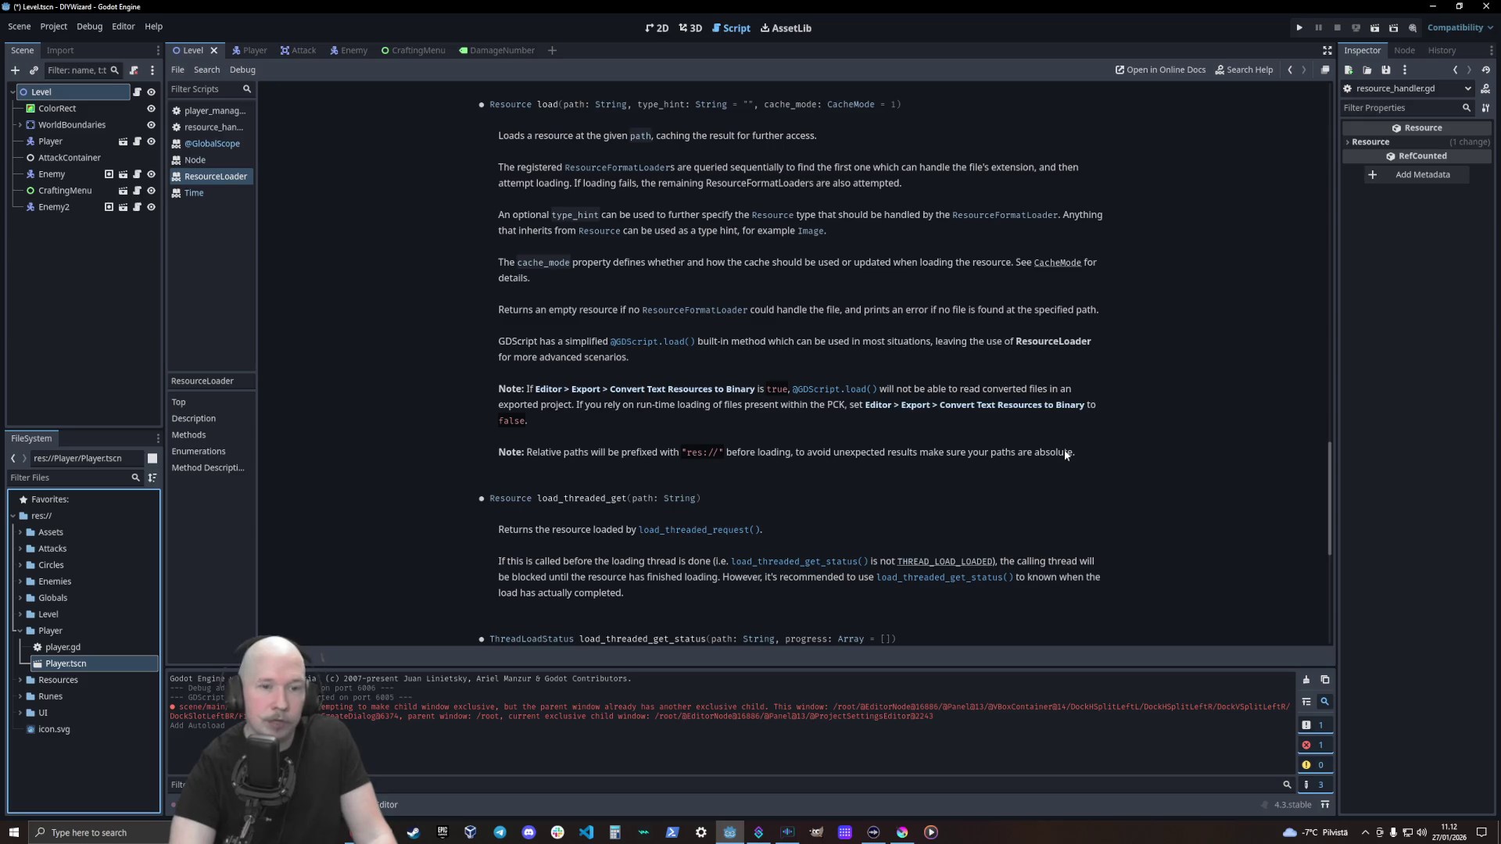
{"action": "left_click_drag", "start_coordinate": [1068, 456], "coordinate": [1012, 459]}
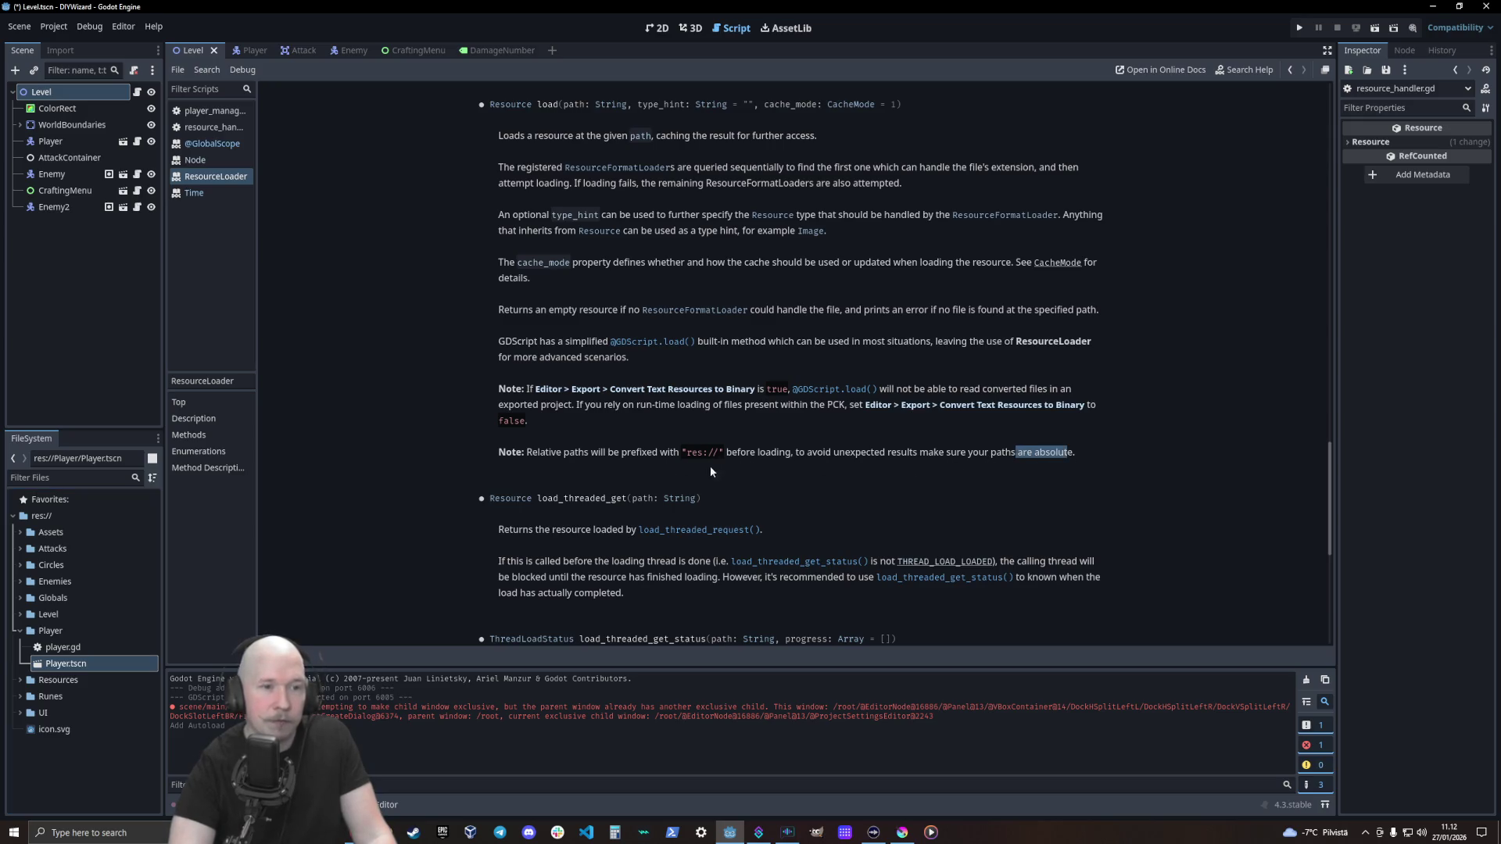
{"action": "left_click_drag", "start_coordinate": [552, 454], "coordinate": [585, 458]}
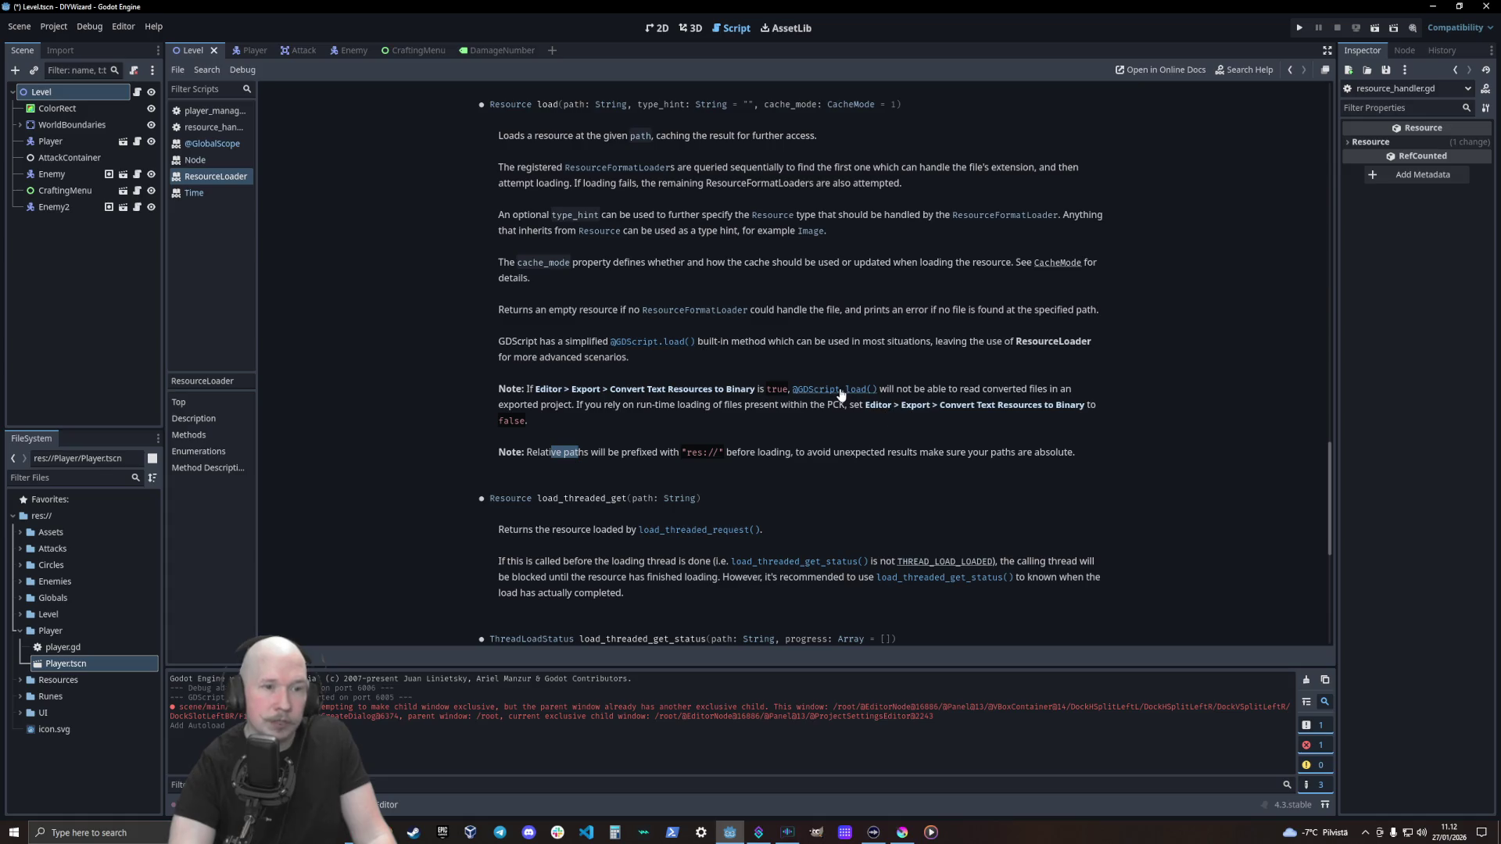
{"action": "left_click_drag", "start_coordinate": [623, 405], "coordinate": [824, 407]}
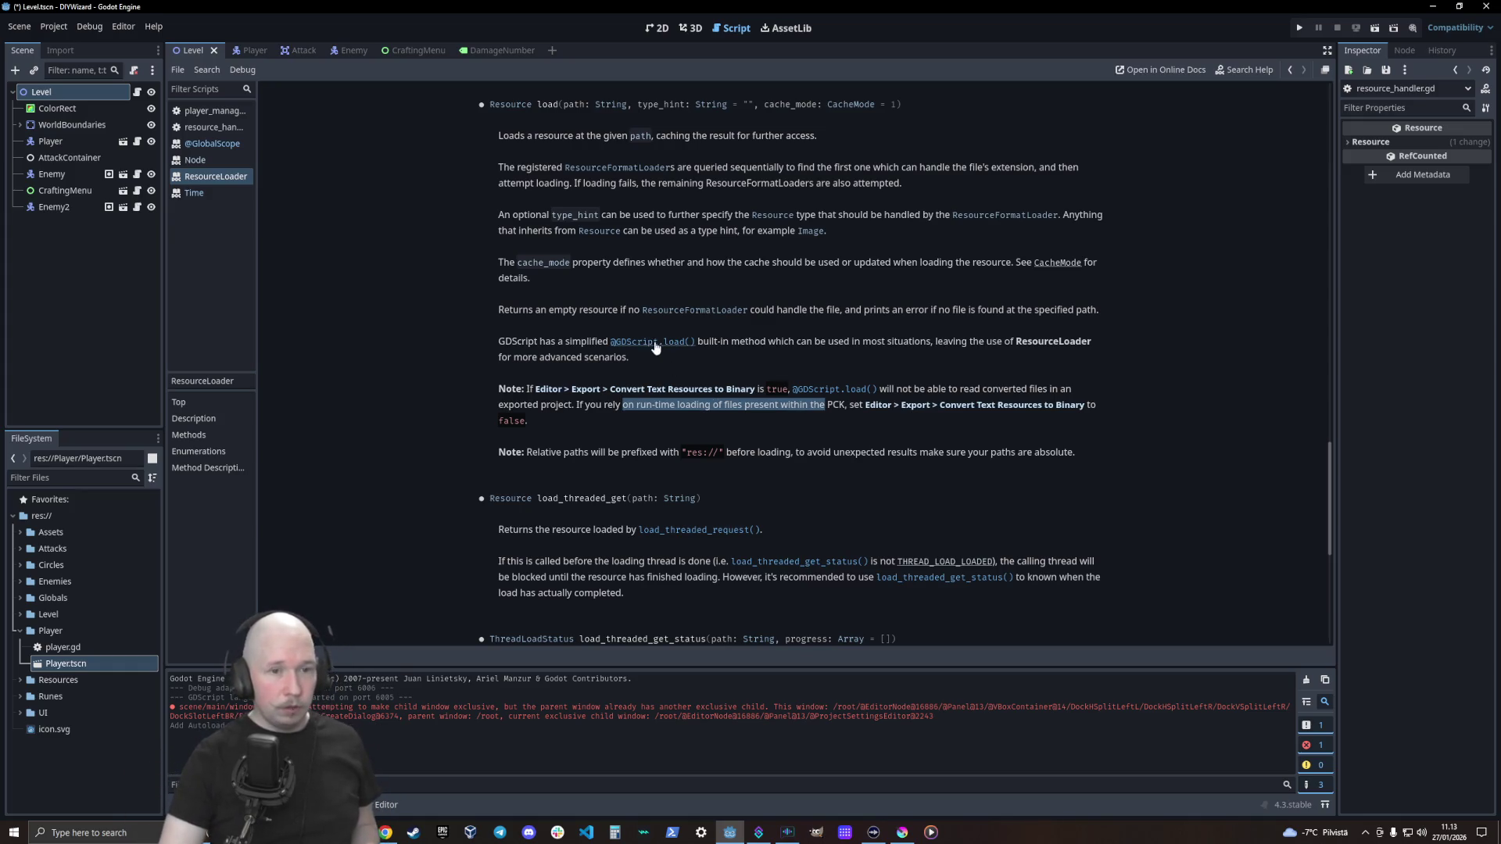
{"action": "scroll", "coordinate": [1053, 266], "scroll_direction": "up", "scroll_amount": 10}
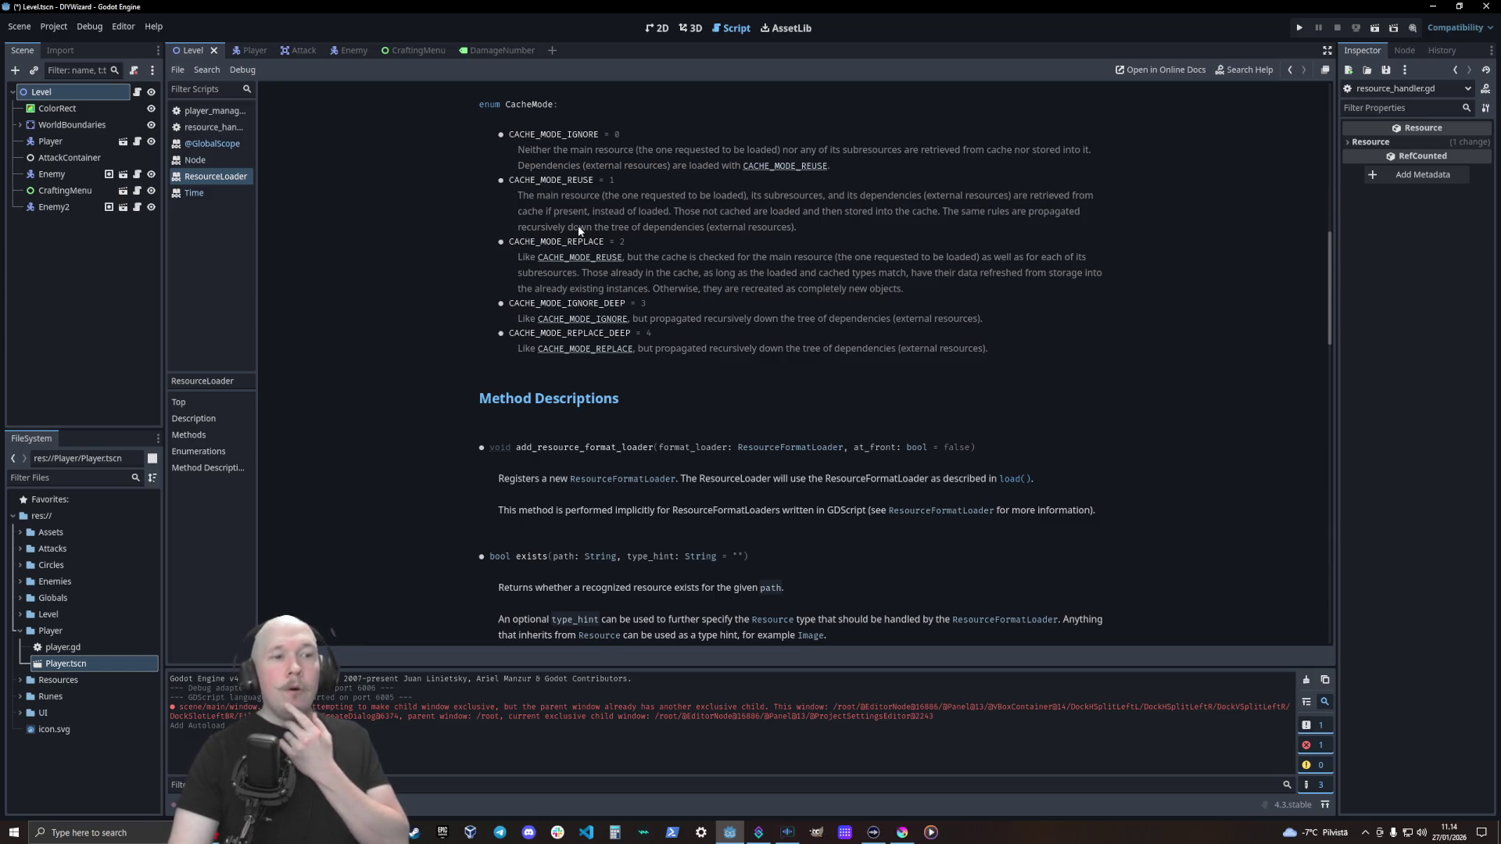
{"action": "mouse_move", "coordinate": [660, 257]}
{"action": "left_mouse_down"}
{"action": "mouse_move", "coordinate": [627, 272]}
{"action": "mouse_move", "coordinate": [912, 284]}
{"action": "mouse_move", "coordinate": [795, 258]}
{"action": "mouse_move", "coordinate": [895, 294]}
{"action": "mouse_move", "coordinate": [754, 251]}
{"action": "mouse_move", "coordinate": [685, 272]}
{"action": "mouse_move", "coordinate": [862, 293]}
{"action": "left_mouse_up"}
{"action": "left_click", "coordinate": [747, 257]}
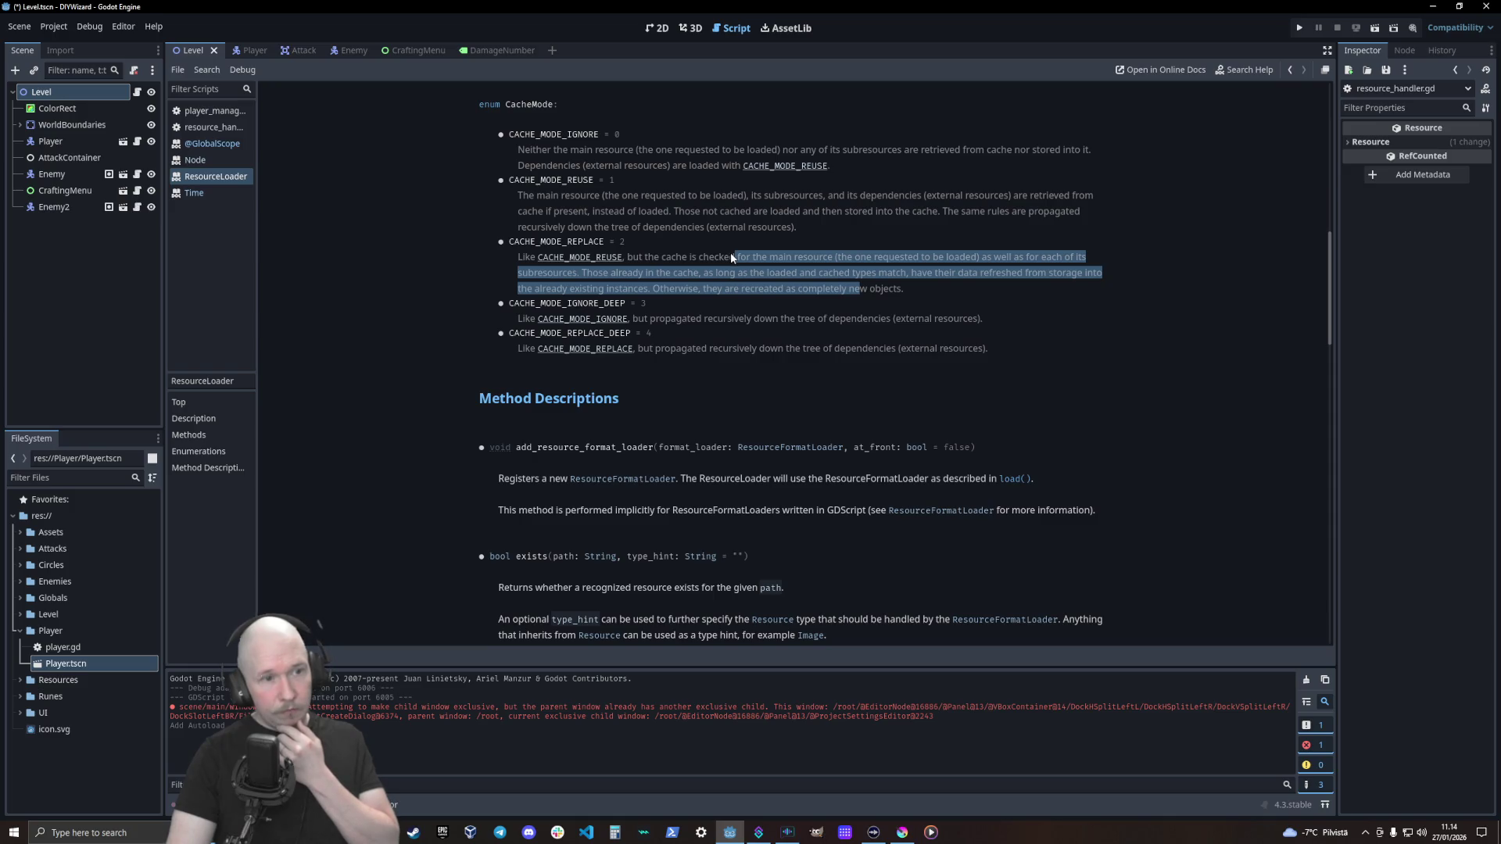
{"action": "left_click", "coordinate": [693, 269]}
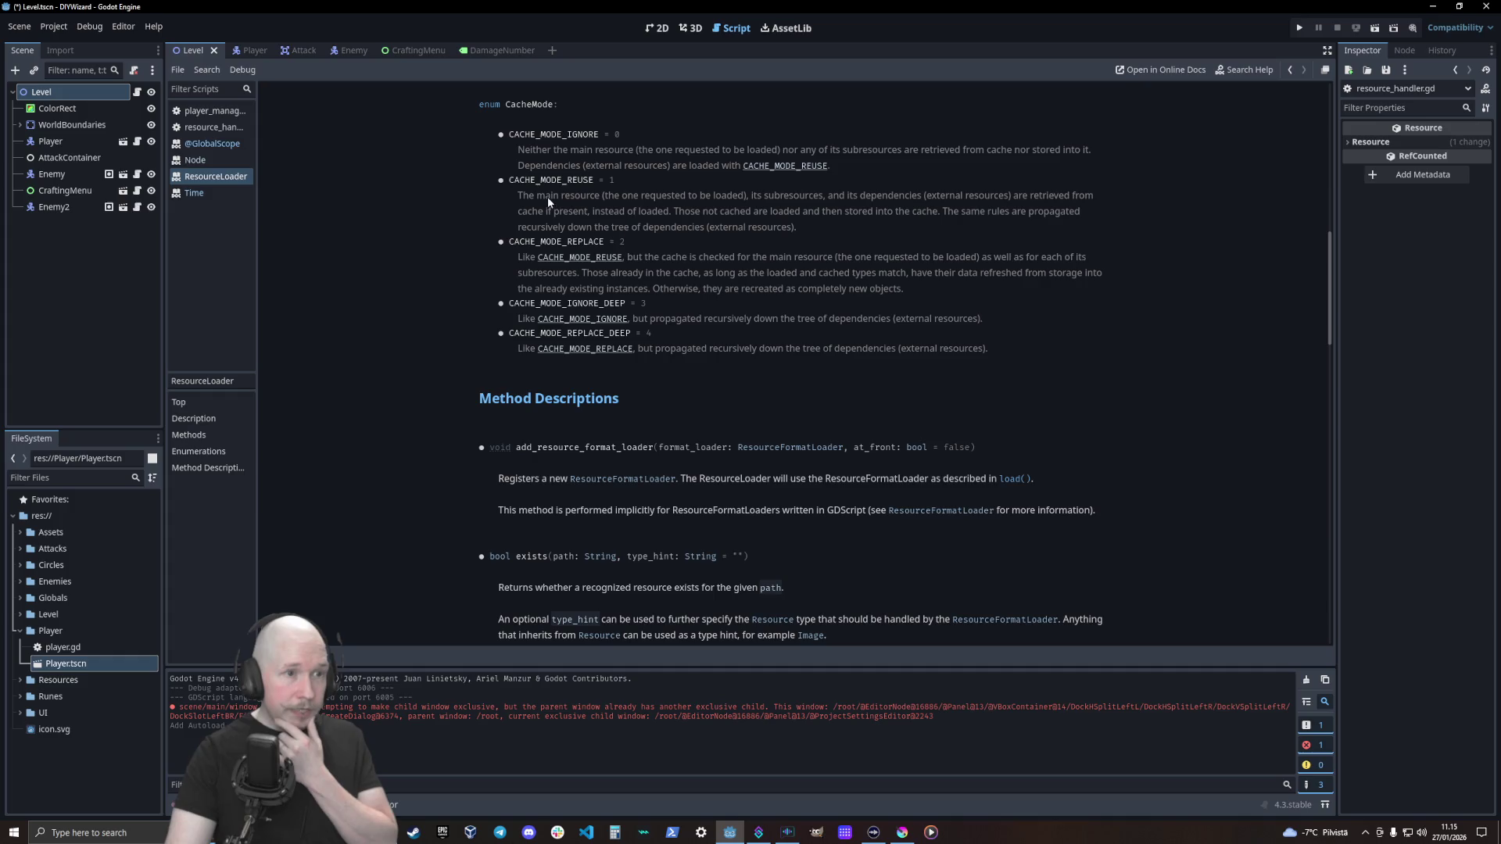
{"action": "scroll", "coordinate": [728, 310], "scroll_direction": "up", "scroll_amount": 10}
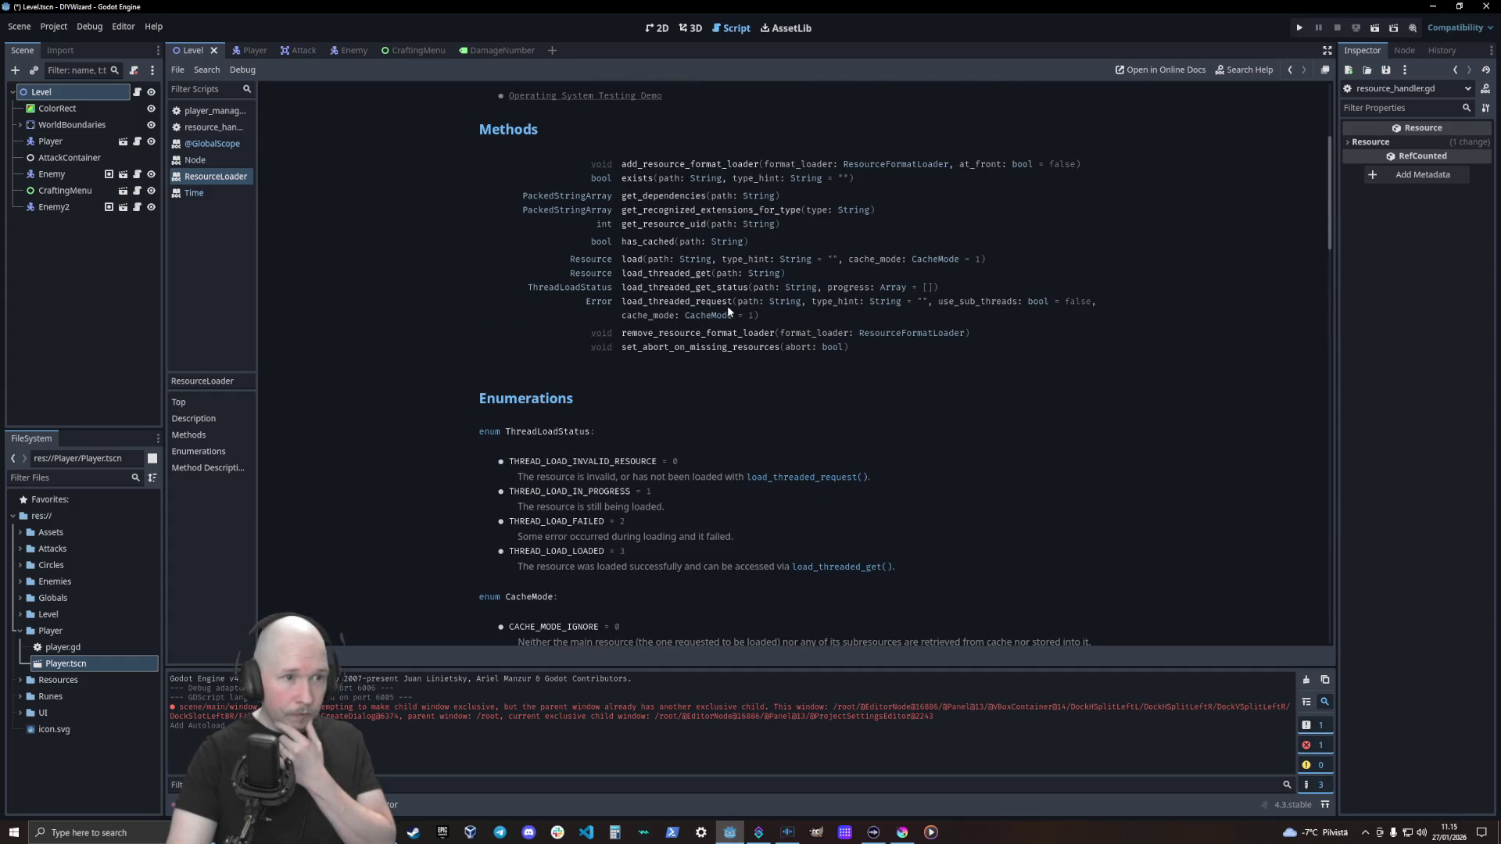
{"action": "scroll", "coordinate": [727, 307], "scroll_direction": "down", "scroll_amount": 10}
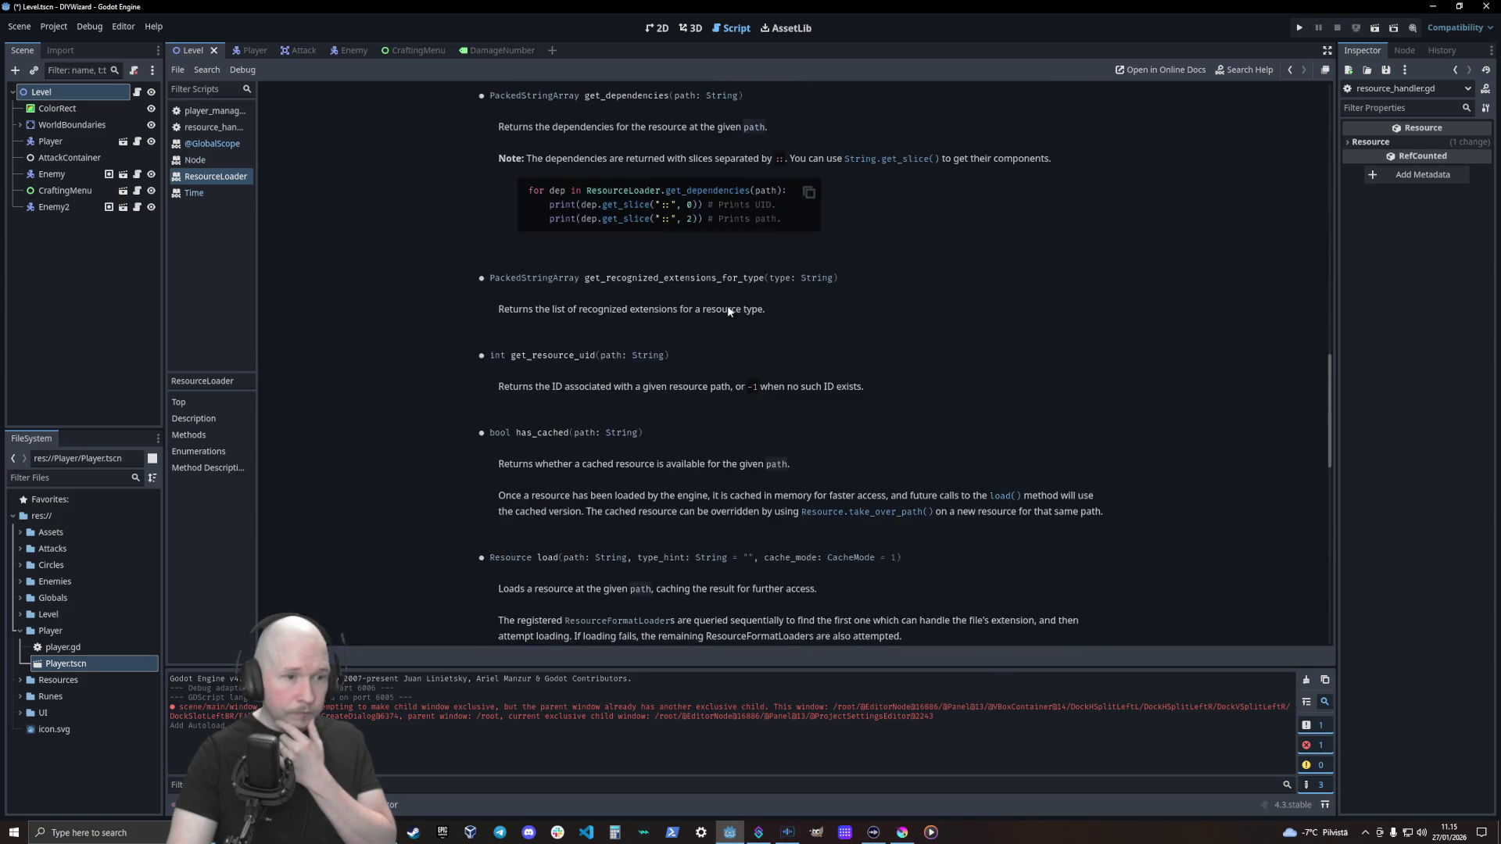
{"action": "scroll", "coordinate": [727, 307], "scroll_direction": "down", "scroll_amount": 5}
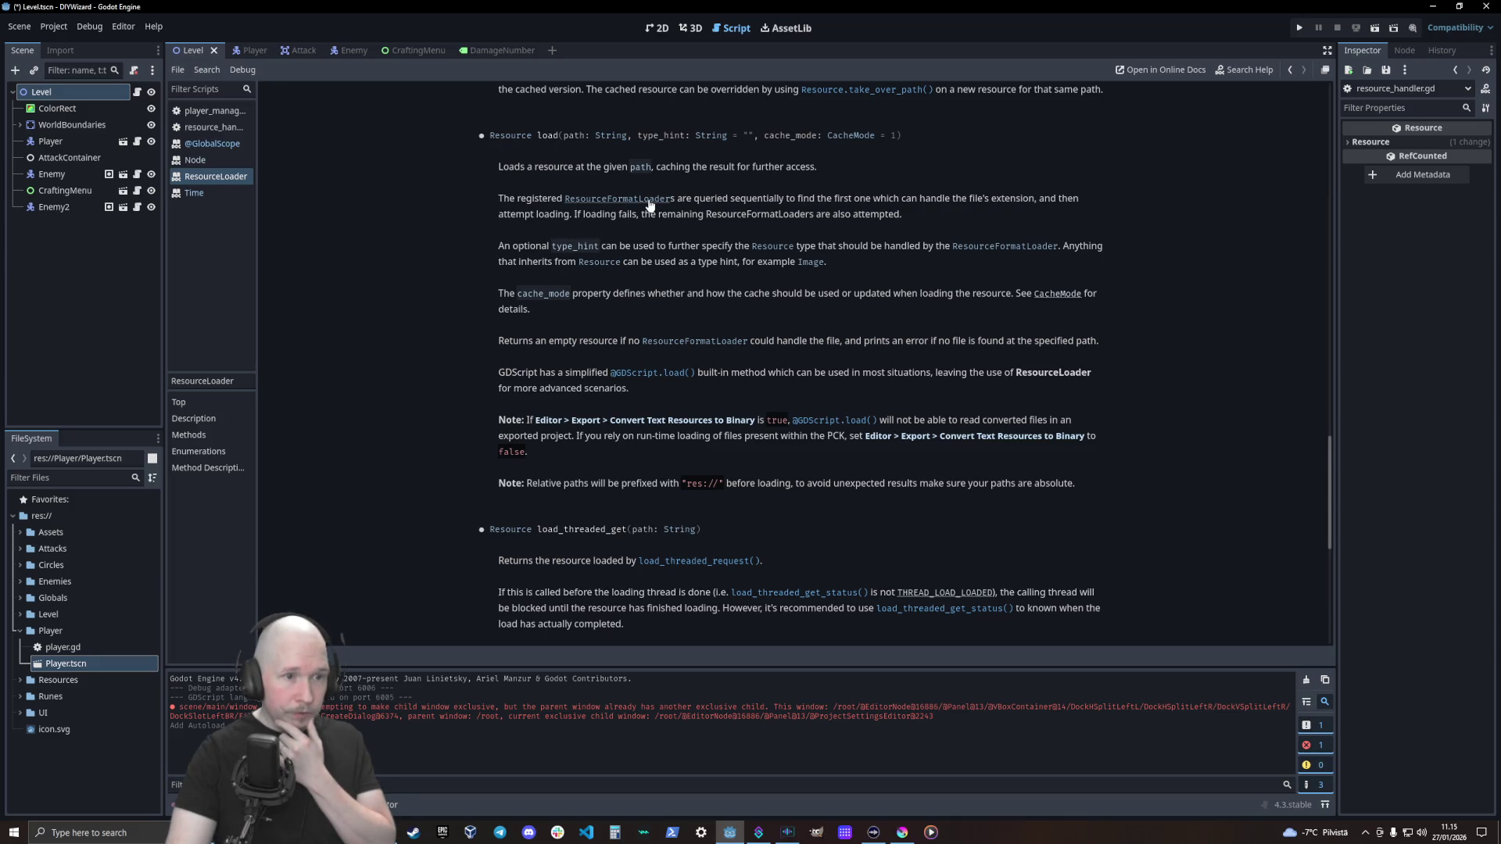
{"action": "left_click", "coordinate": [661, 374]}
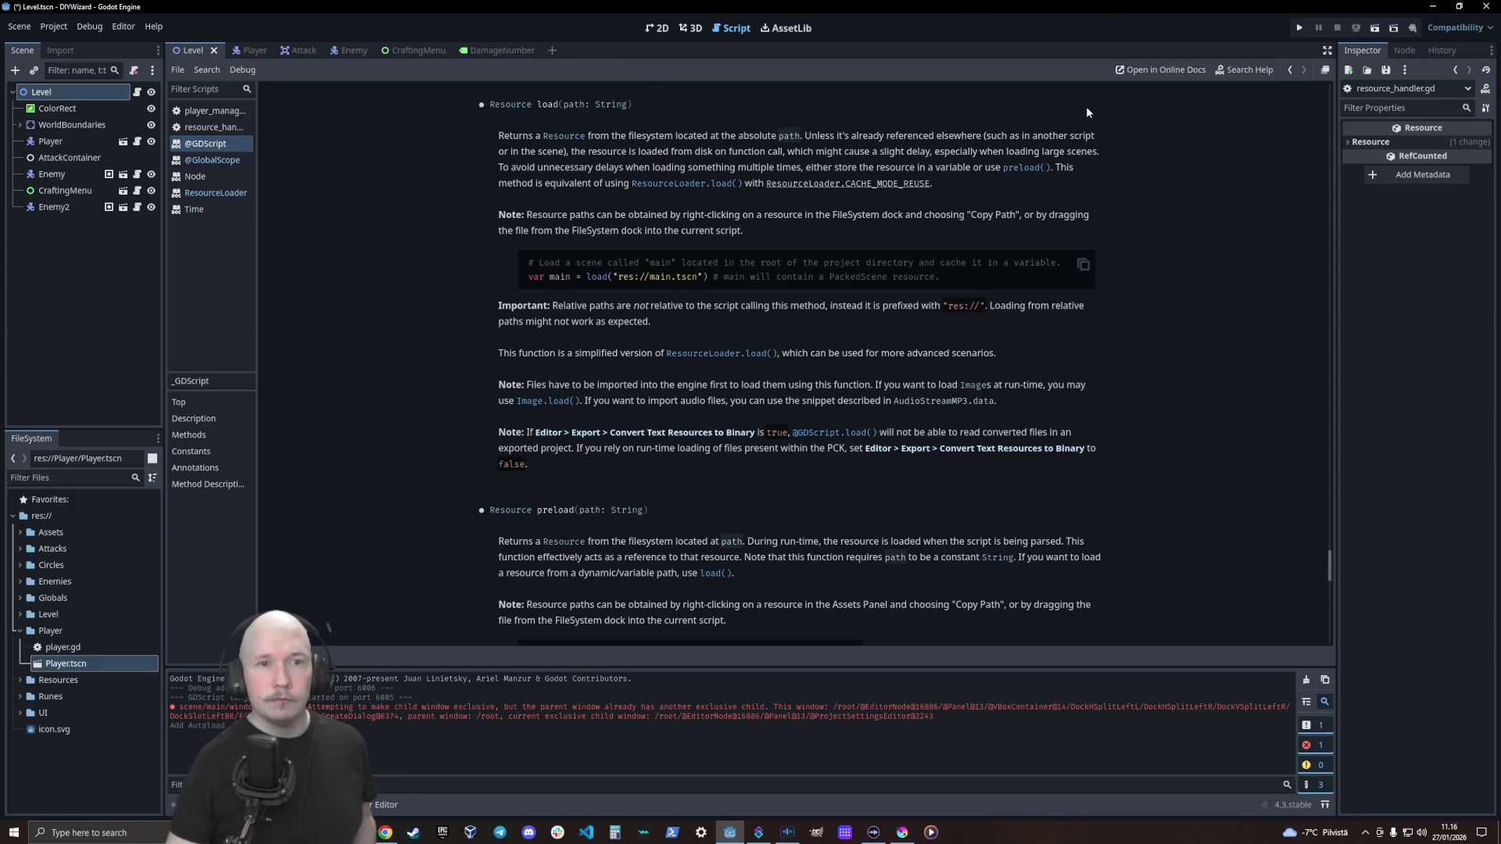
{"action": "scroll", "coordinate": [1020, 176], "scroll_direction": "down", "scroll_amount": 5}
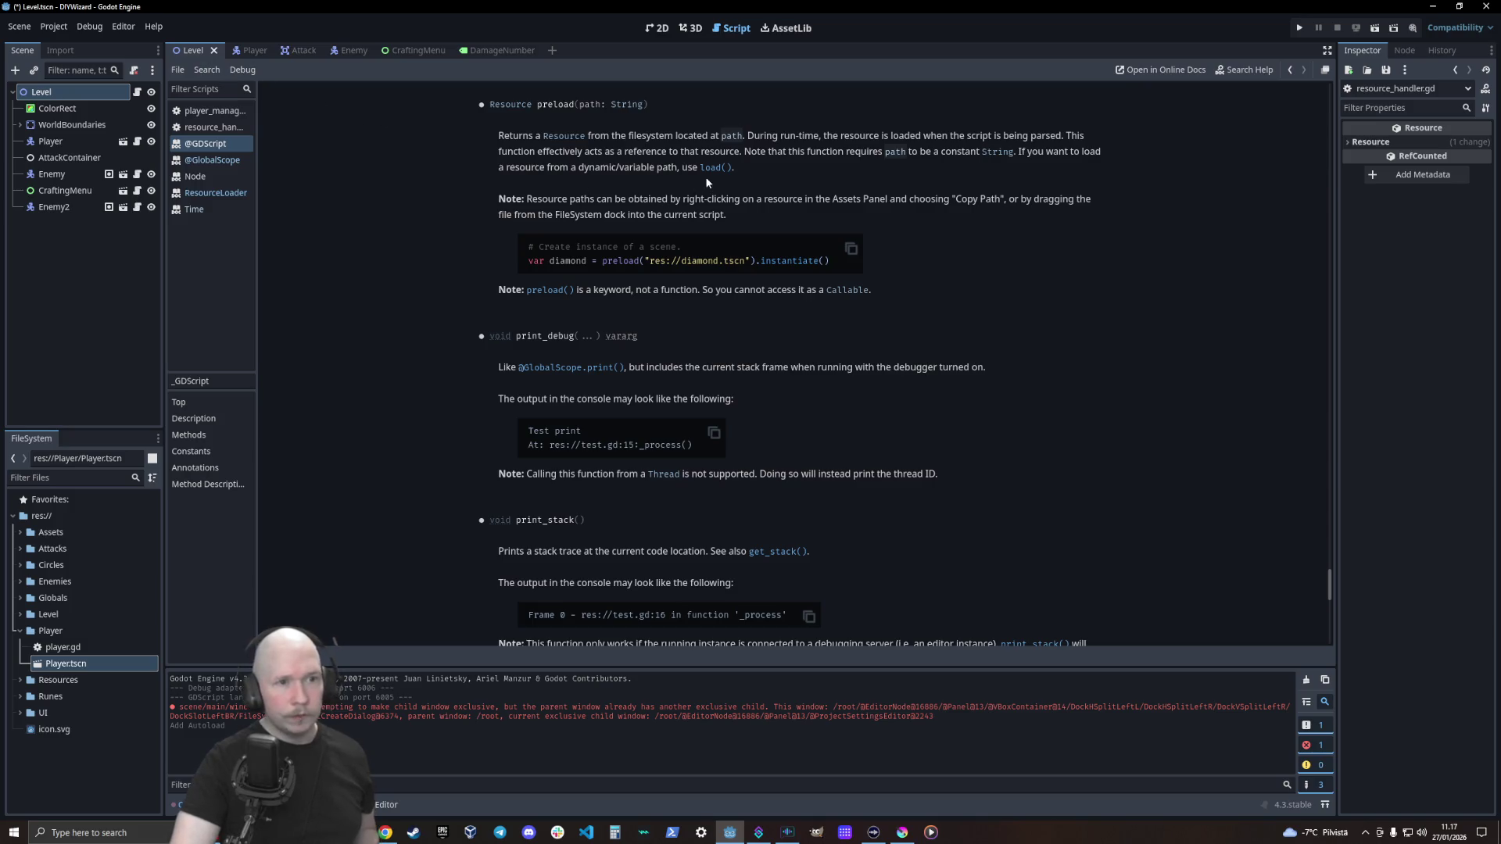
{"action": "scroll", "coordinate": [707, 174], "scroll_direction": "up", "scroll_amount": 5}
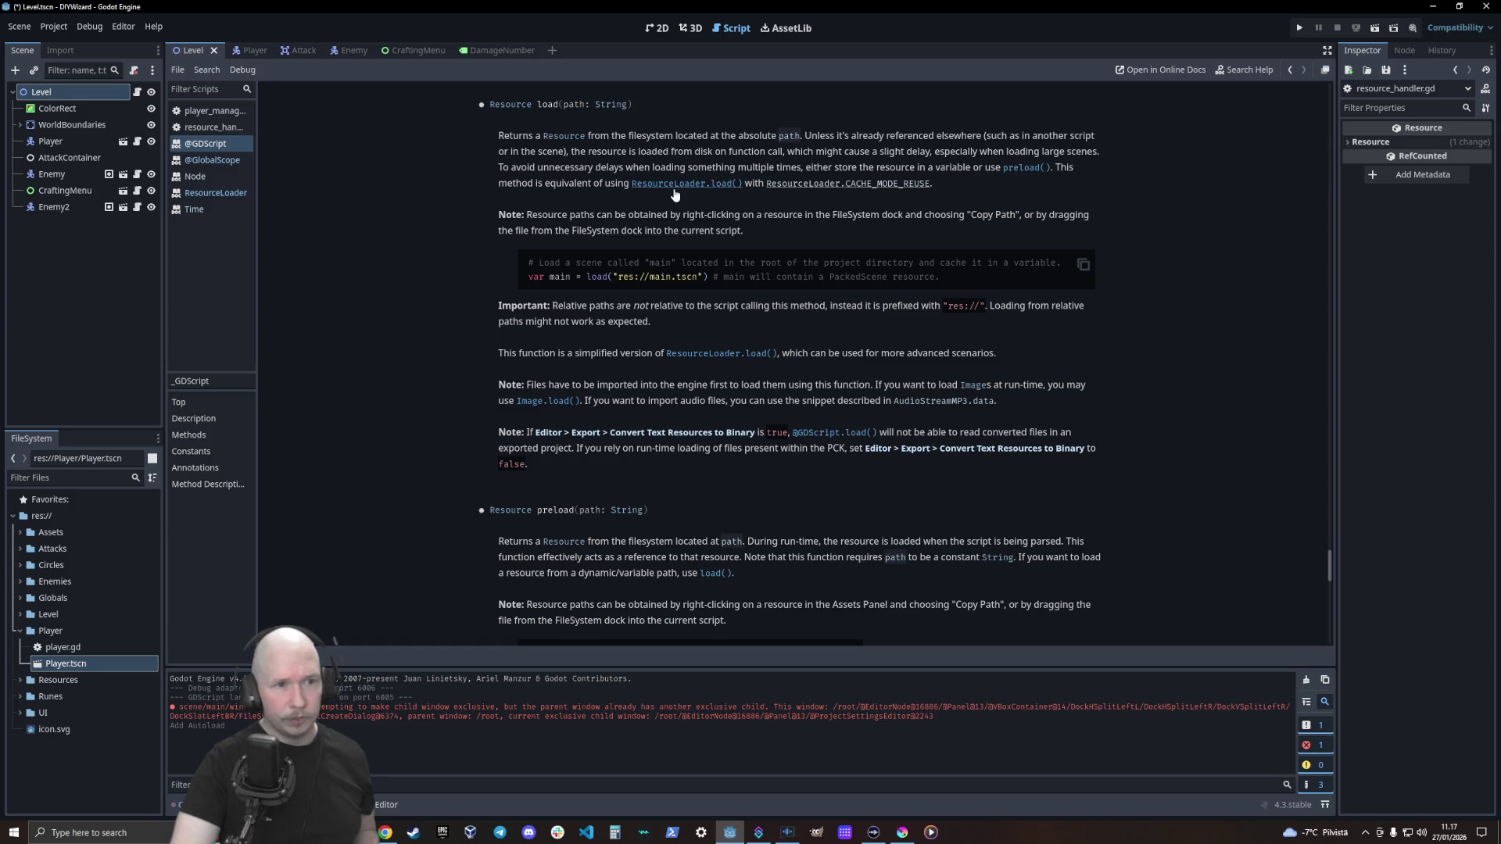
{"action": "left_click", "coordinate": [674, 191]}
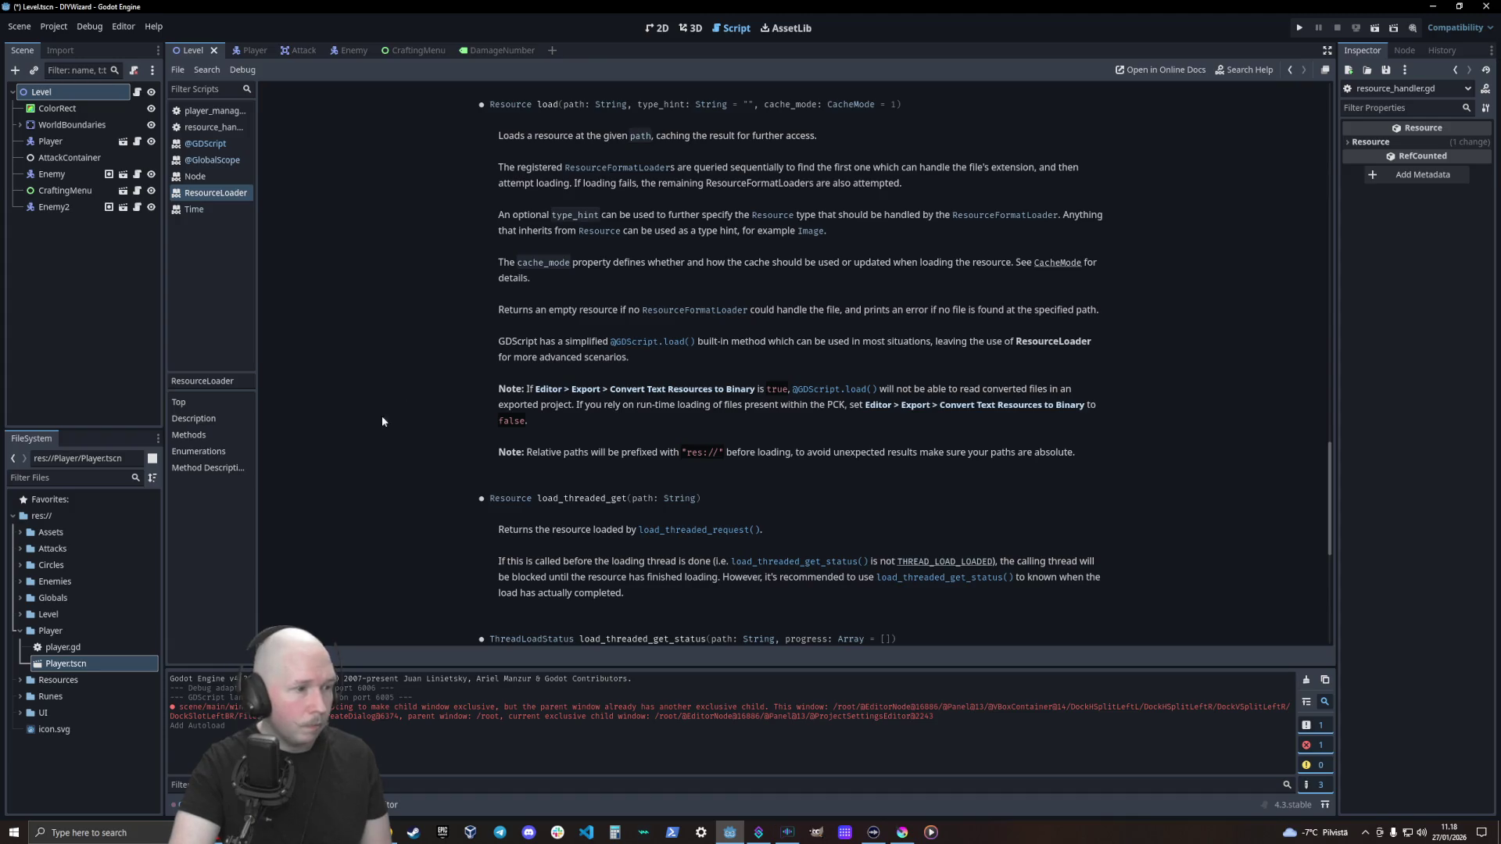
In resource_handler.gd, try the Resources absolute path for RESOURCE_DIR, then revert to res://Resources/
{"action": "left_click", "coordinate": [238, 125]}
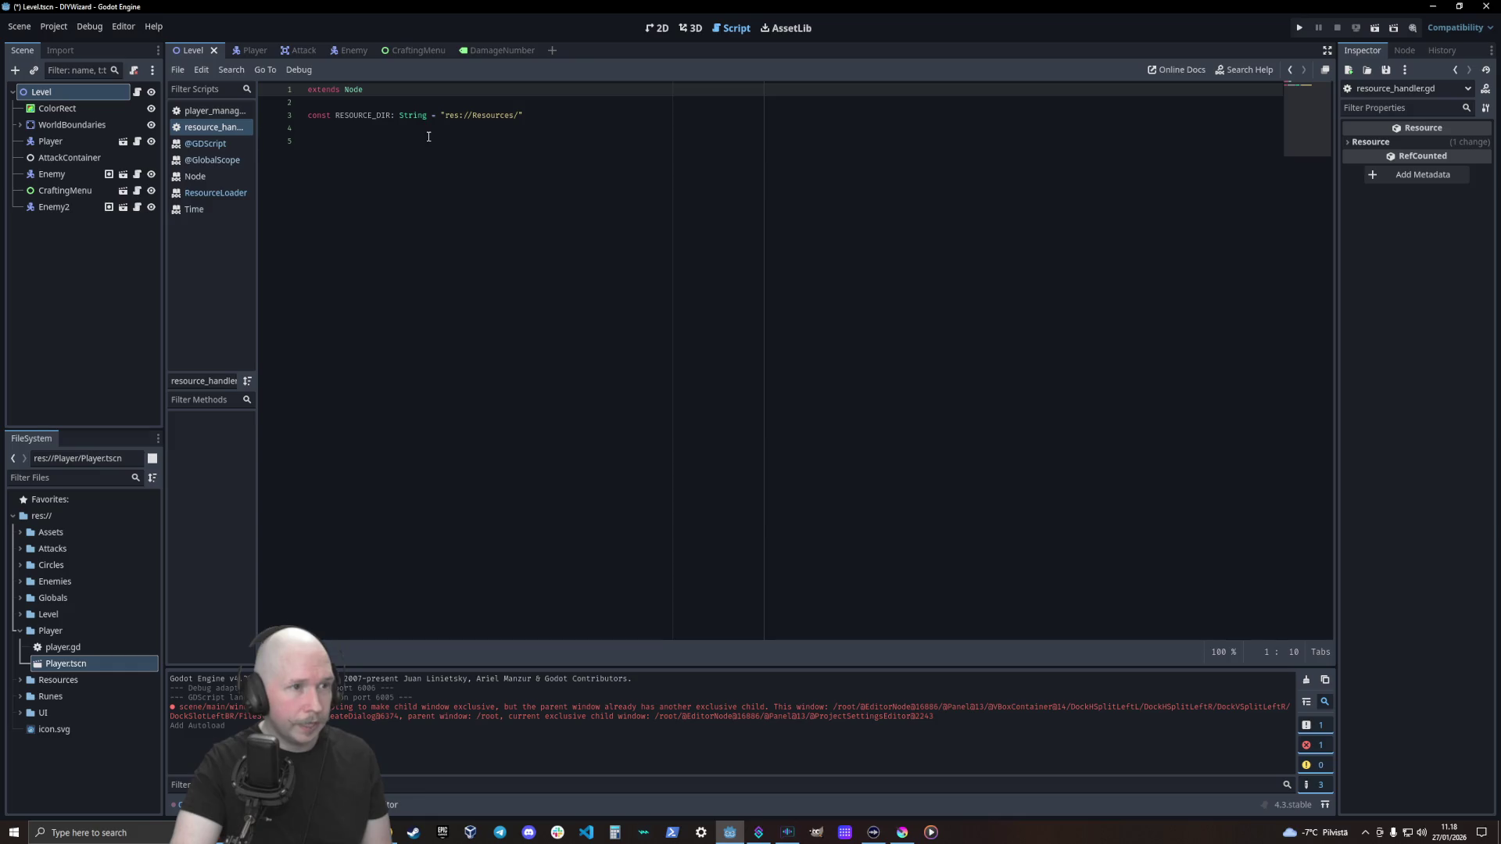
{"action": "right_click", "coordinate": [61, 680]}
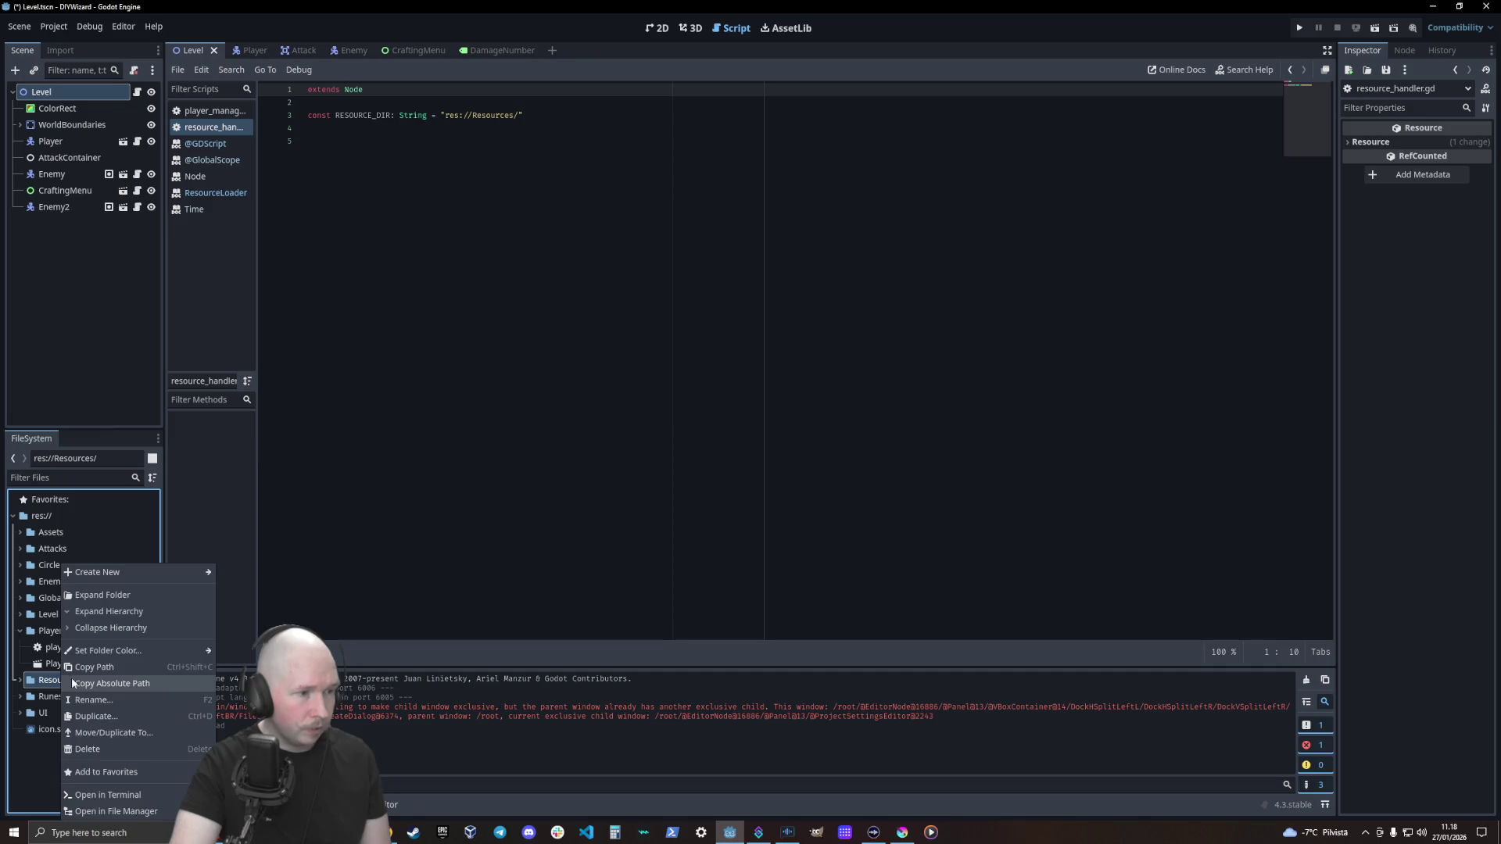
{"action": "left_click", "coordinate": [72, 681]}
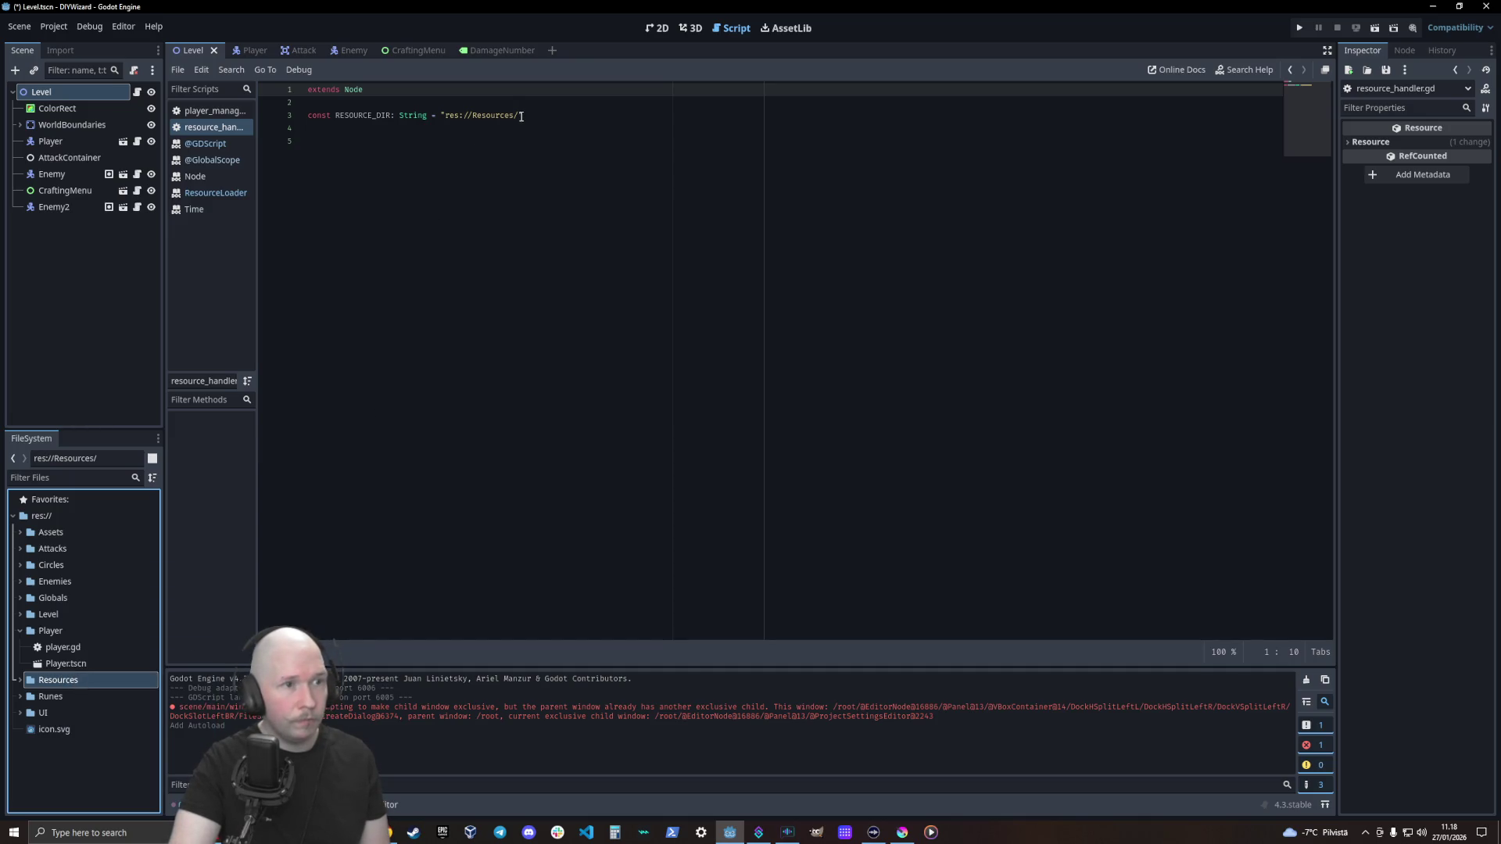
{"action": "left_click_drag", "start_coordinate": [520, 116], "coordinate": [445, 116]}
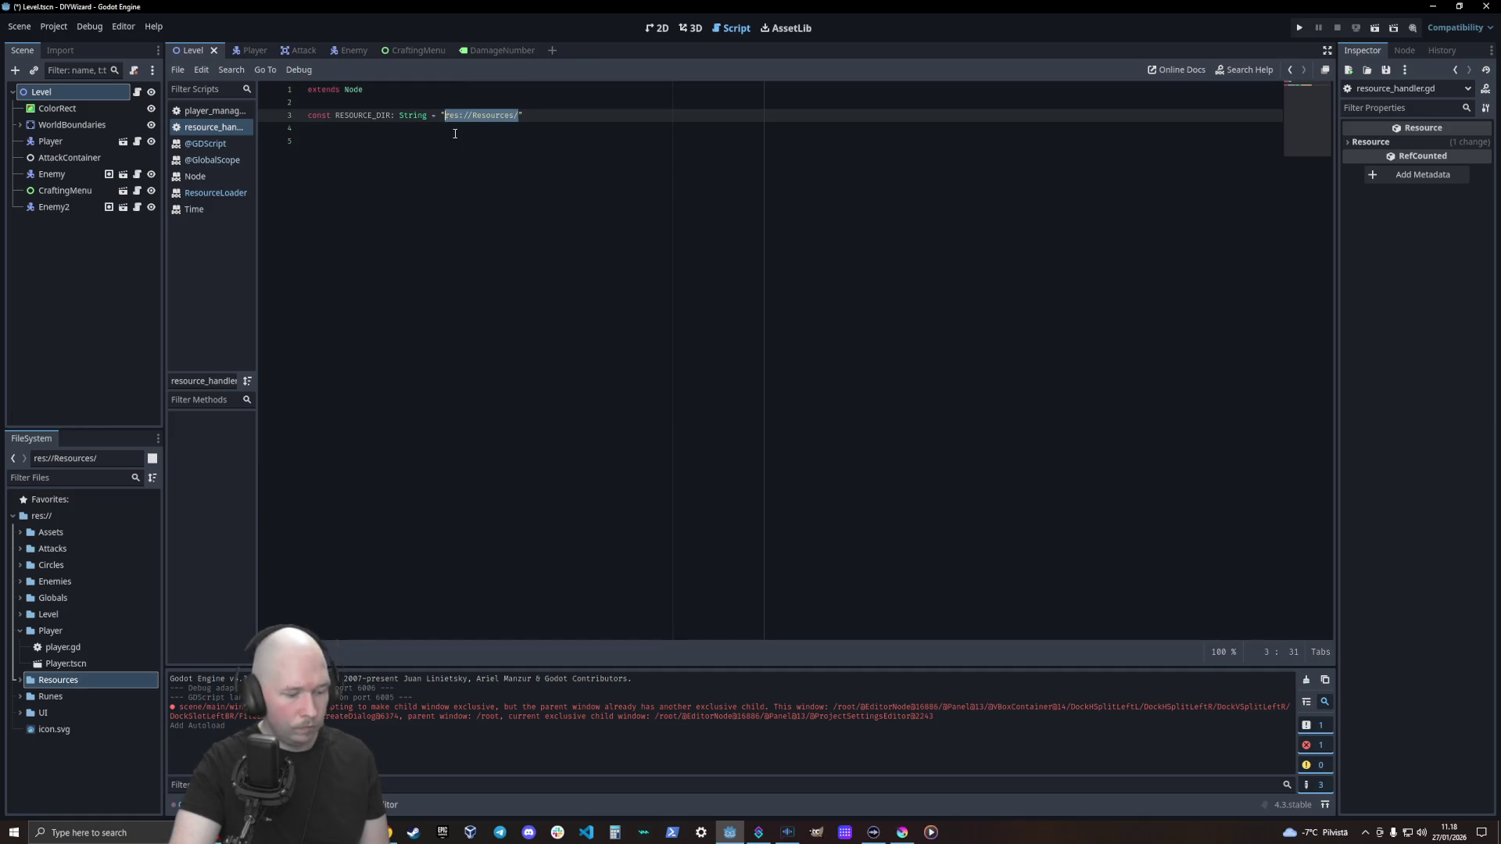
{"action": "type", "text": "C:/Users/Main/Documents/diywizard/Resources/"}
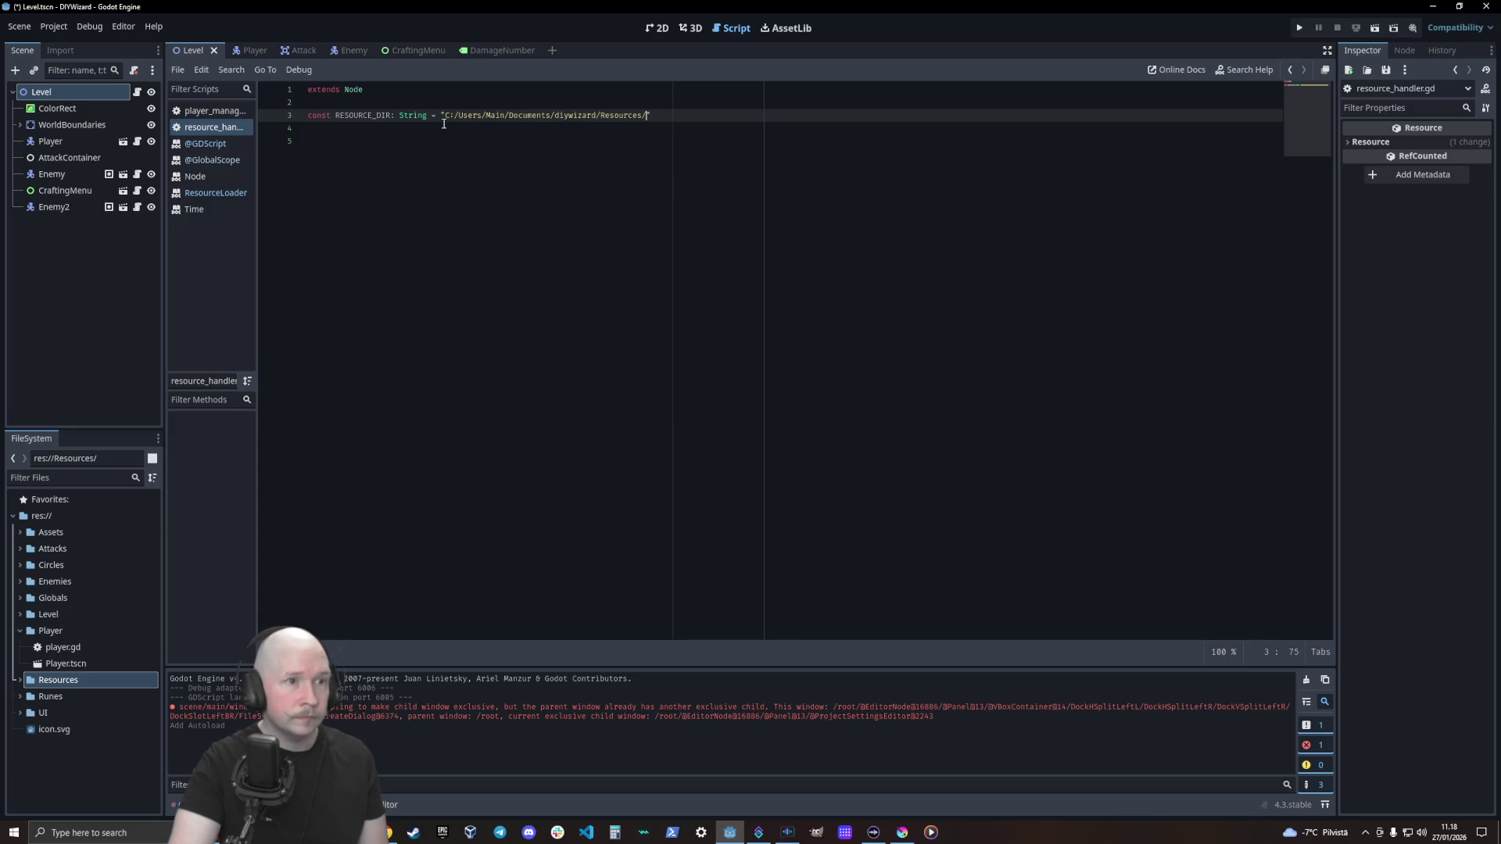
{"action": "key", "text": "ctrl+z"}
{"action": "left_click", "coordinate": [560, 175]}
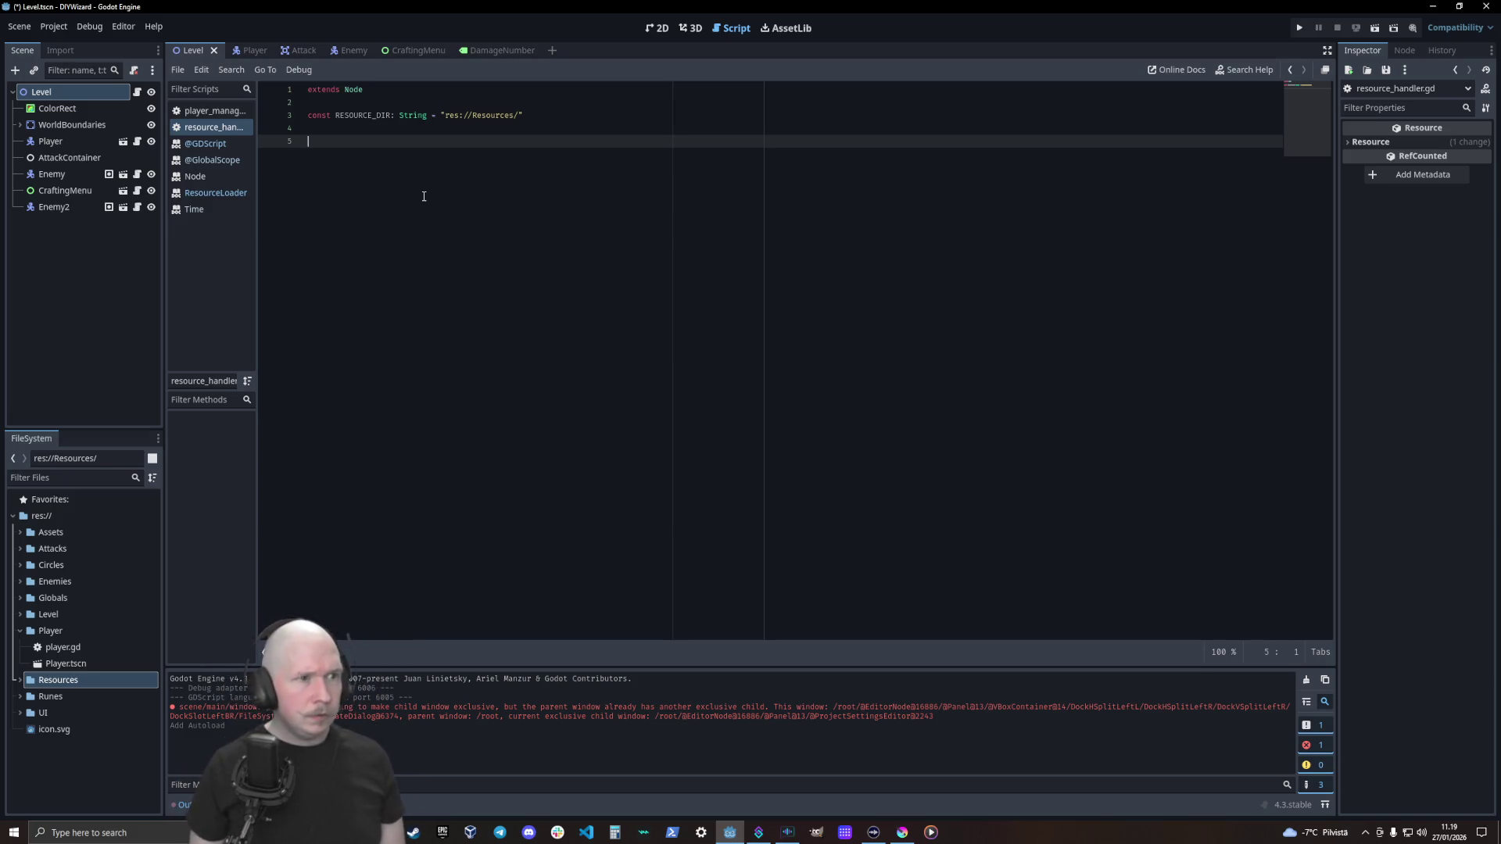
{"action": "left_click", "coordinate": [470, 117]}
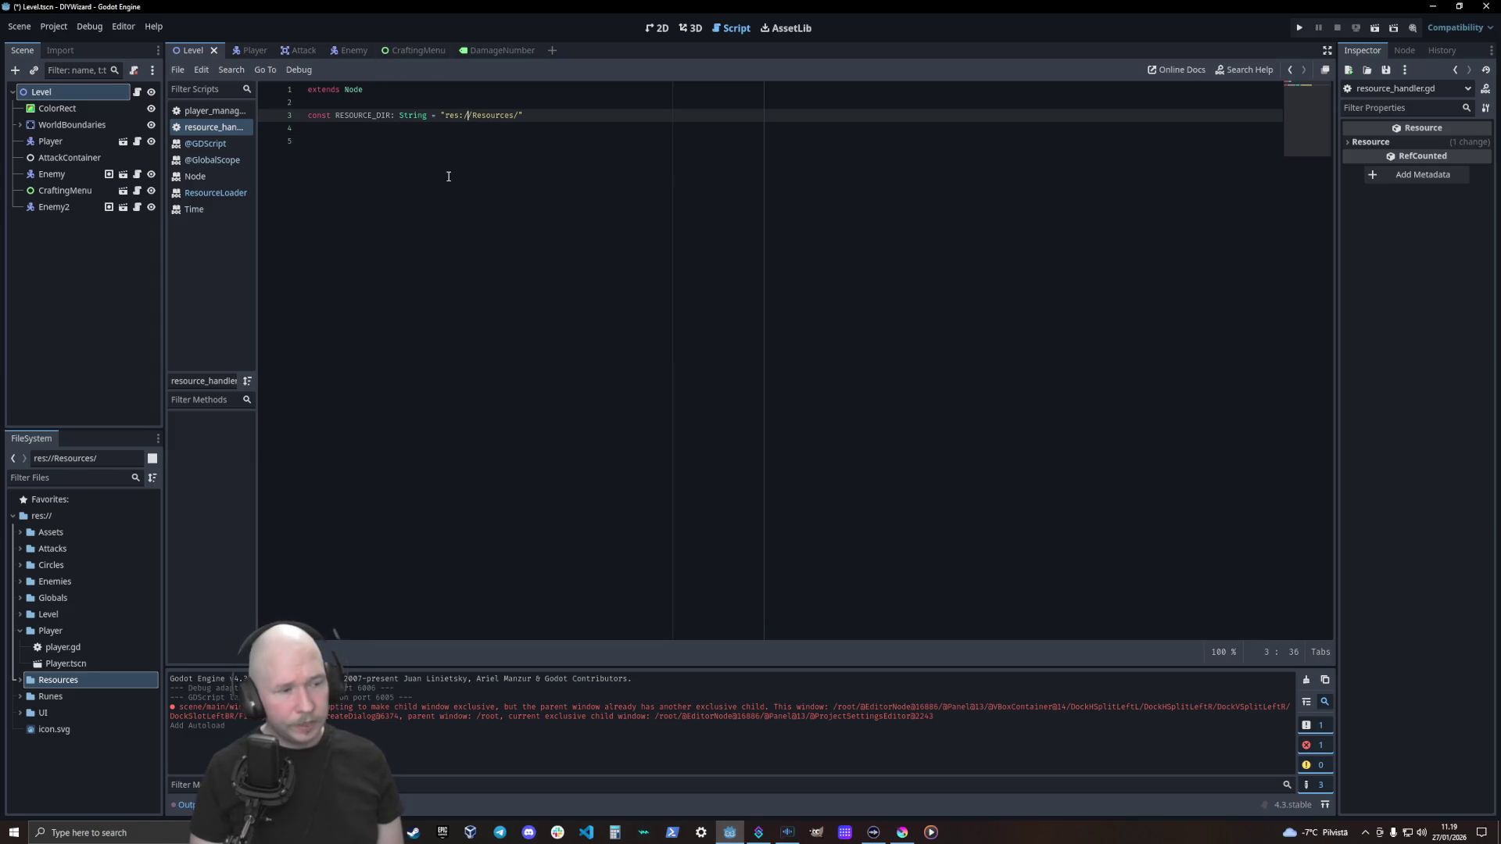
{"action": "type", "text": ".."}
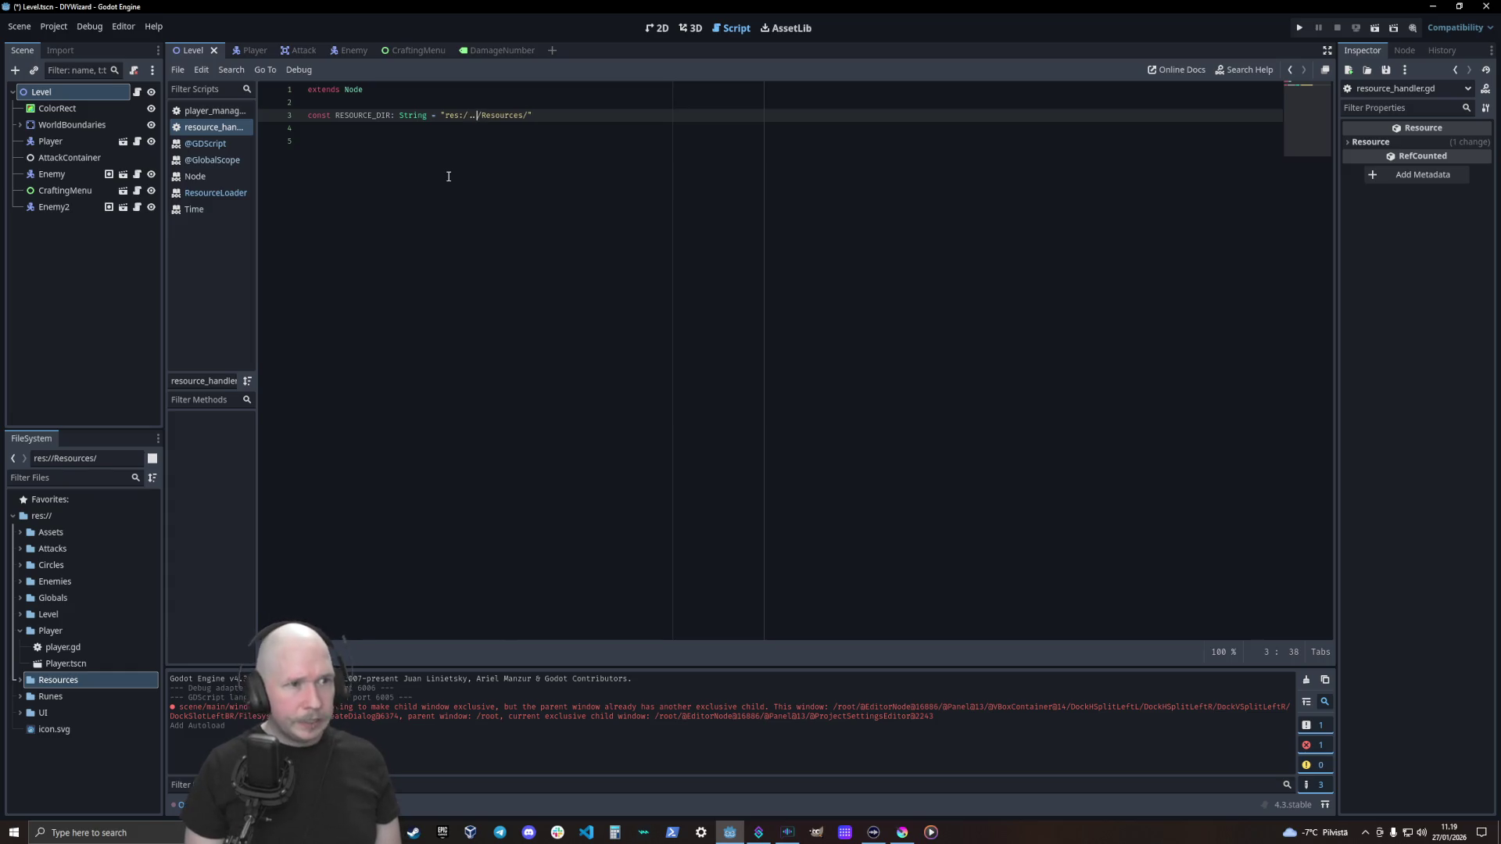
{"action": "key", "text": "BackSpace"}
{"action": "key", "text": "BackSpace"}
{"action": "key", "text": "BackSpace"}
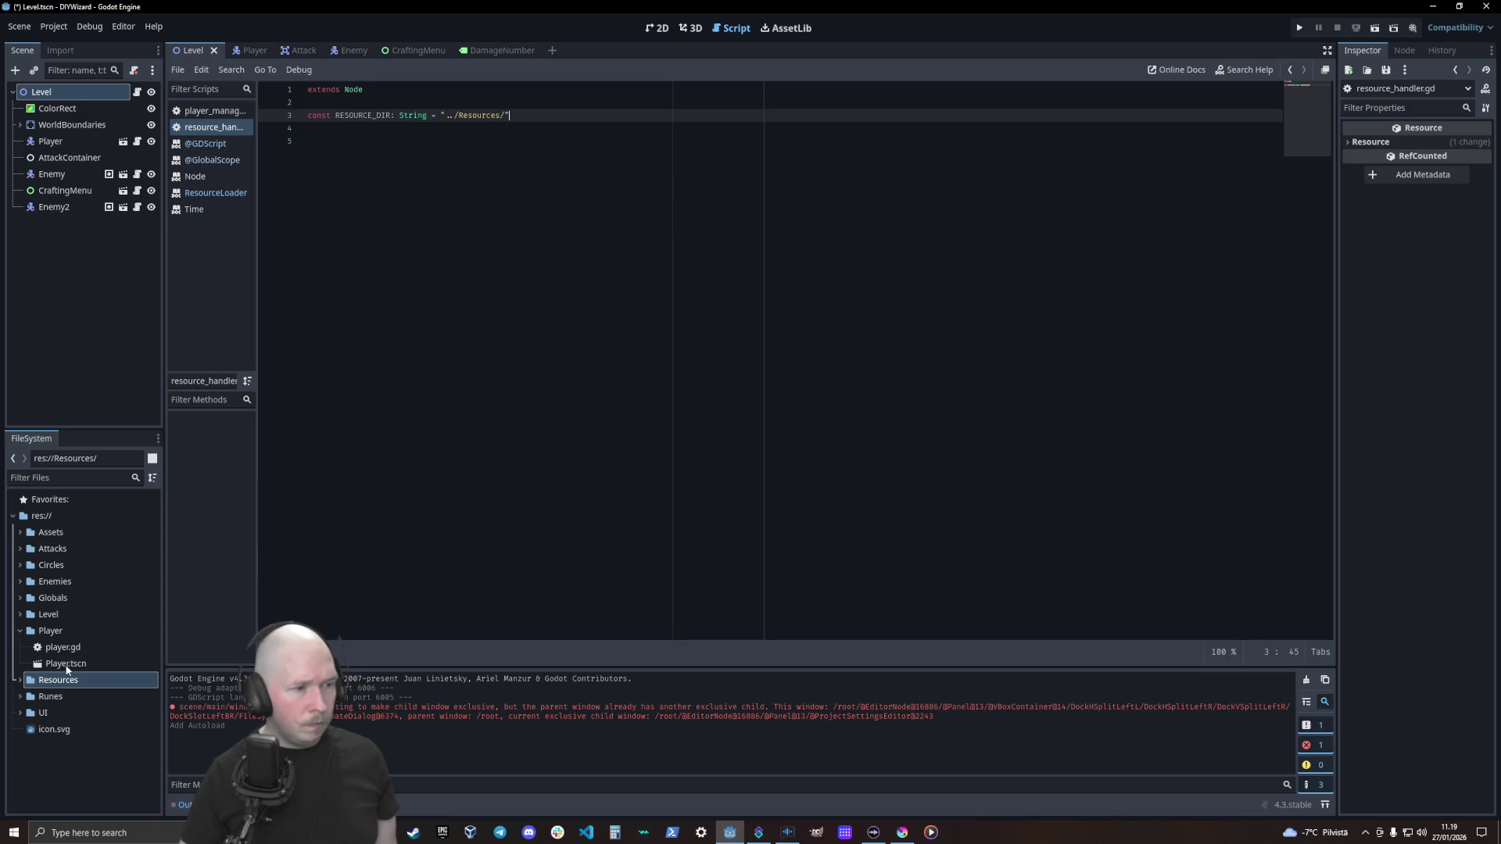
{"action": "left_click", "coordinate": [458, 307]}
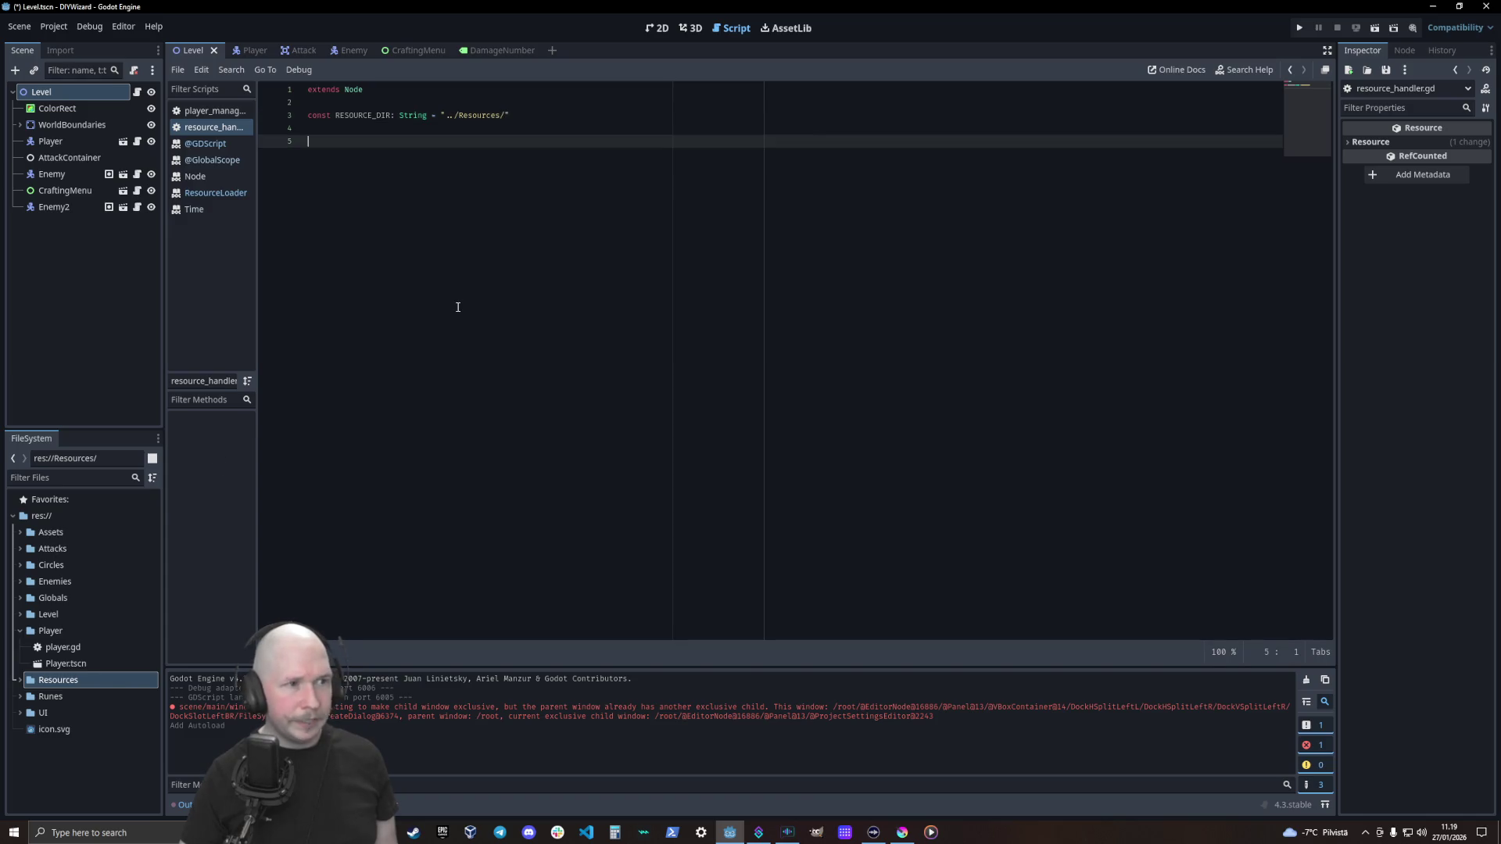
{"action": "key", "text": "Up"}
{"action": "key", "text": "Up"}
{"action": "key", "text": "End"}
{"action": "key", "text": "Left"}
{"action": "key", "text": "Left"}
{"action": "key", "text": "Left"}
{"action": "type", "text": "res:/"}
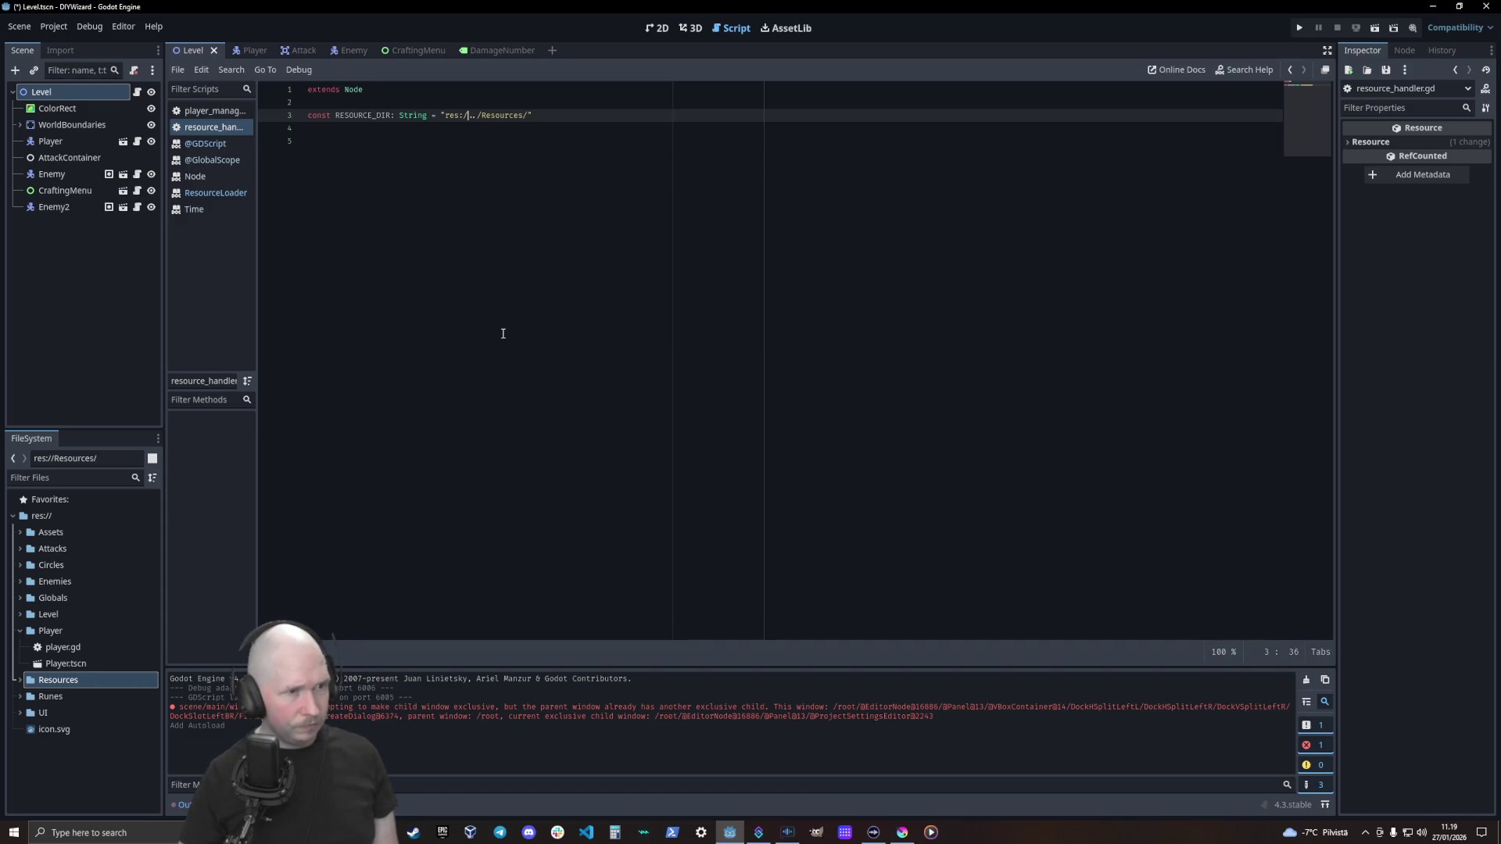
{"action": "key", "text": "Delete"}
{"action": "key", "text": "Delete"}
{"action": "left_click", "coordinate": [502, 165]}
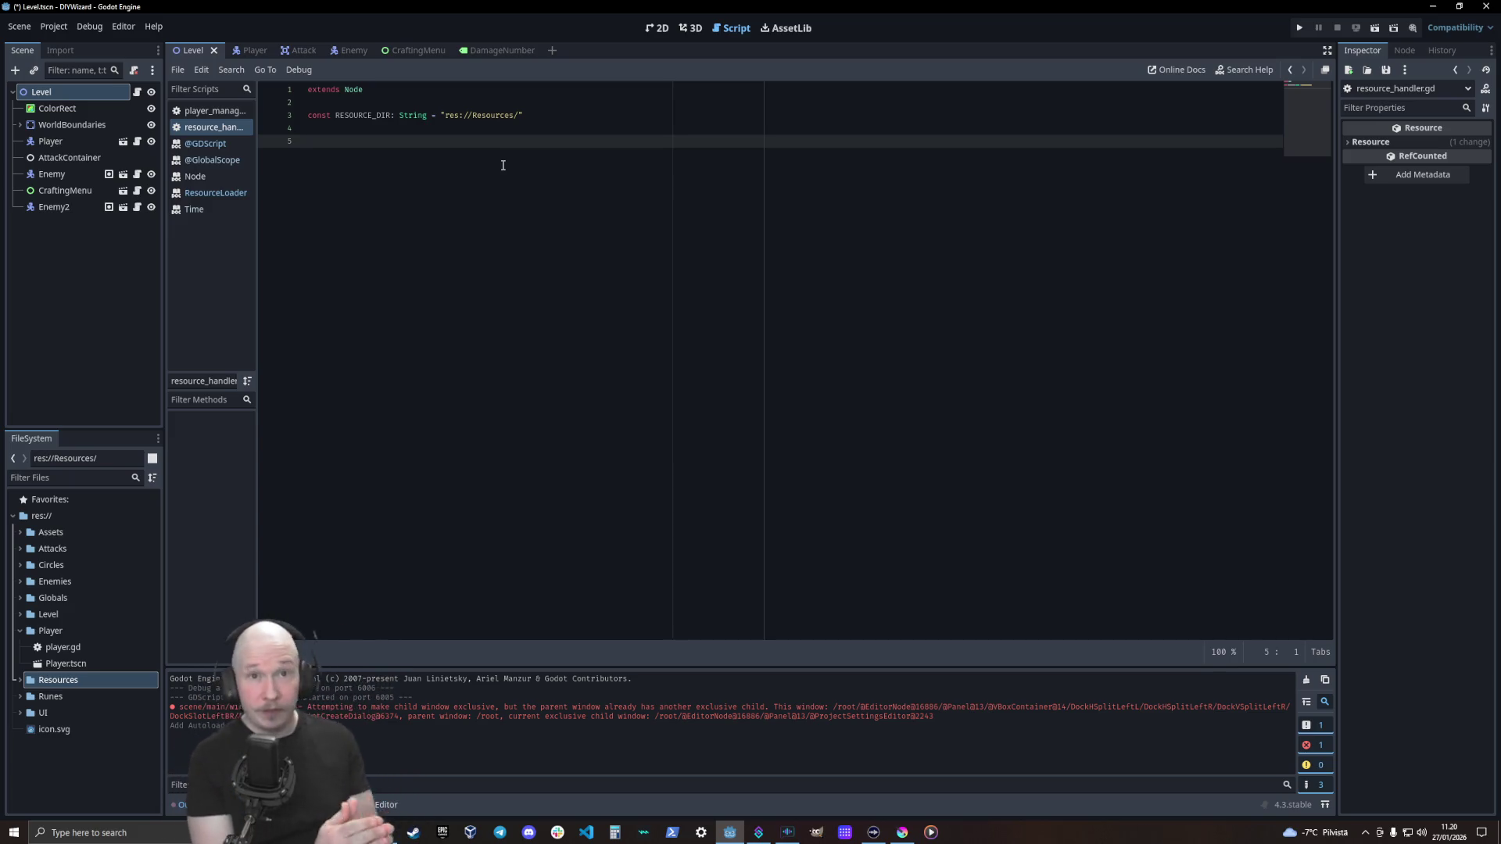
Declare var rune_array_power below the RESOURCE_DIR constant
{"action": "type", "text": "var"}
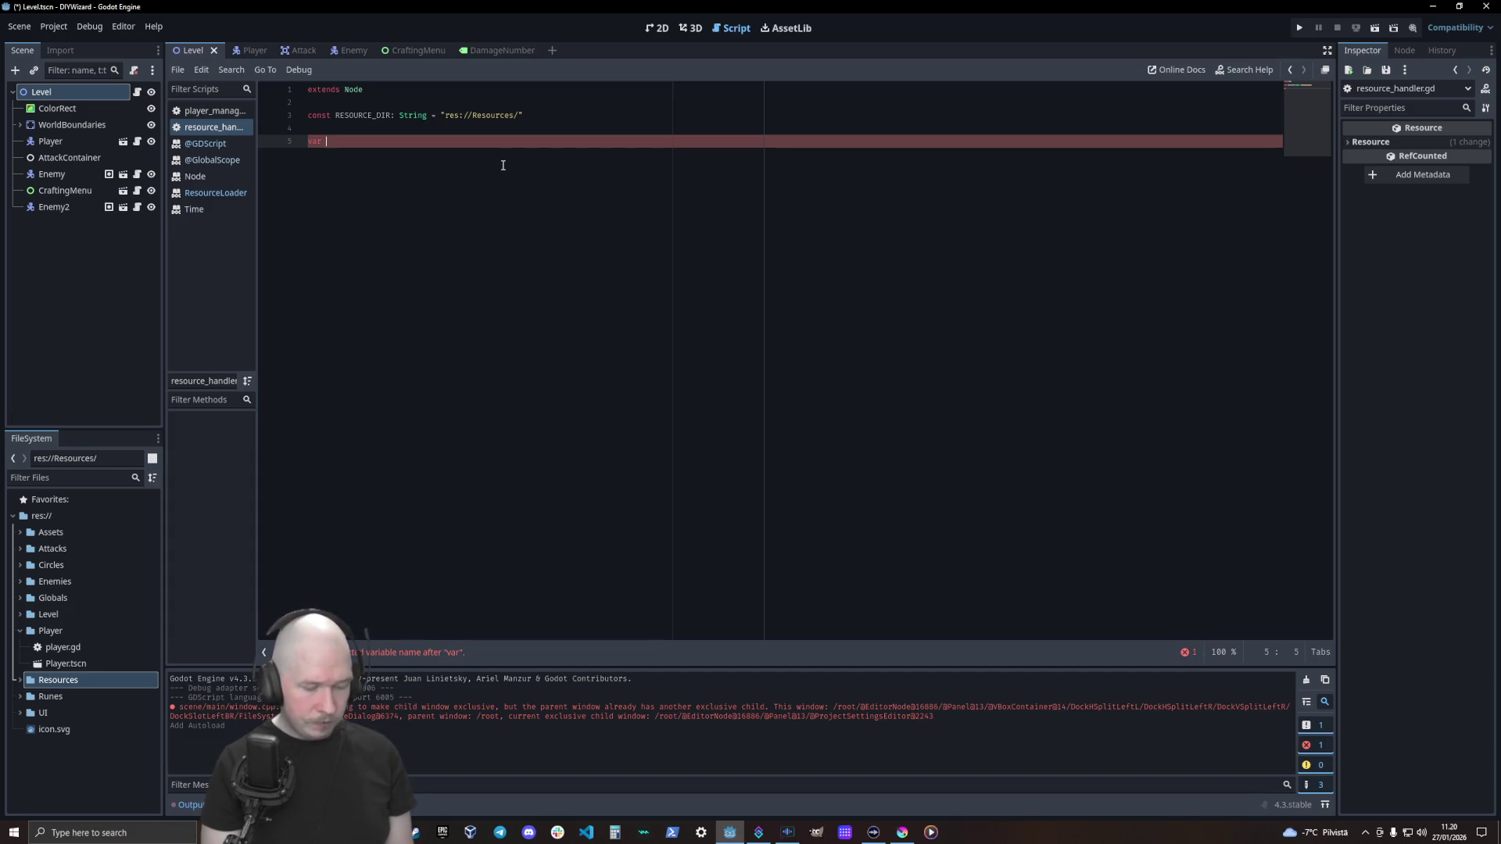
{"action": "type", "text": "power"}
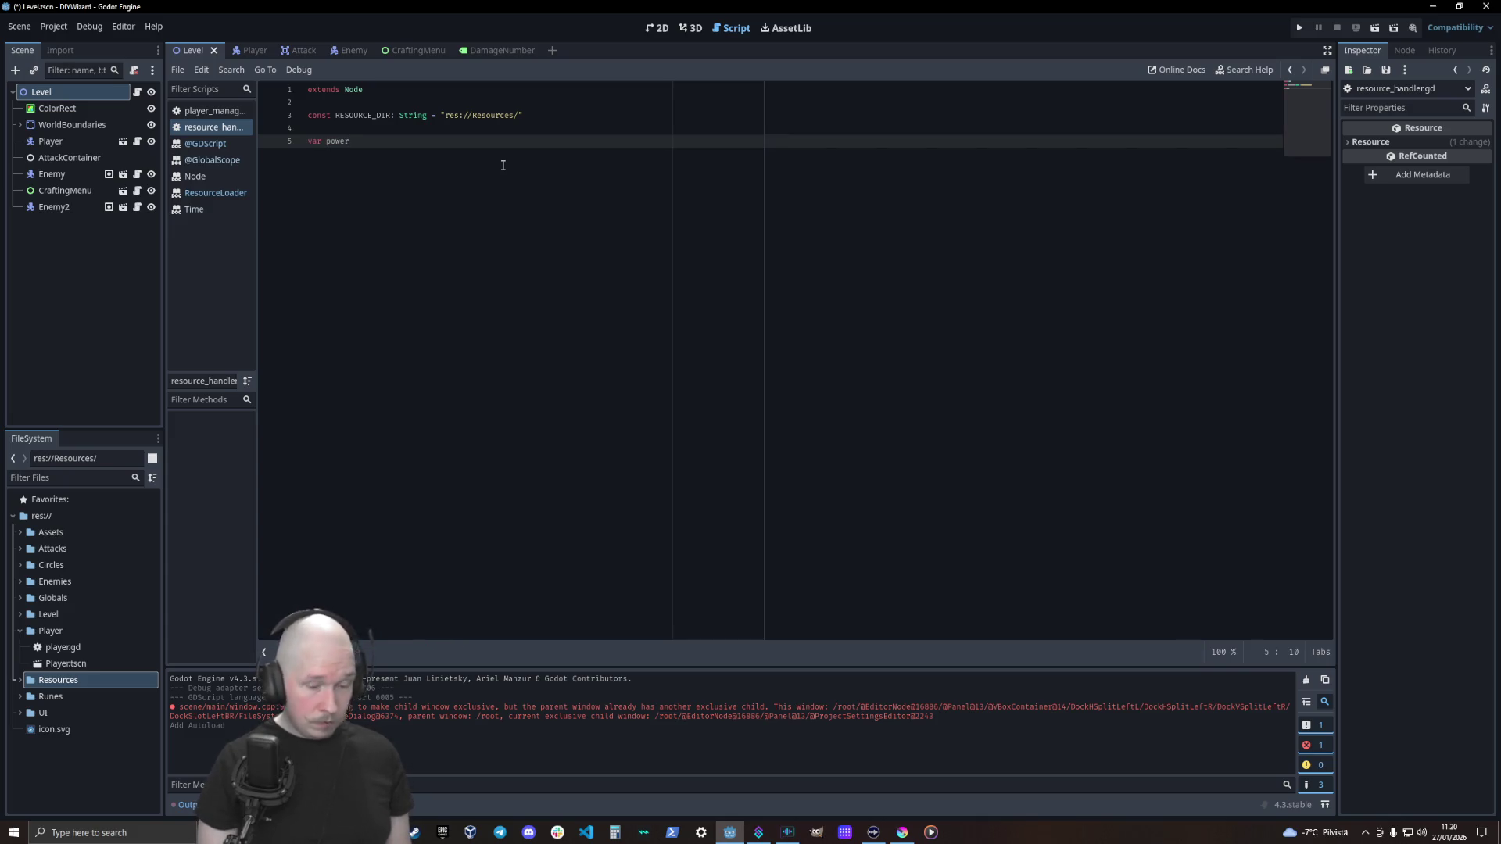
{"action": "type", "text": "_rune"}
{"action": "type", "text": "array:"}
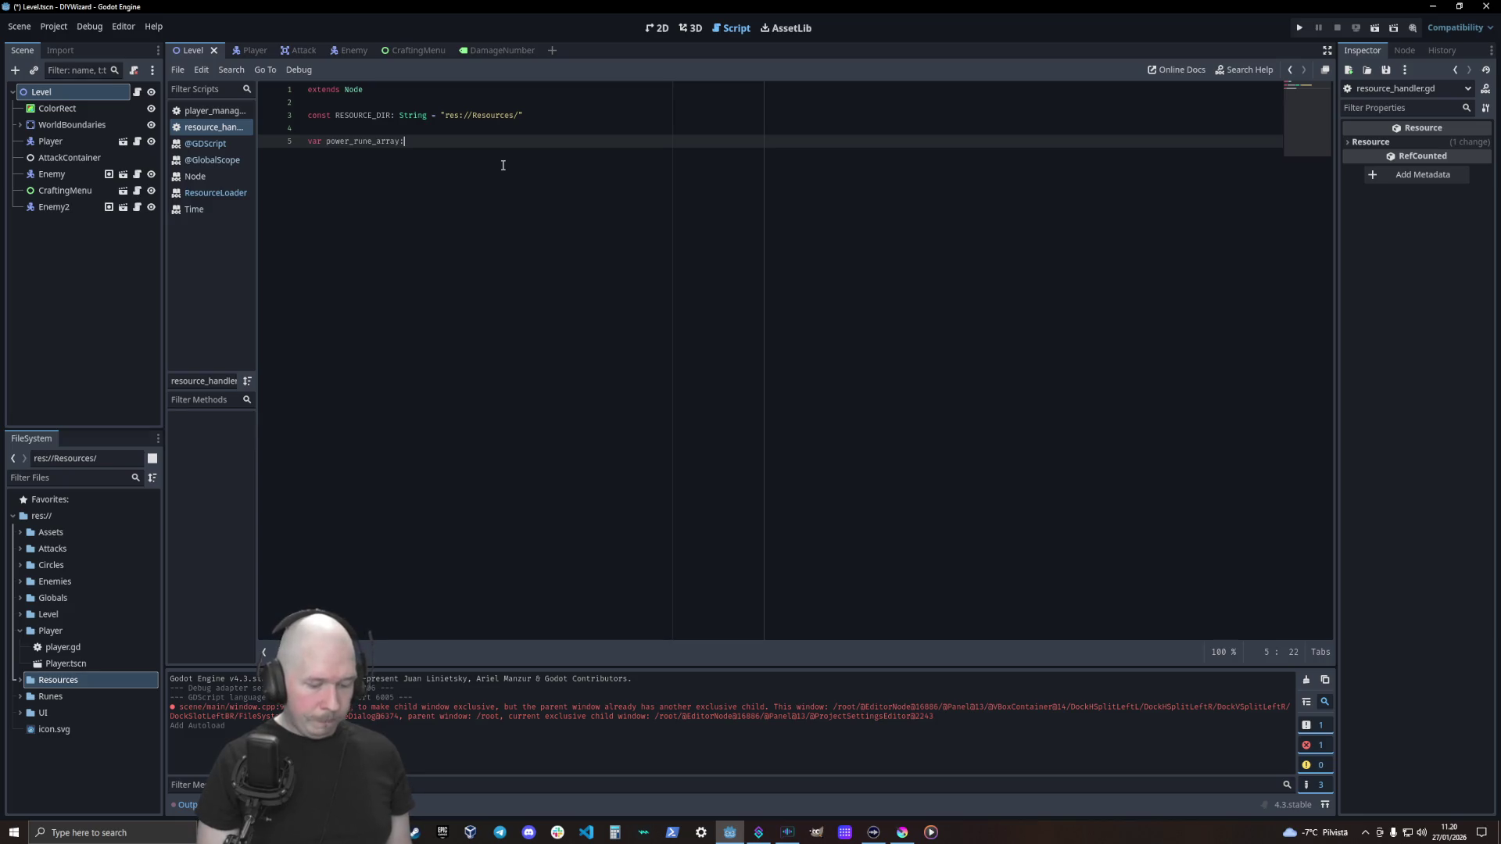
{"action": "type", "text": "power"}
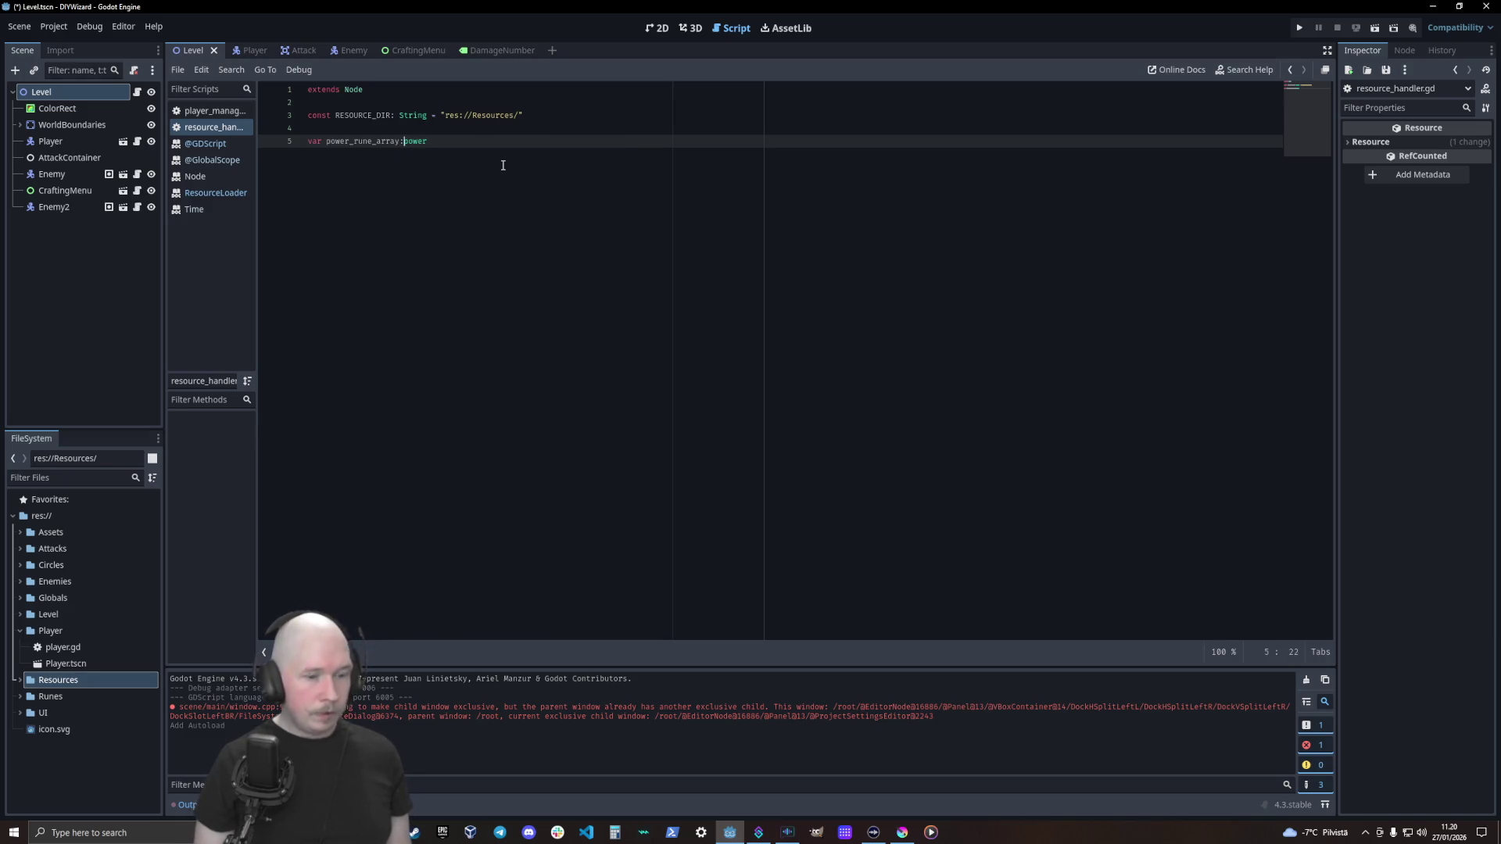
{"action": "key", "text": "BackSpace"}
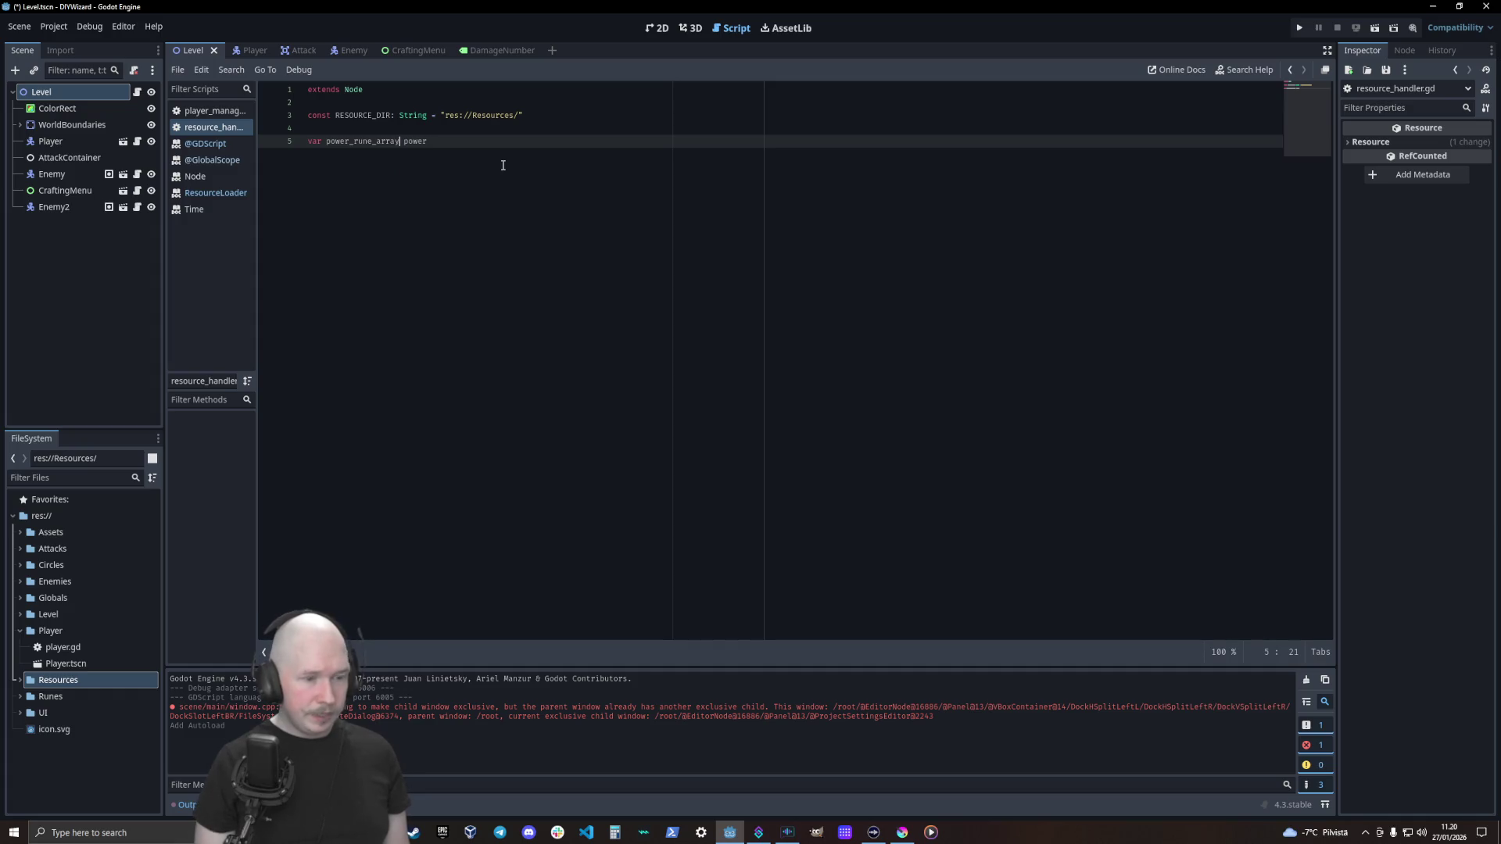
{"action": "type", "text": "_"}
{"action": "key", "text": "Left"}
{"action": "key", "text": "Left"}
{"action": "key", "text": "Left"}
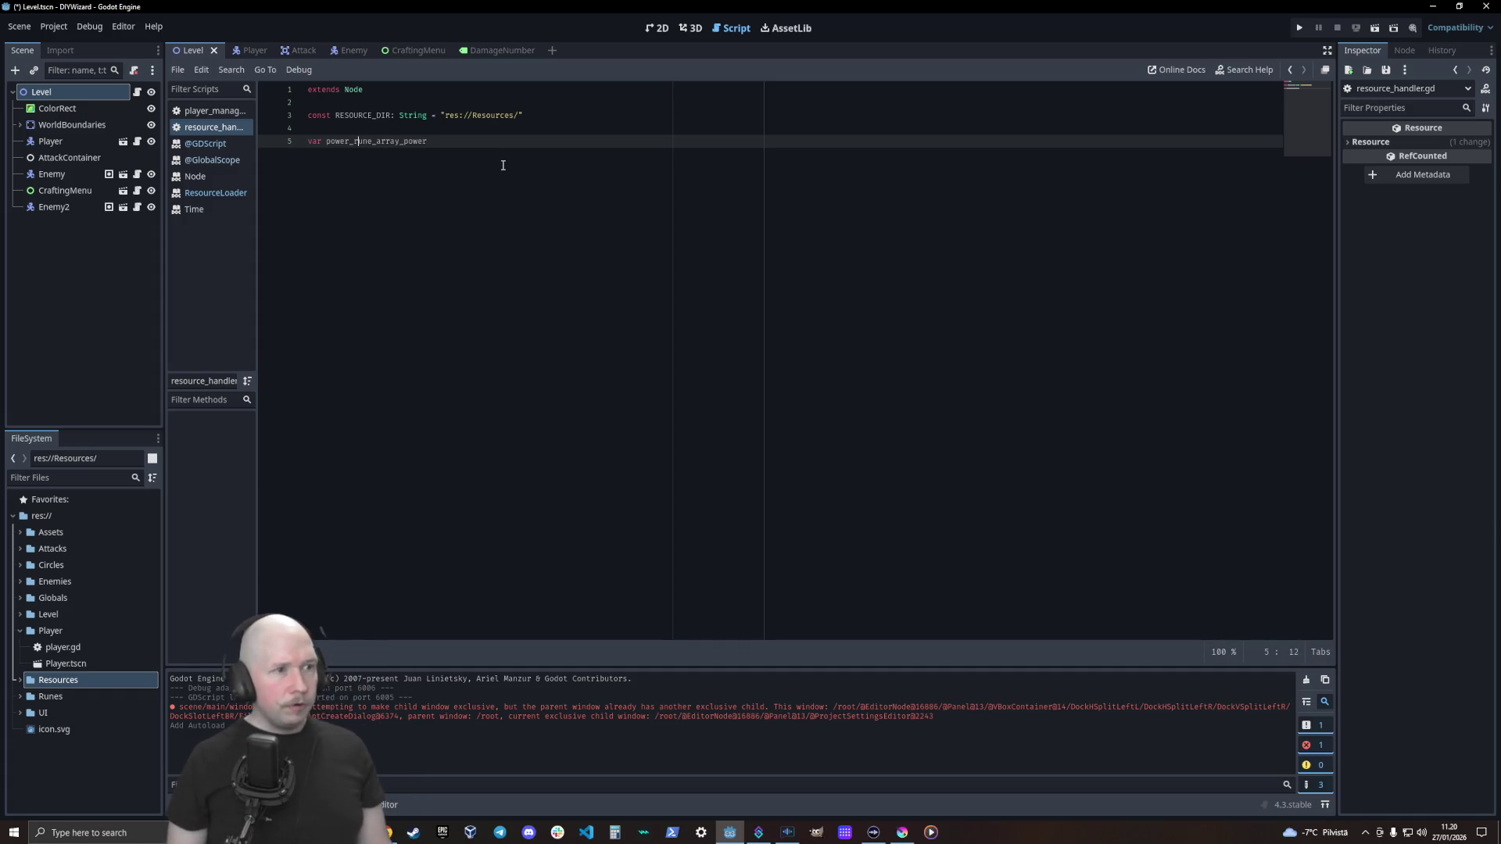
{"action": "key", "text": "BackSpace"}
{"action": "key", "text": "BackSpace"}
{"action": "key", "text": "BackSpace"}
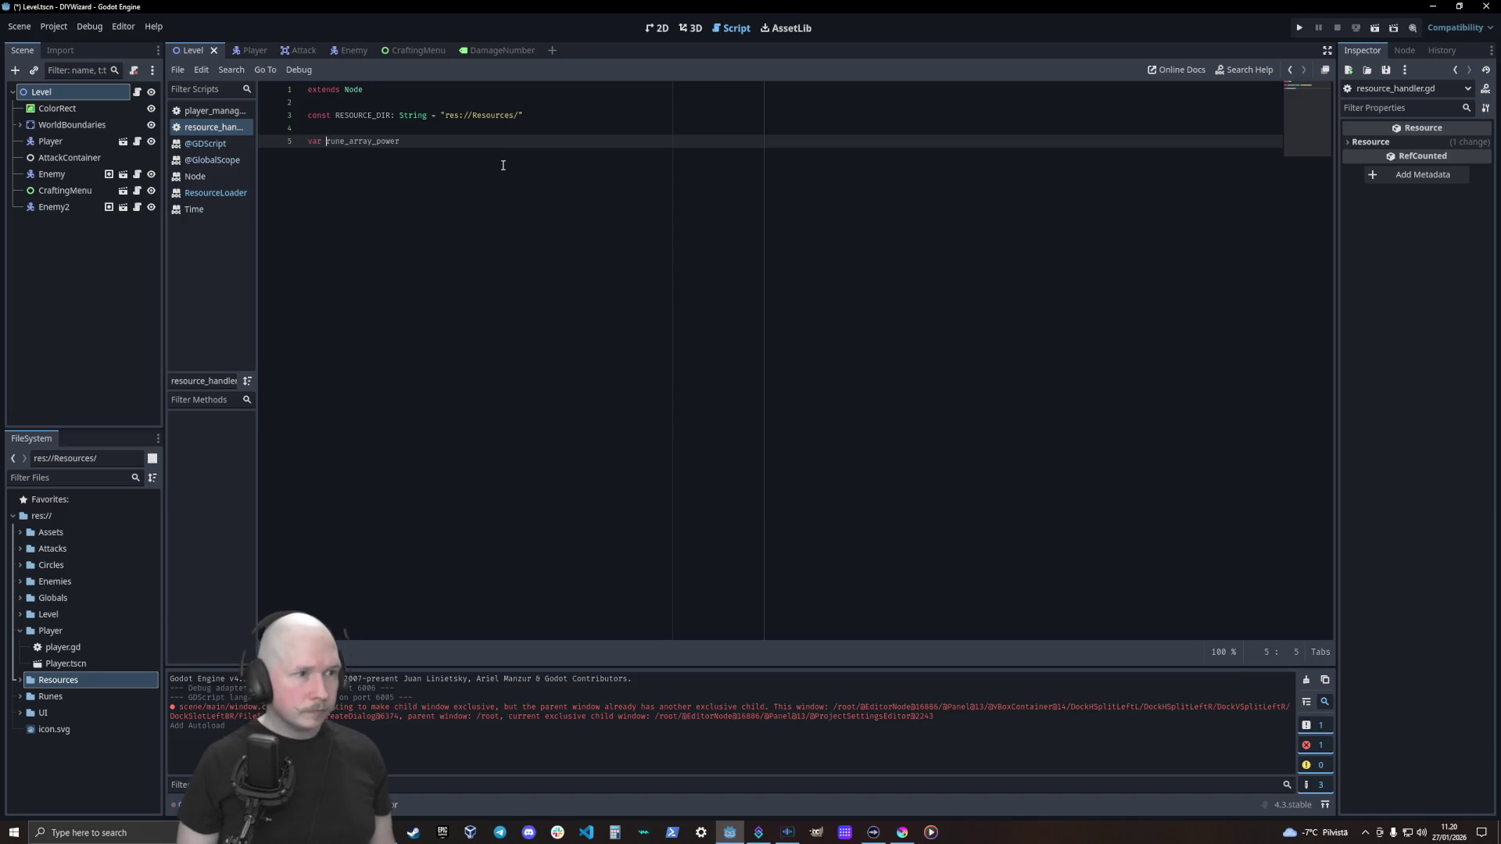
Duplicate the declaration twice, renaming the copies rune_array_filter and rune_array_projection
{"action": "key", "text": "ctrl+shift+d"}
{"action": "key", "text": "ctrl+shift+d"}
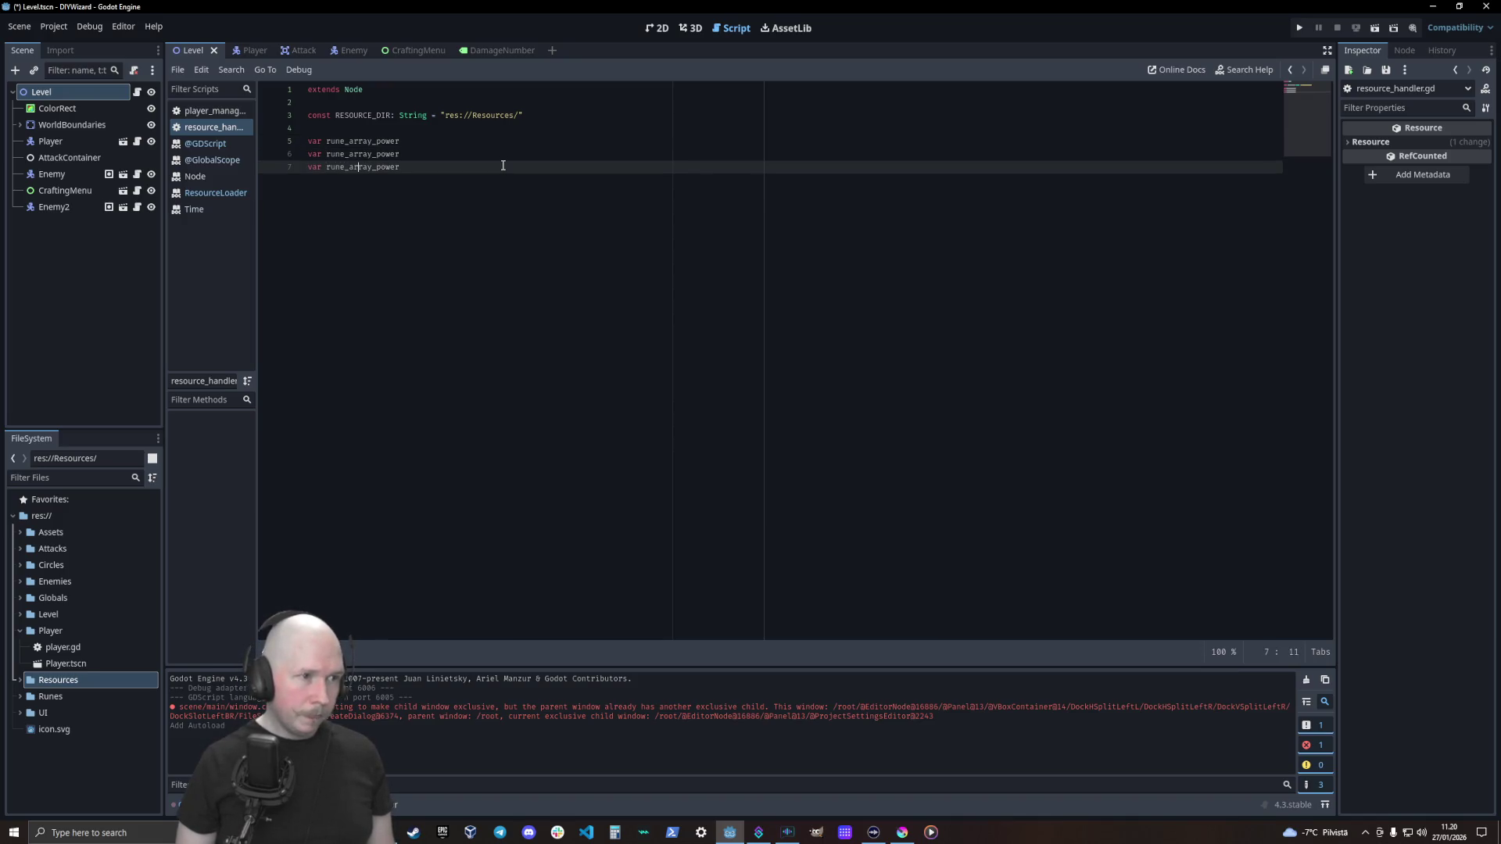
{"action": "key", "text": "BackSpace"}
{"action": "key", "text": "BackSpace"}
{"action": "key", "text": "BackSpace"}
{"action": "type", "text": "r"}
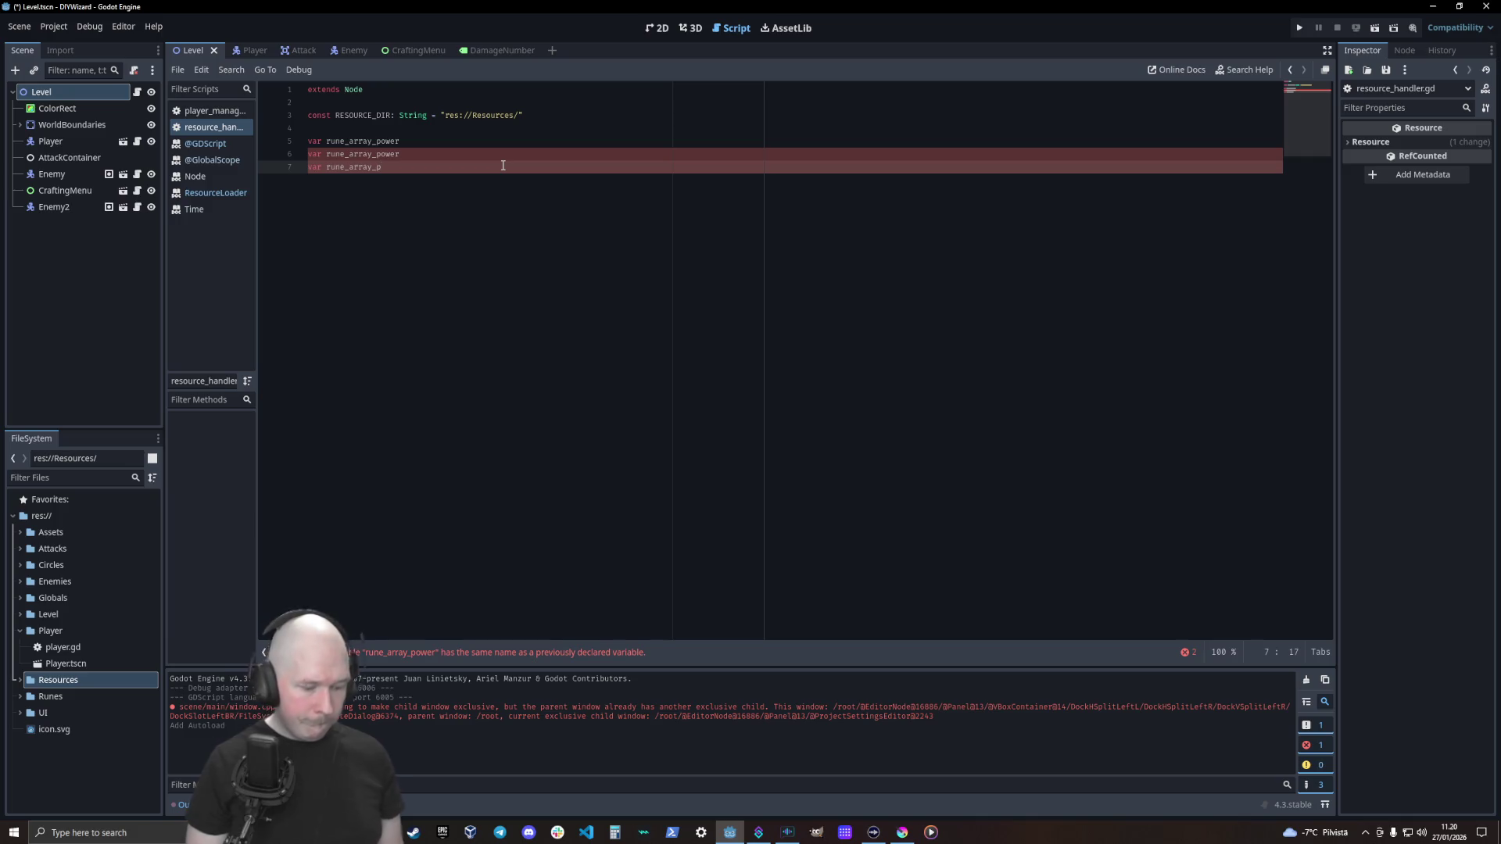
{"action": "type", "text": "ojection"}
{"action": "key", "text": "Up"}
{"action": "key", "text": "Left"}
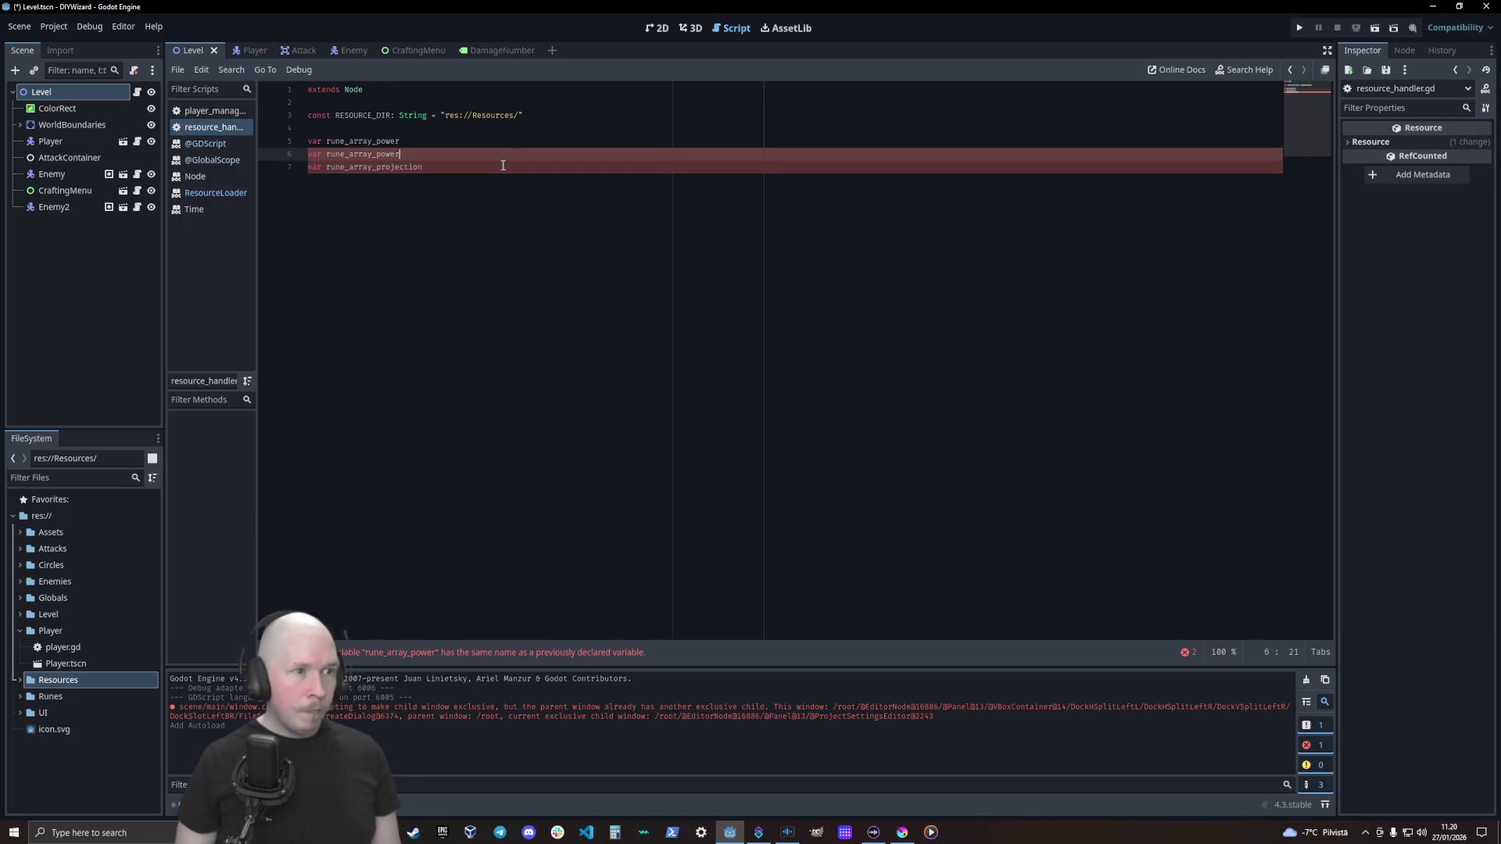
{"action": "key", "text": "BackSpace"}
{"action": "key", "text": "BackSpace"}
{"action": "key", "text": "BackSpace"}
{"action": "type", "text": "filter"}
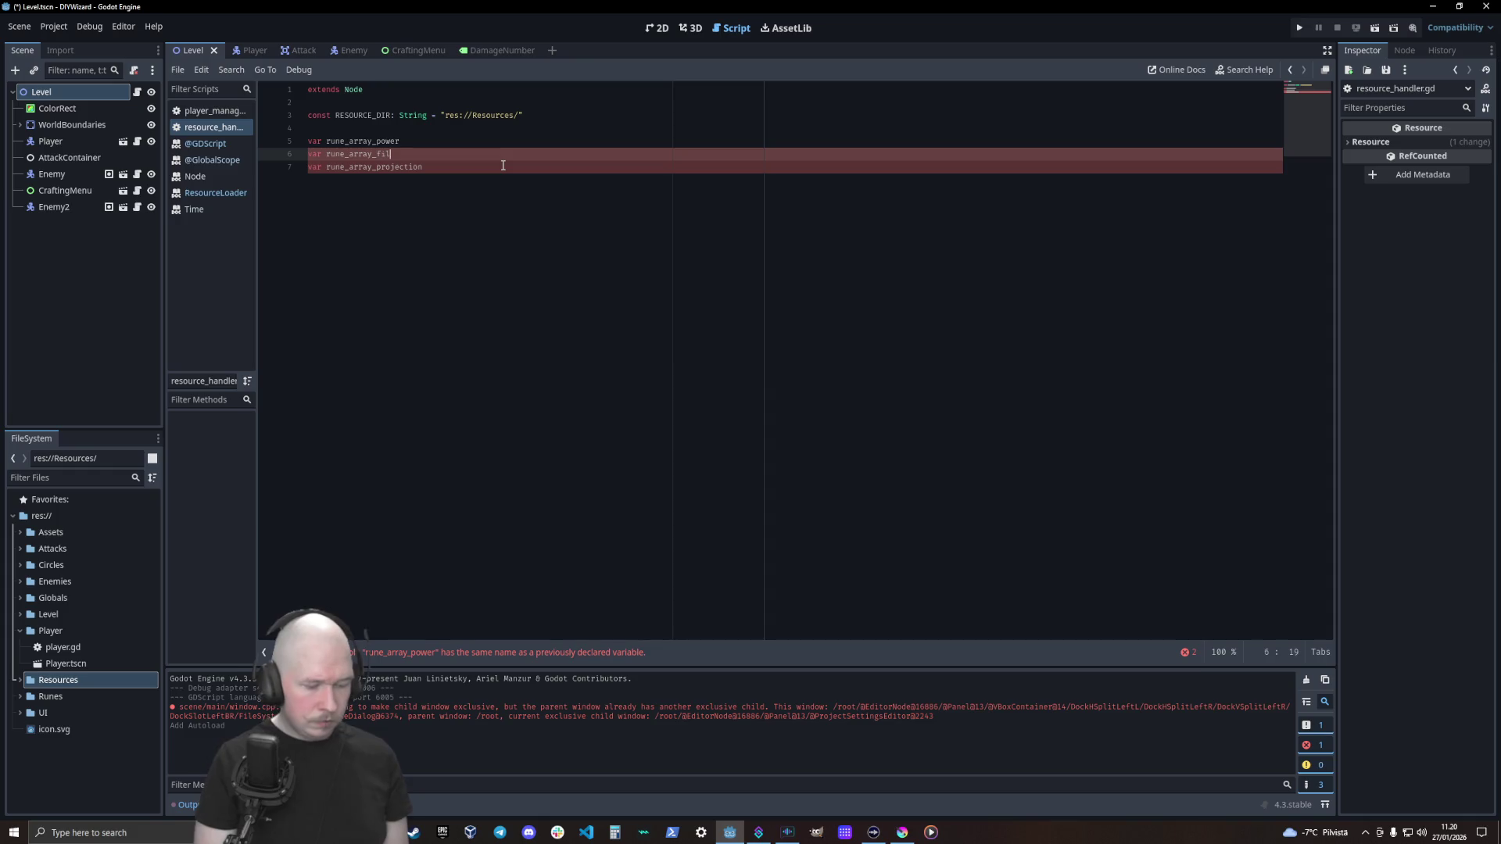
Give all three rune arrays the Array type at once and begin a func line
{"action": "key", "text": "Up"}
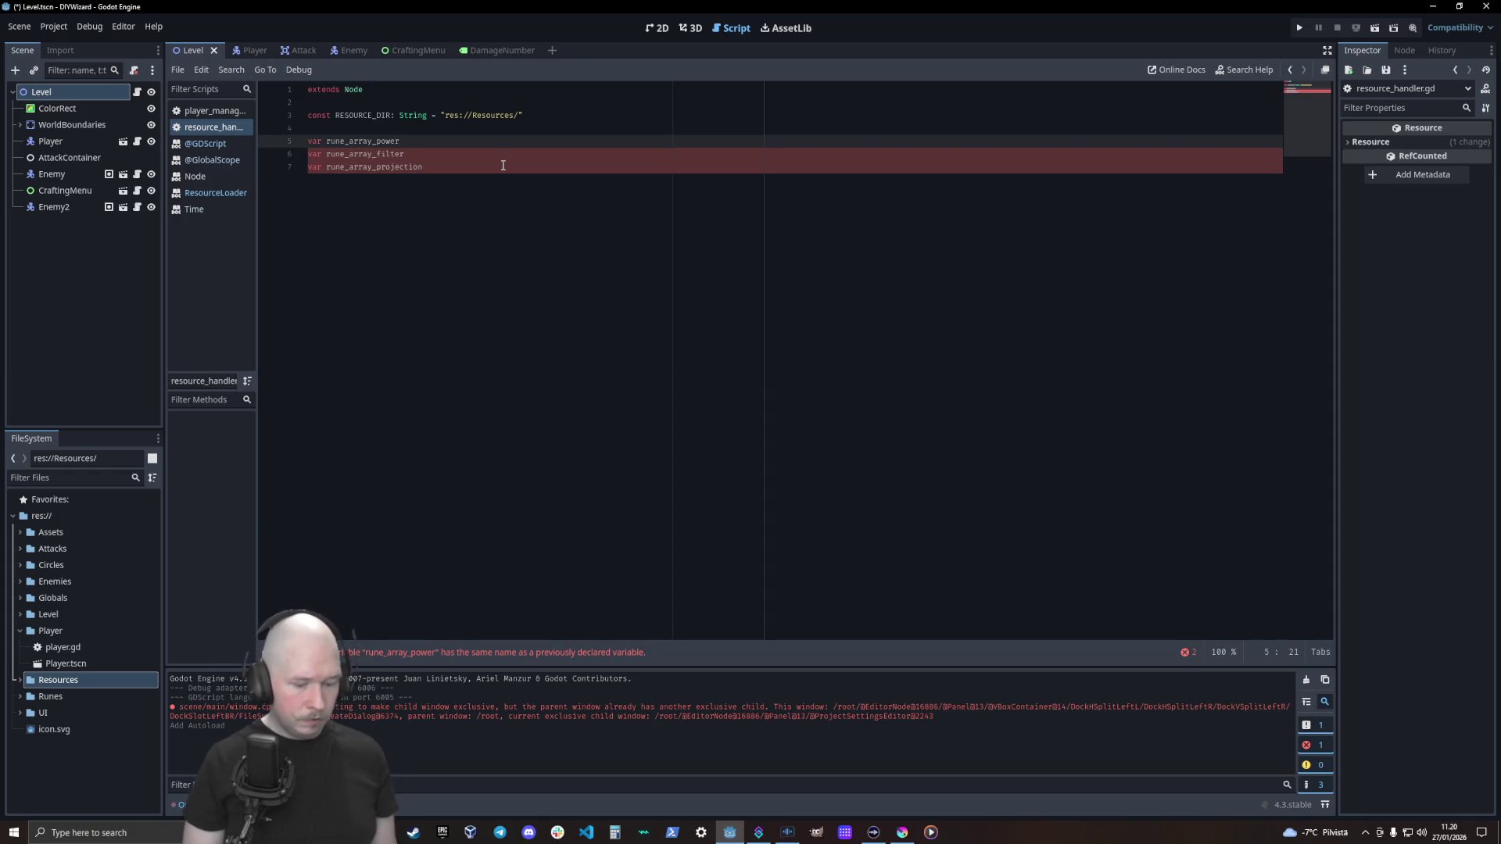
{"action": "key", "text": "BackSpace"}
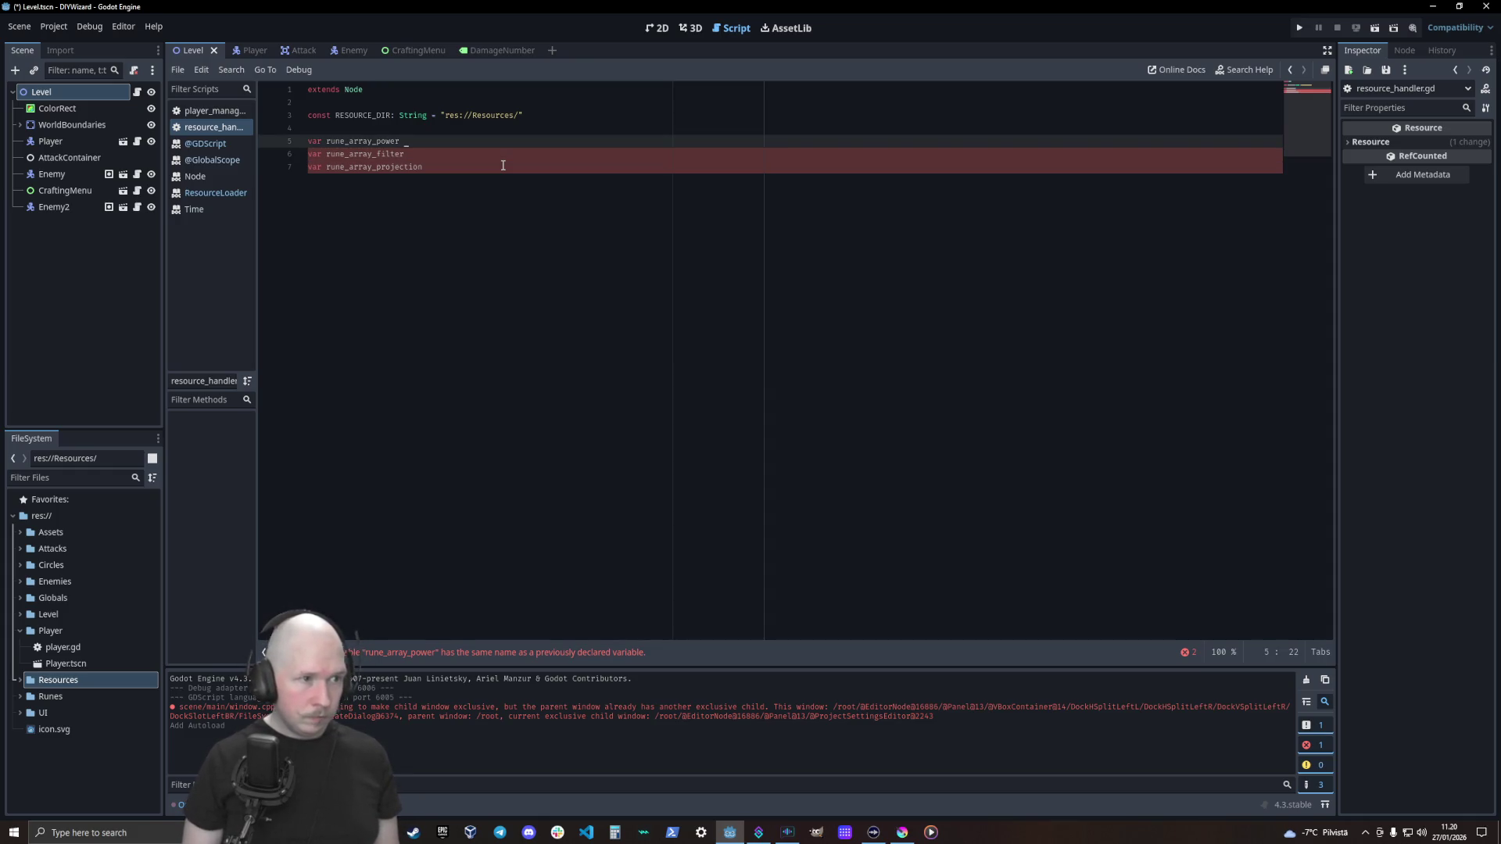
{"action": "key", "text": "End"}
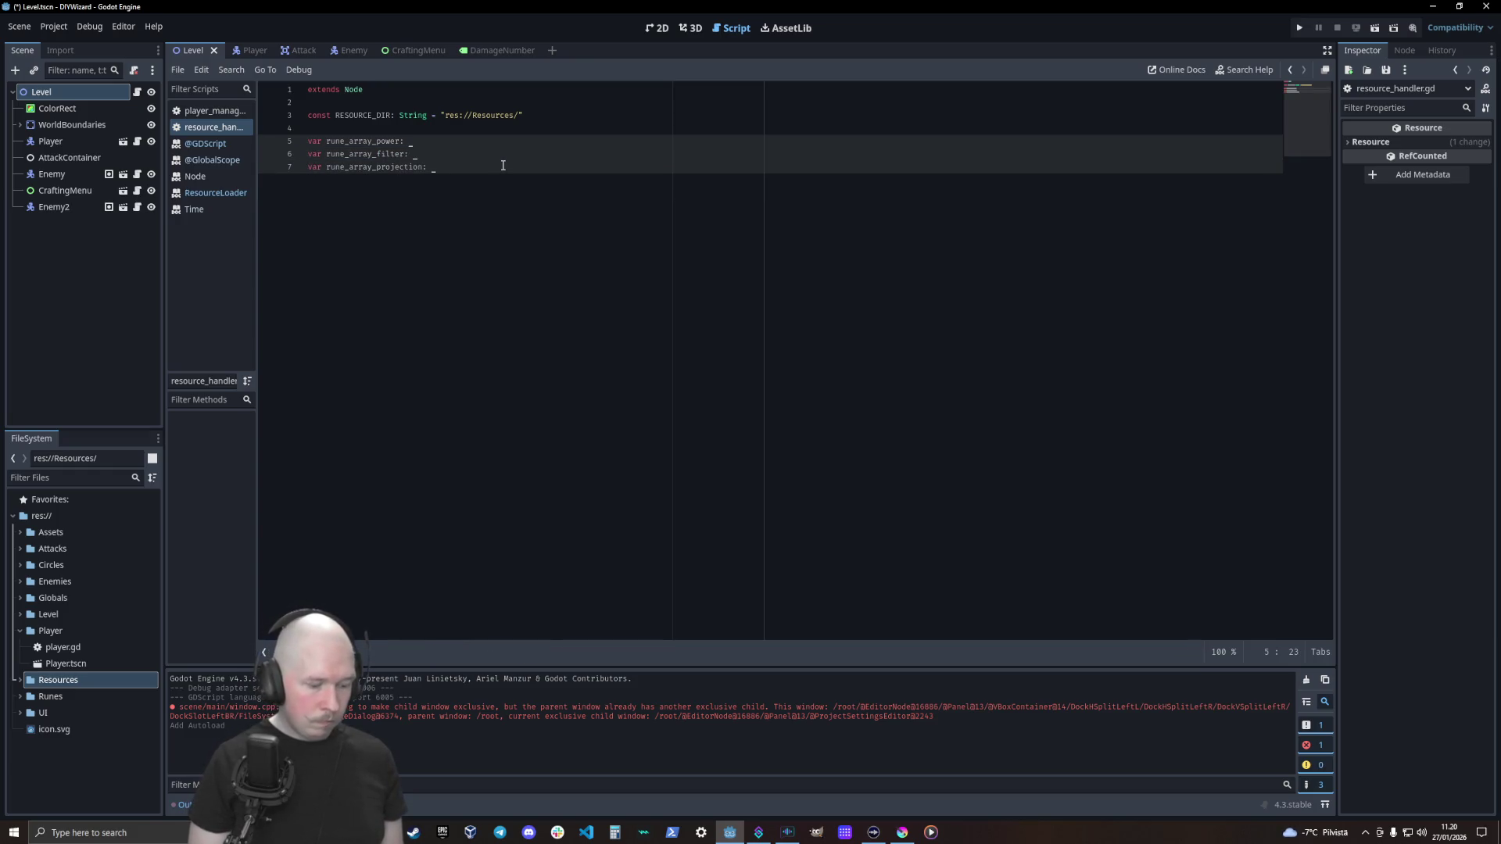
{"action": "type", "text": "Array"}
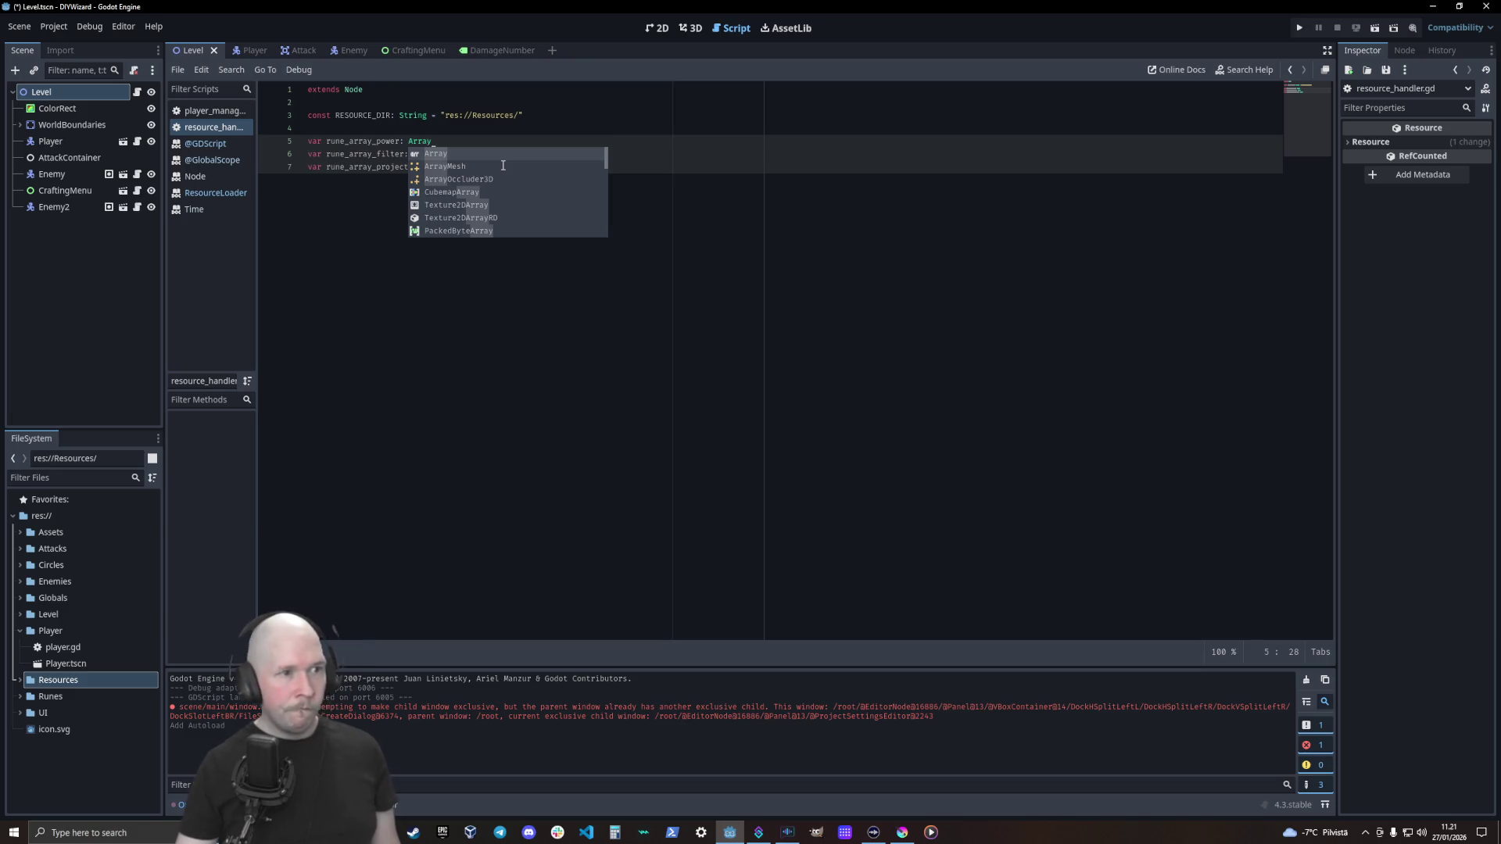
{"action": "key", "text": "Escape"}
{"action": "key", "text": "Return"}
{"action": "key", "text": "Return"}
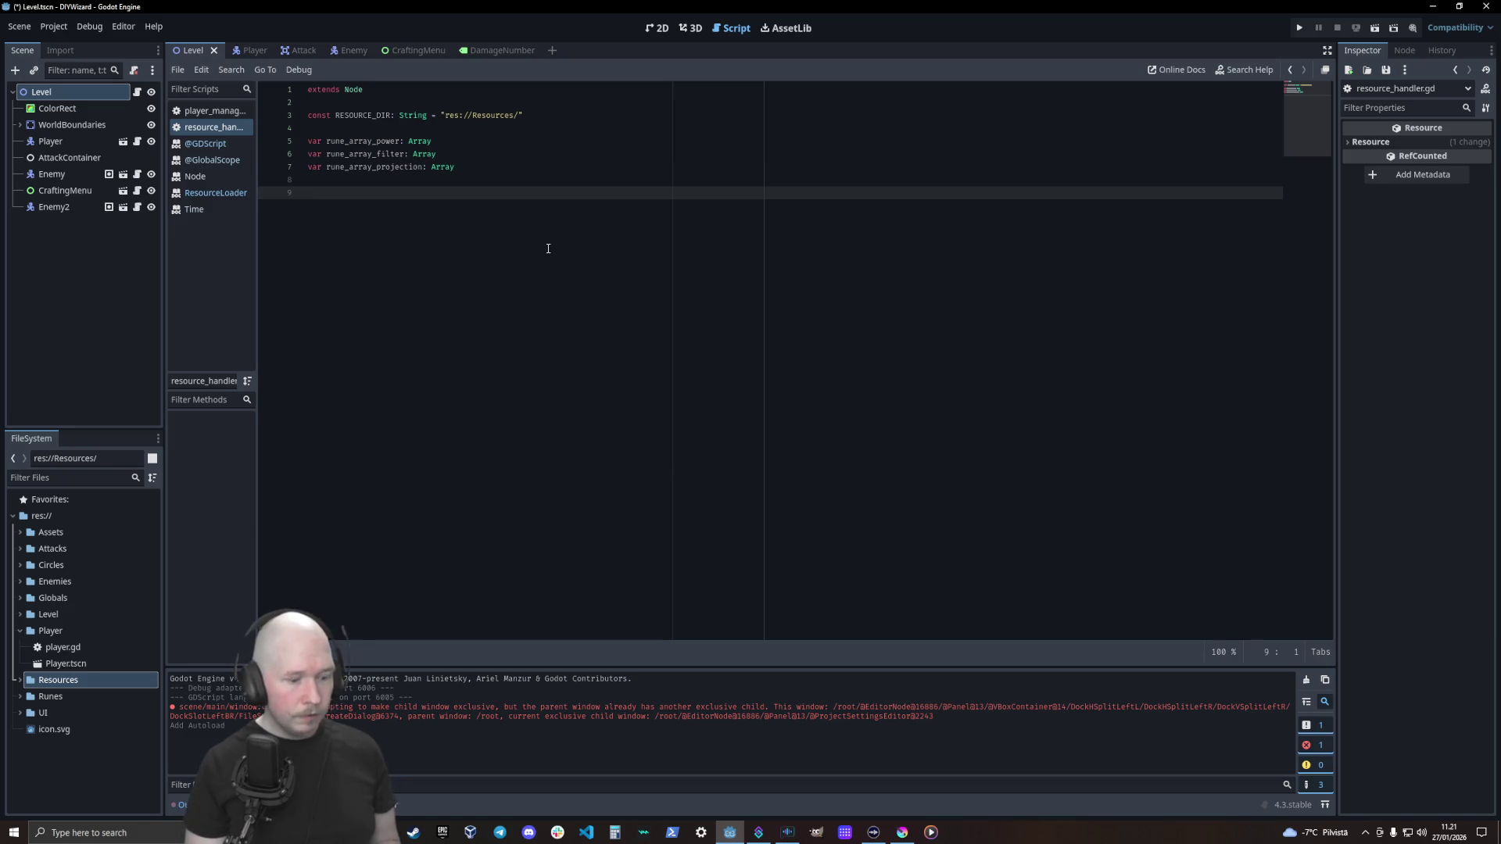
{"action": "type", "text": "func "}
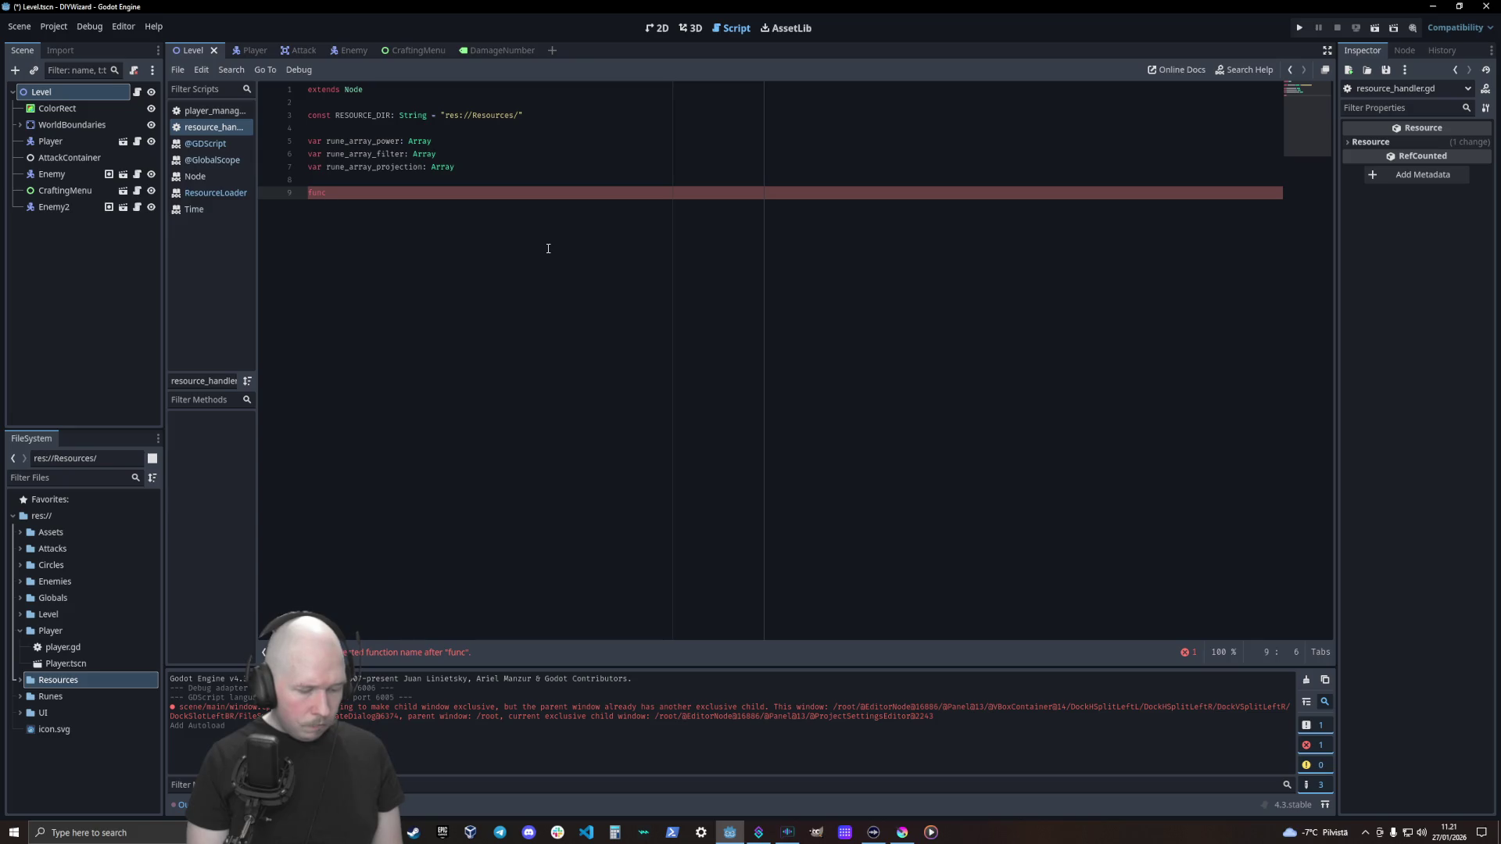
Complete the header func load_in_runes() -> void: with an indented body line
{"action": "type", "text": "lo"}
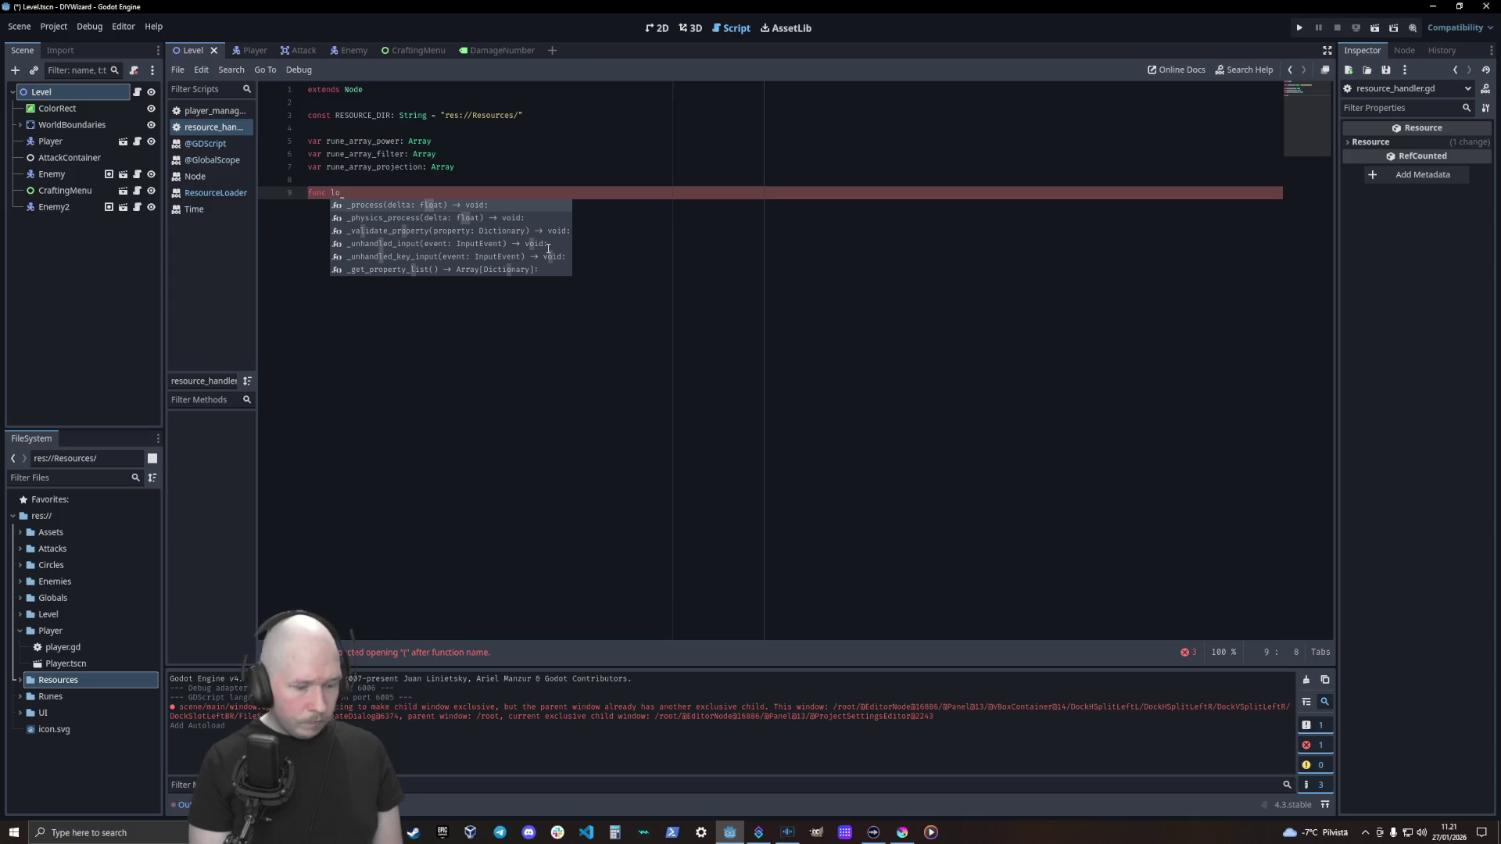
{"action": "type", "text": "ad"}
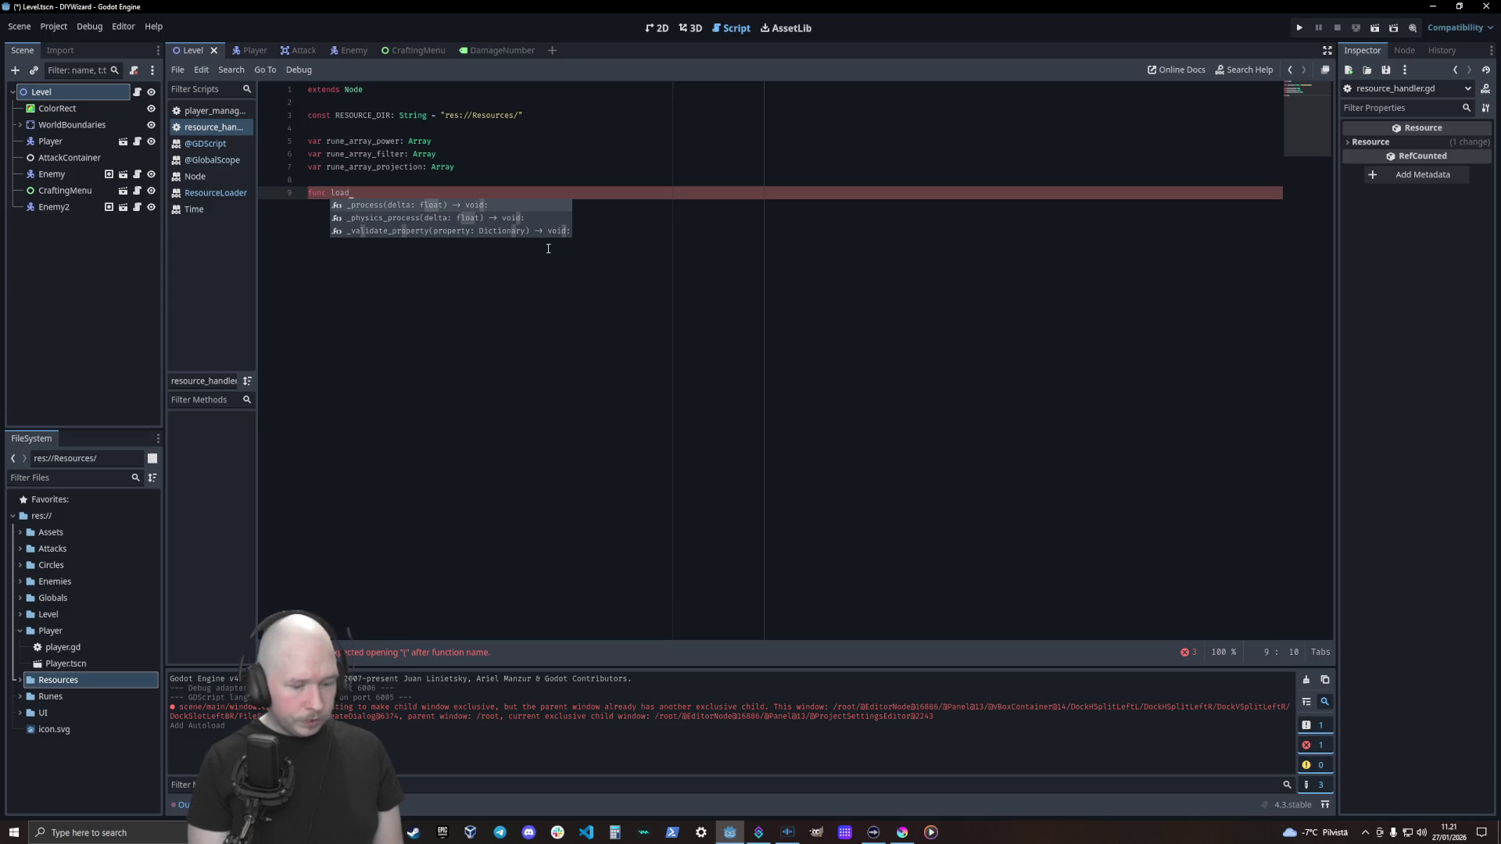
{"action": "type", "text": "_in_runes() ->"}
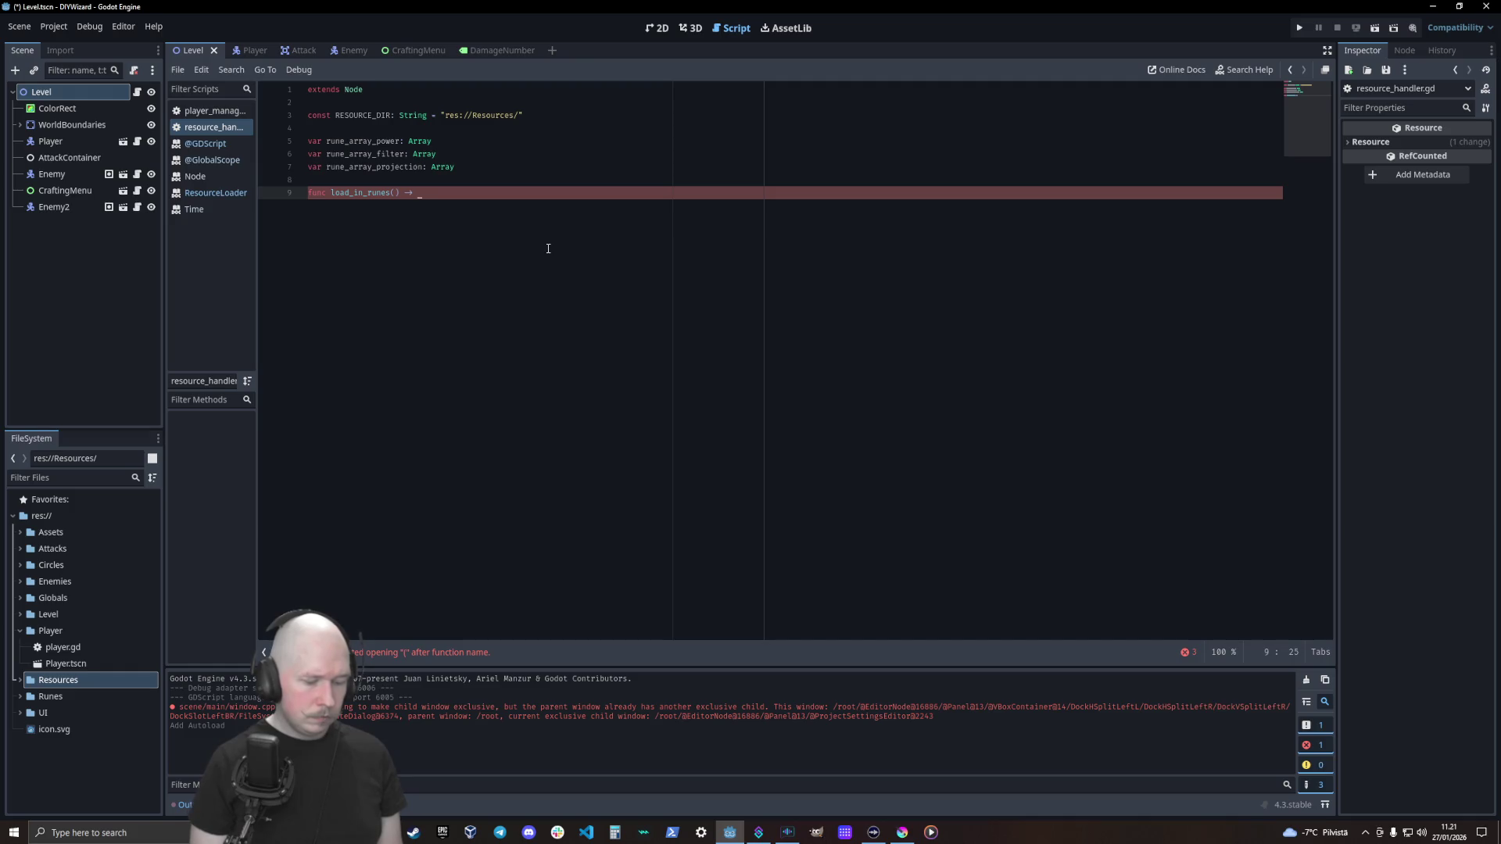
{"action": "type", "text": "void:"}
{"action": "key", "text": "Return"}
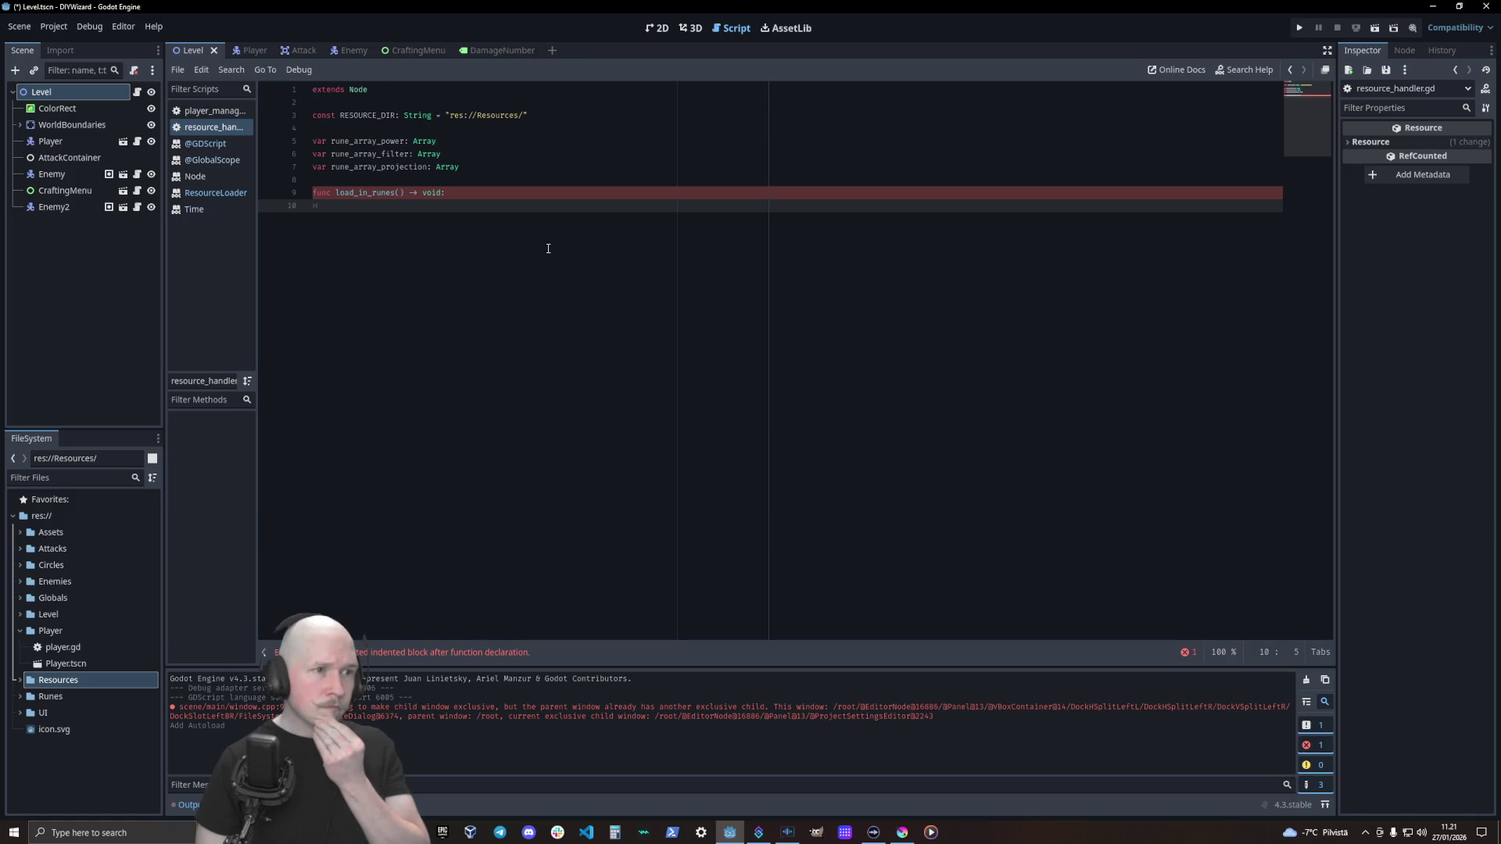
Open the ResourceLoader reference, scan its methods, and follow the Operating System Testing Demo link
{"action": "left_click", "coordinate": [232, 201]}
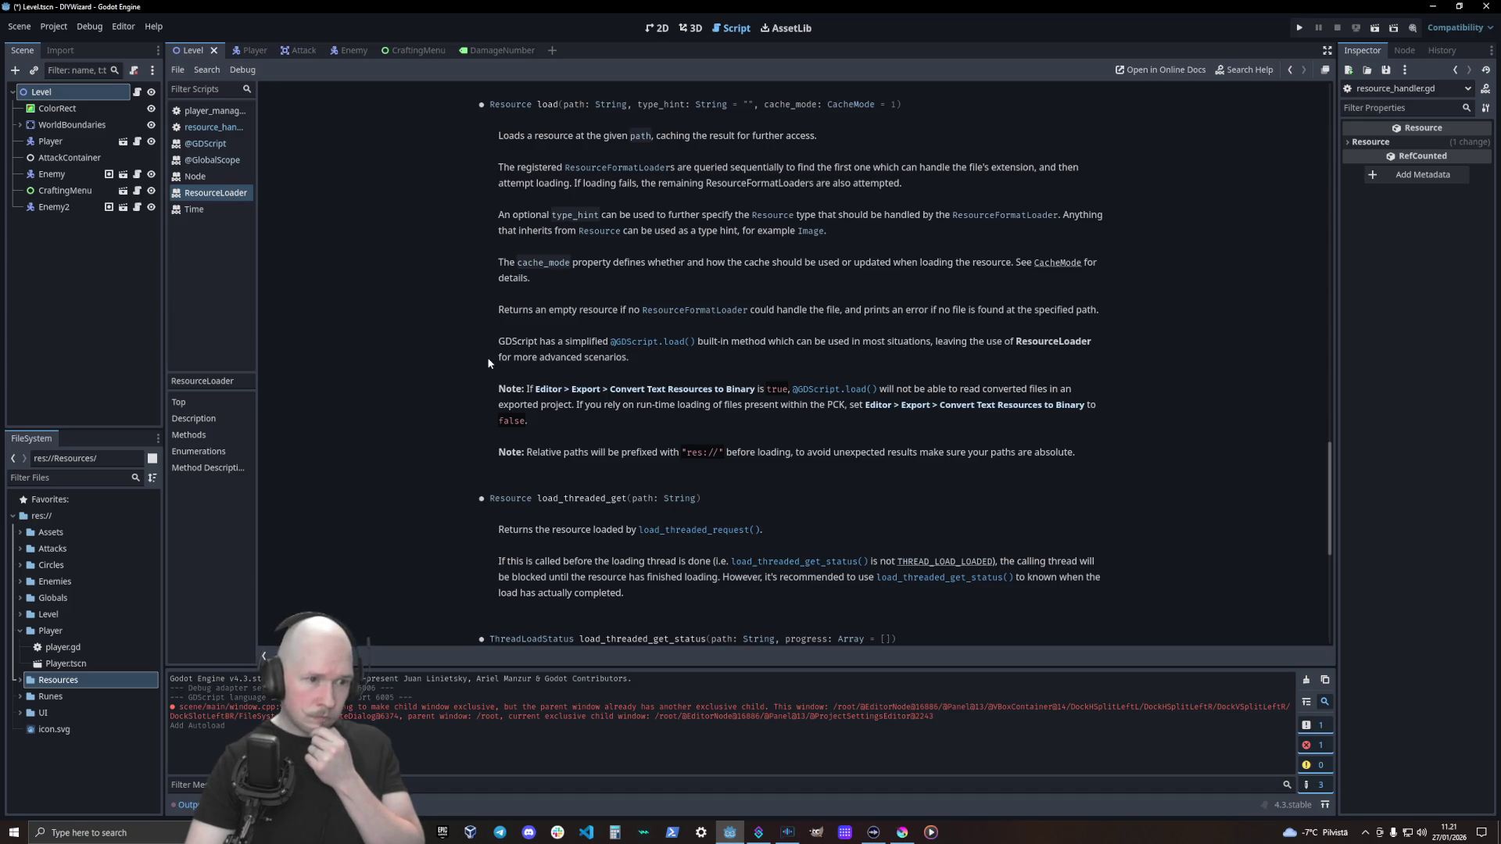
{"action": "scroll", "coordinate": [488, 363], "scroll_direction": "down", "scroll_amount": 3}
{"action": "scroll", "coordinate": [489, 363], "scroll_direction": "down", "scroll_amount": 2}
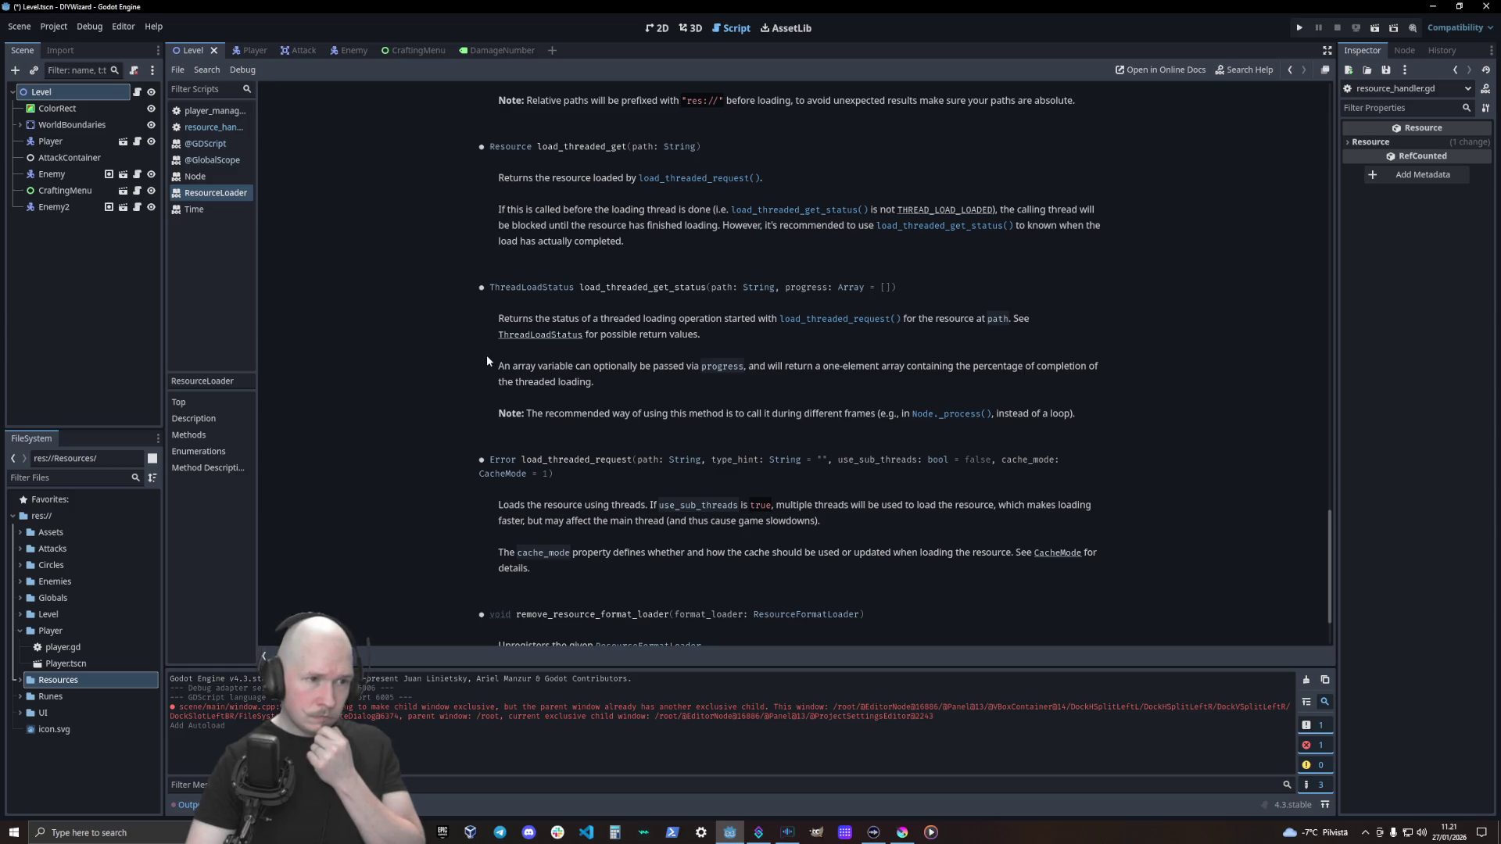
{"action": "scroll", "coordinate": [486, 355], "scroll_direction": "up", "scroll_amount": 6}
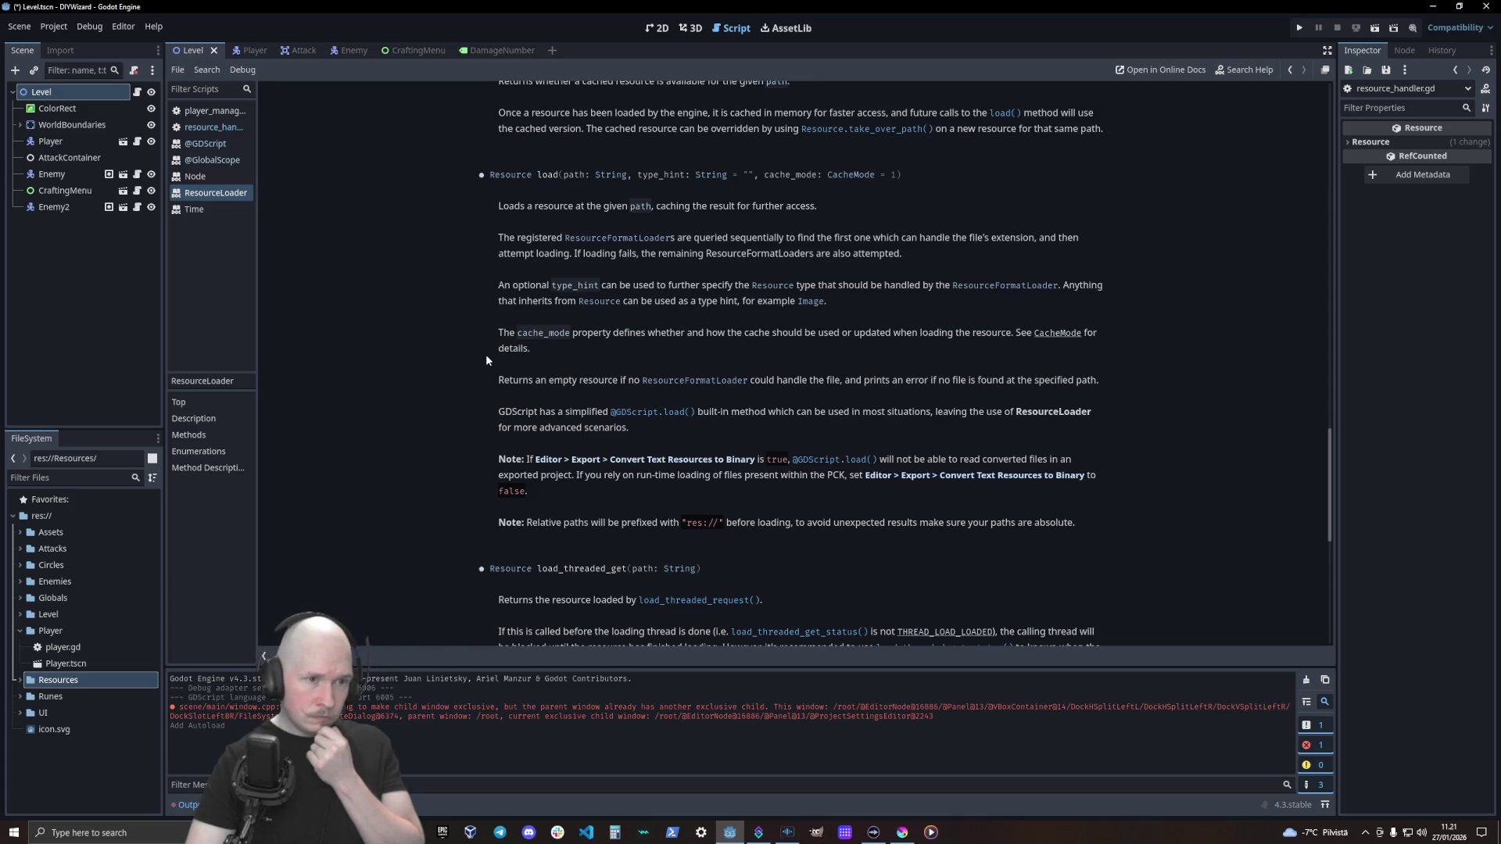
{"action": "scroll", "coordinate": [487, 356], "scroll_direction": "up", "scroll_amount": 4}
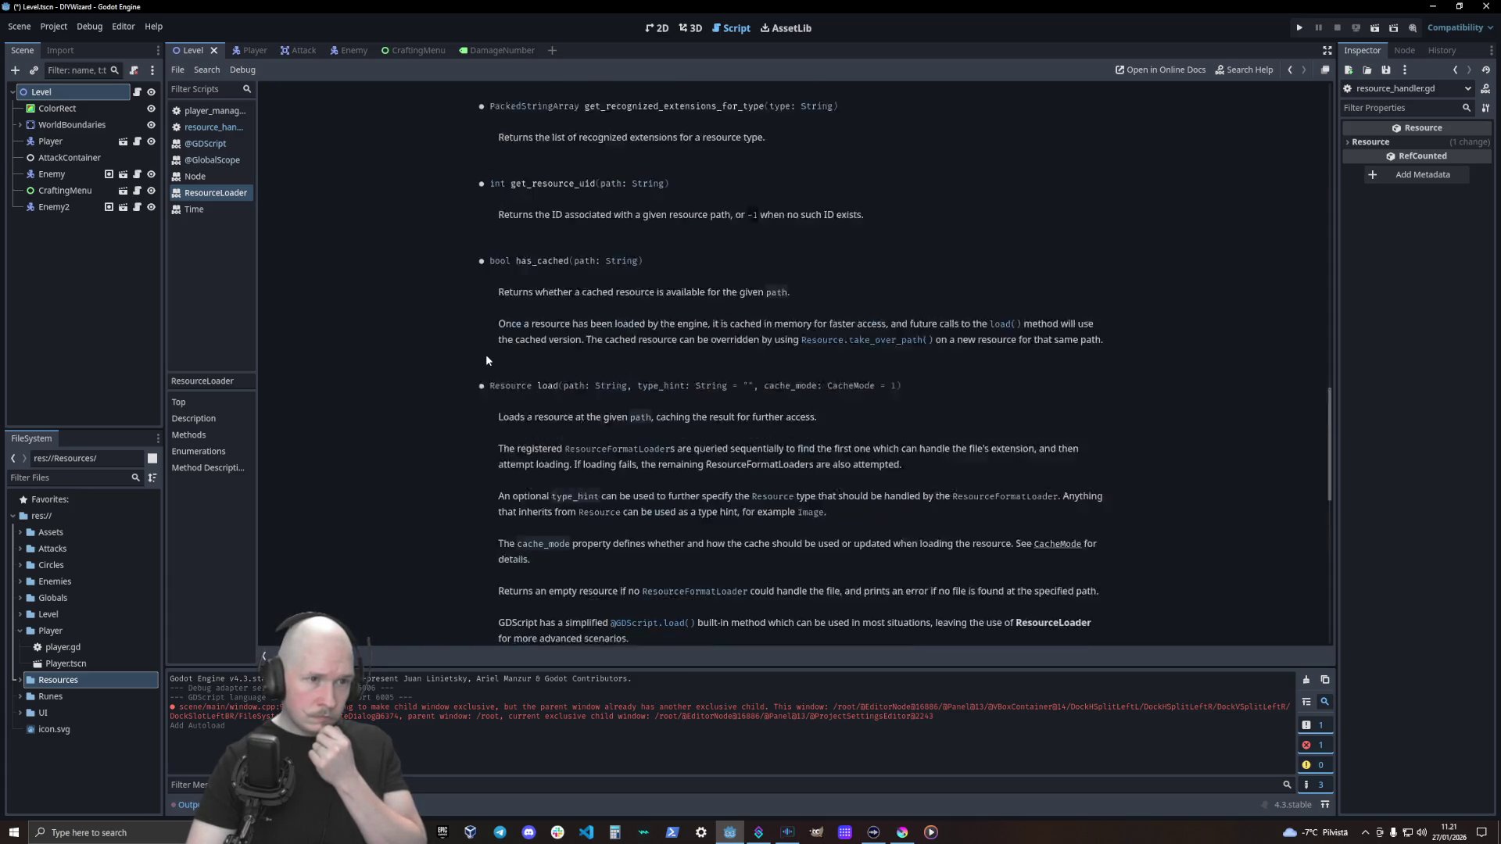
{"action": "scroll", "coordinate": [485, 354], "scroll_direction": "up", "scroll_amount": 20}
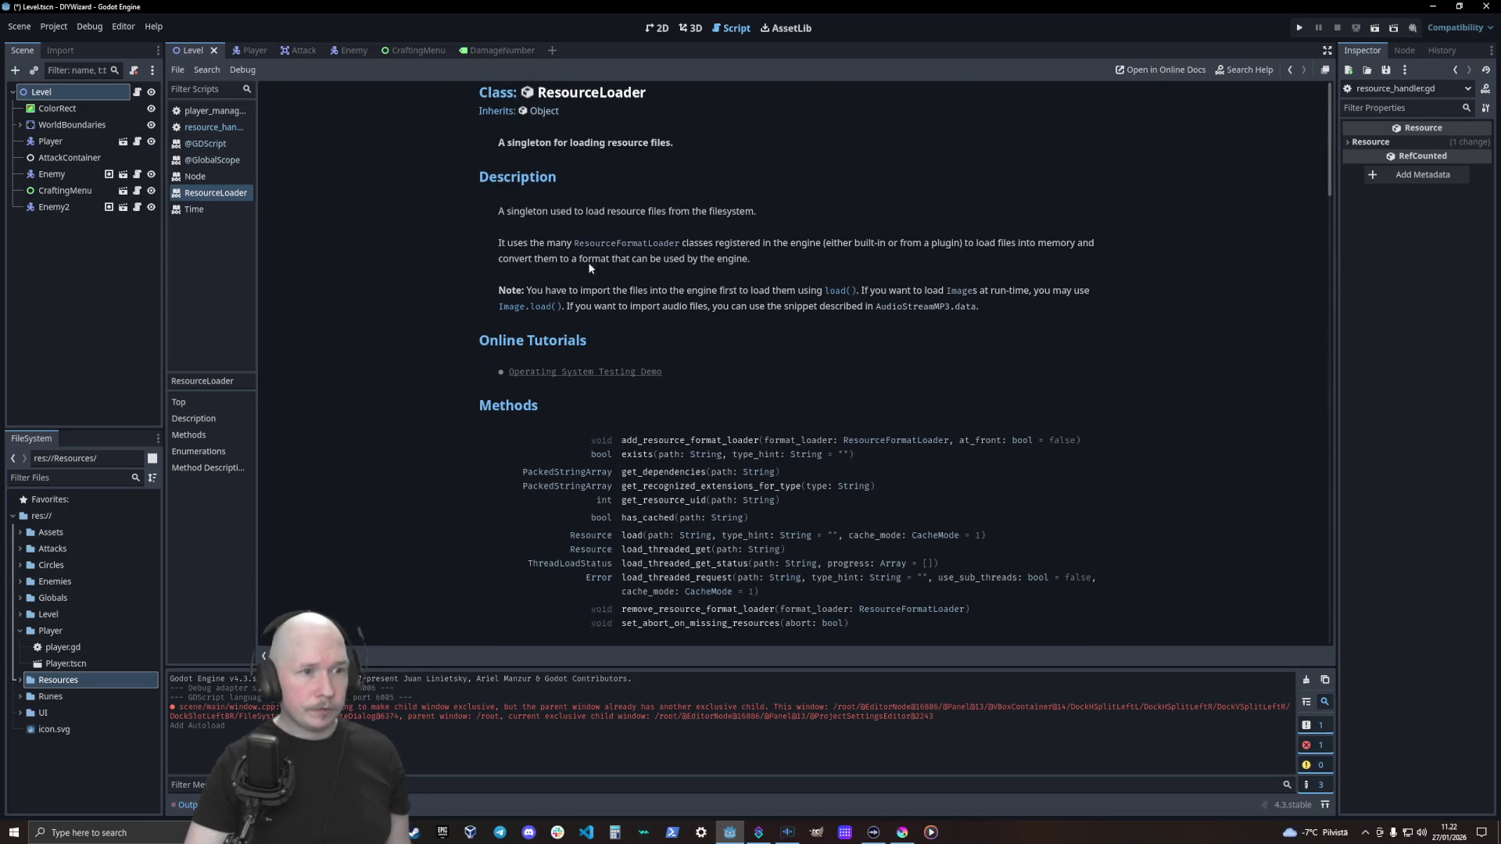
{"action": "left_click", "coordinate": [582, 373]}
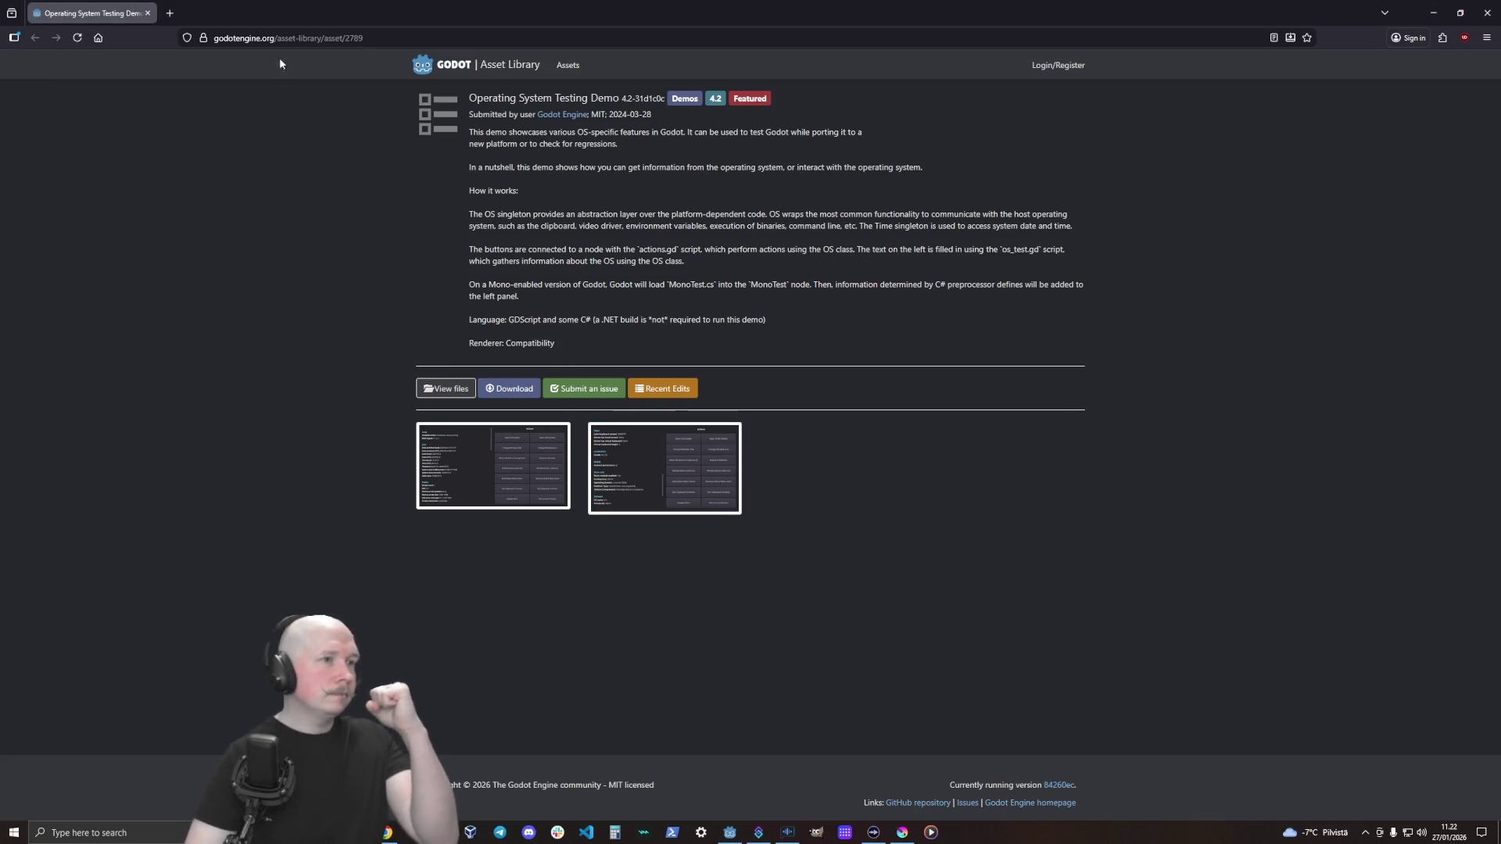
Focus Firefox's address bar on the Operating System Testing Demo page to start a new search
{"action": "left_click", "coordinate": [262, 38]}
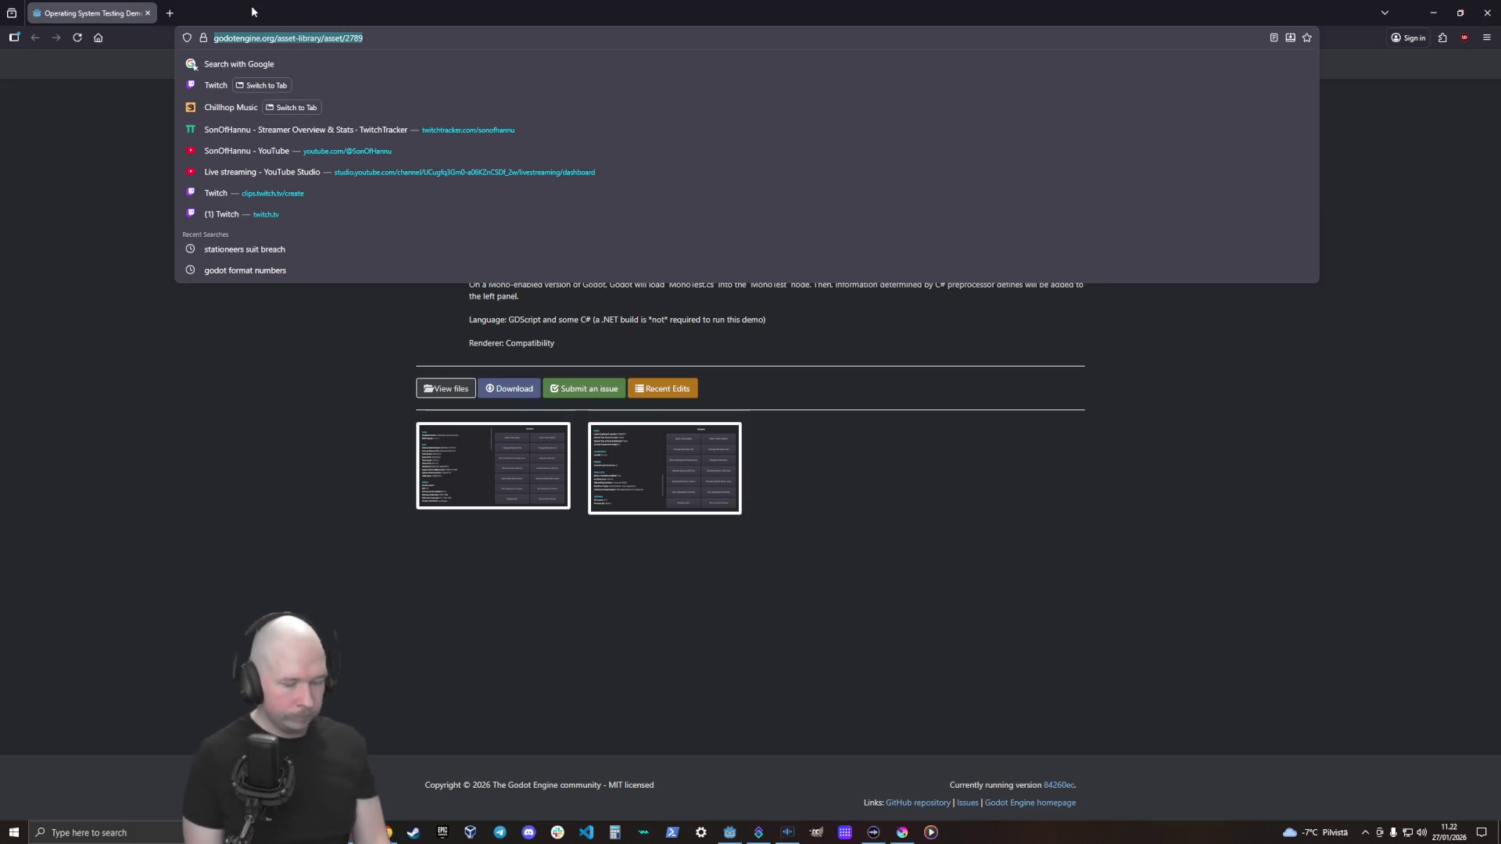
Search for 'godot load inresource from sile' and open the 'Cannot load external resources' GitHub result in a new tab
{"action": "type", "text": "godot load in"}
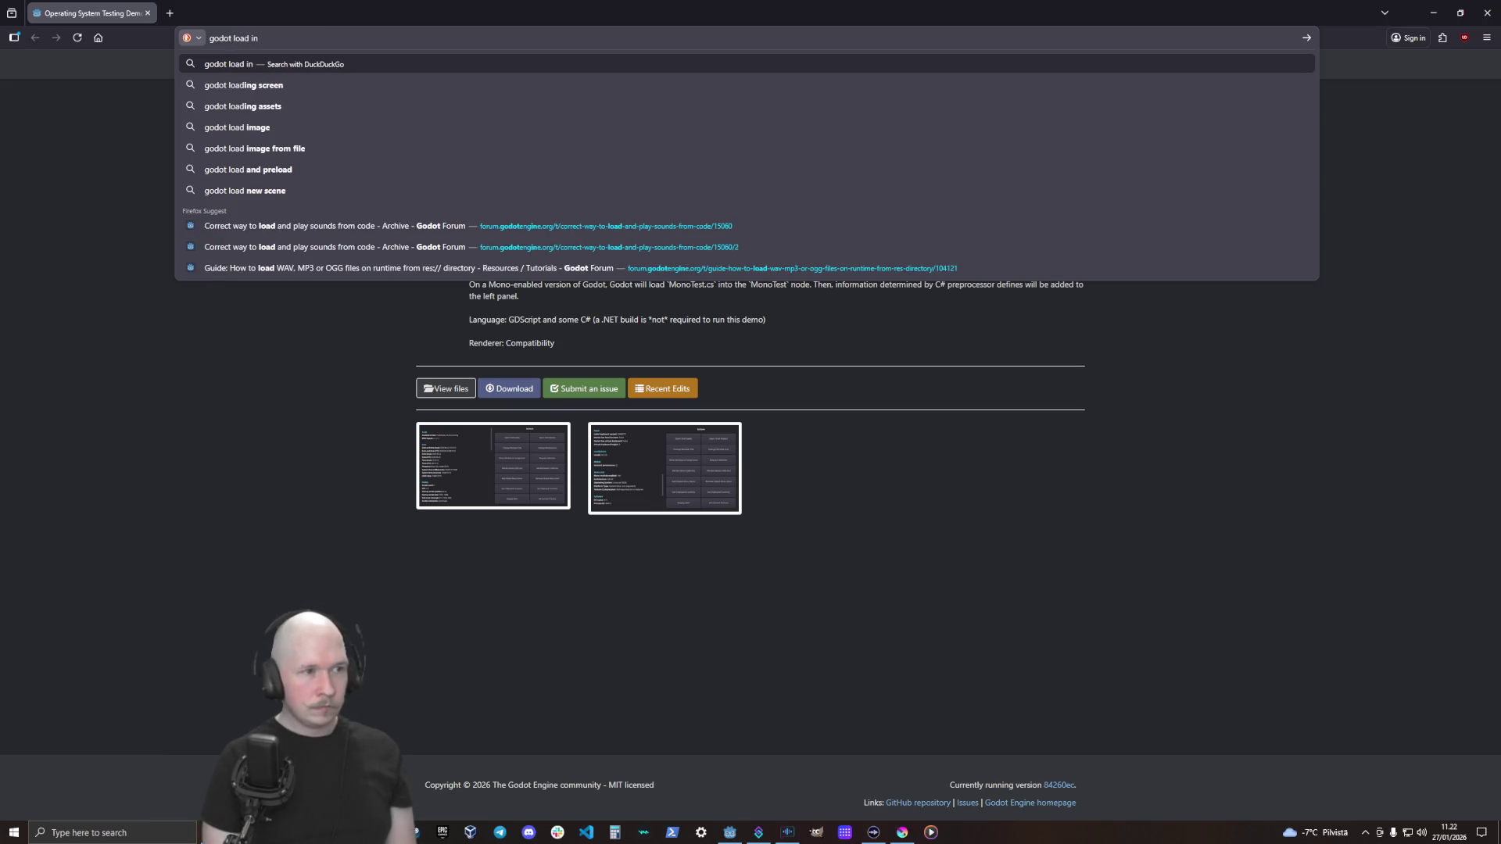
{"action": "type", "text": "re"}
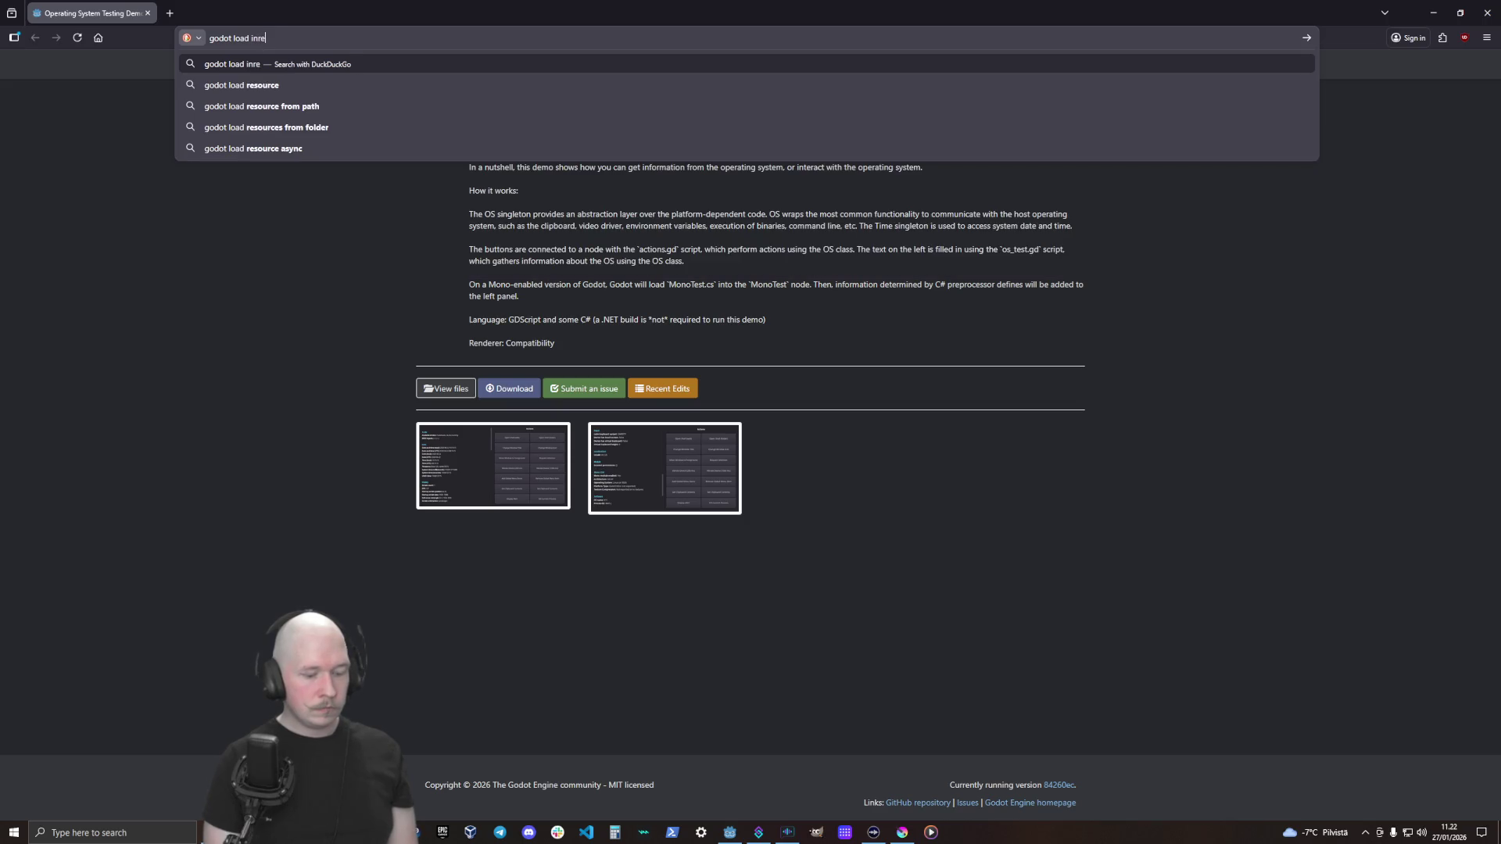
{"action": "type", "text": "source from sile"}
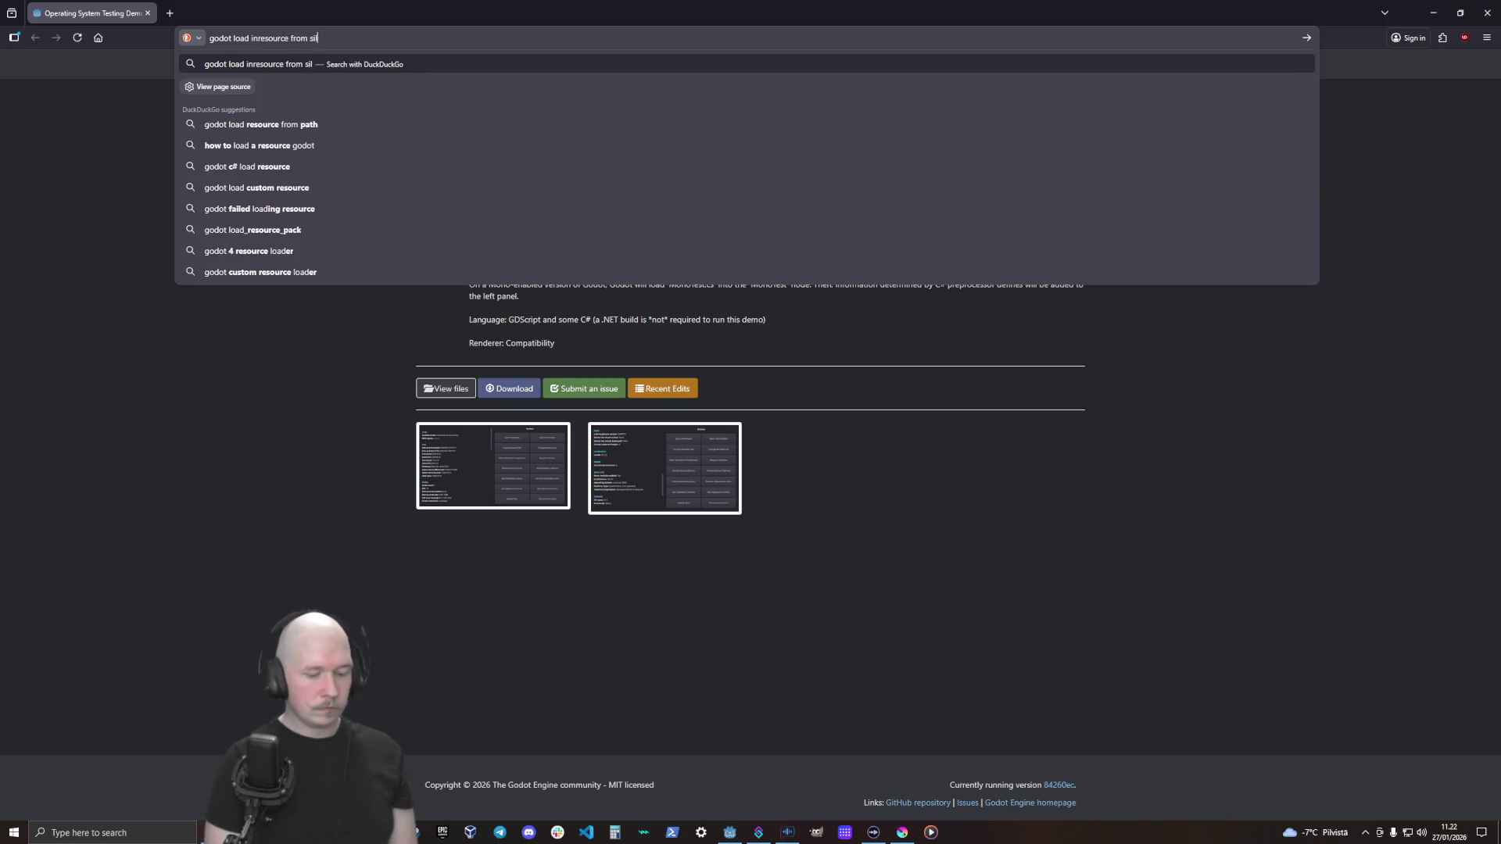
{"action": "key", "text": "Return"}
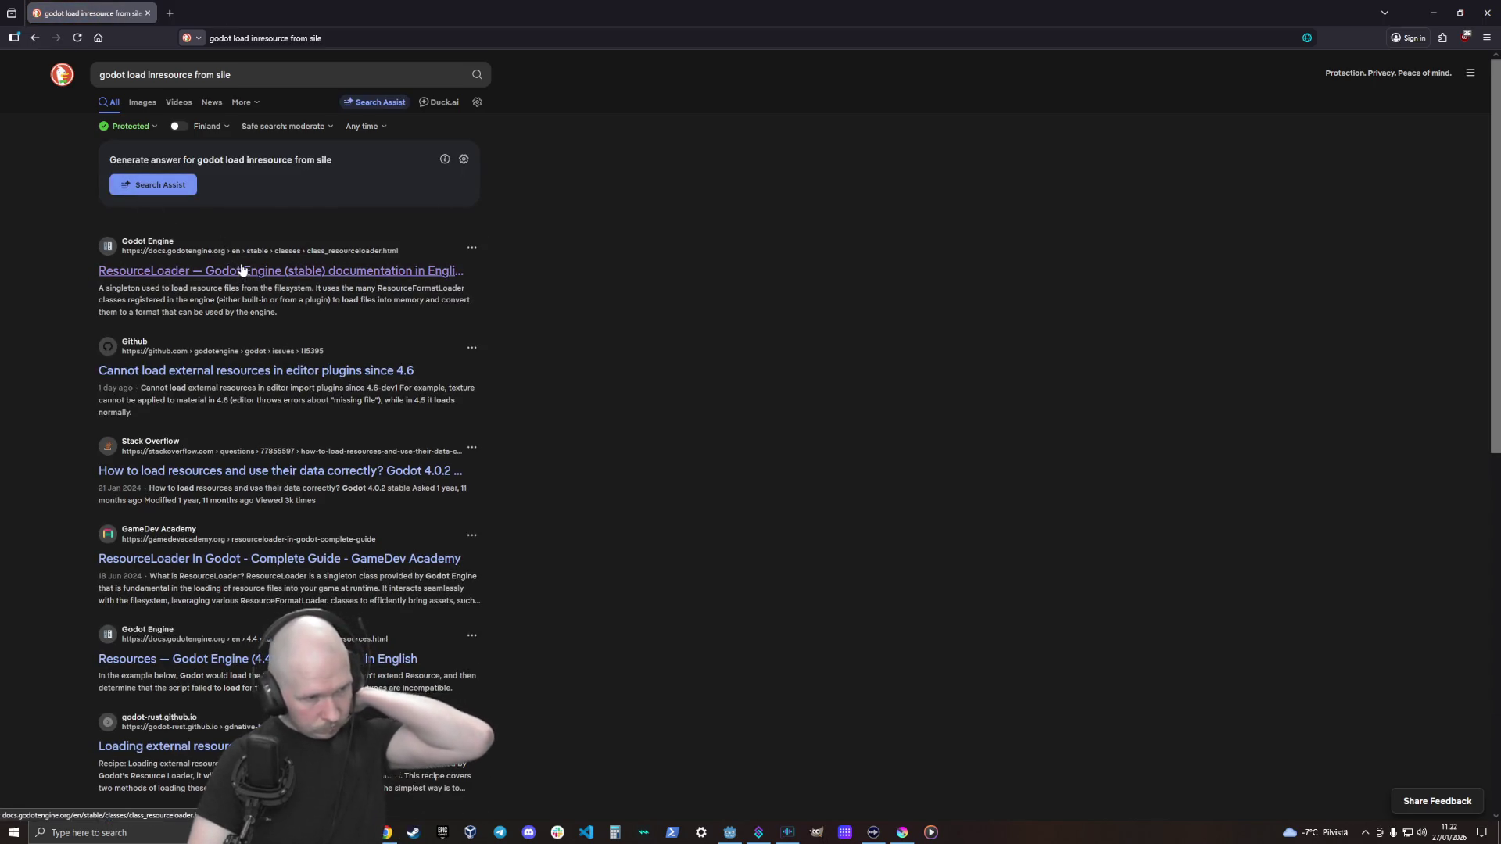
{"action": "middle_click", "coordinate": [283, 371]}
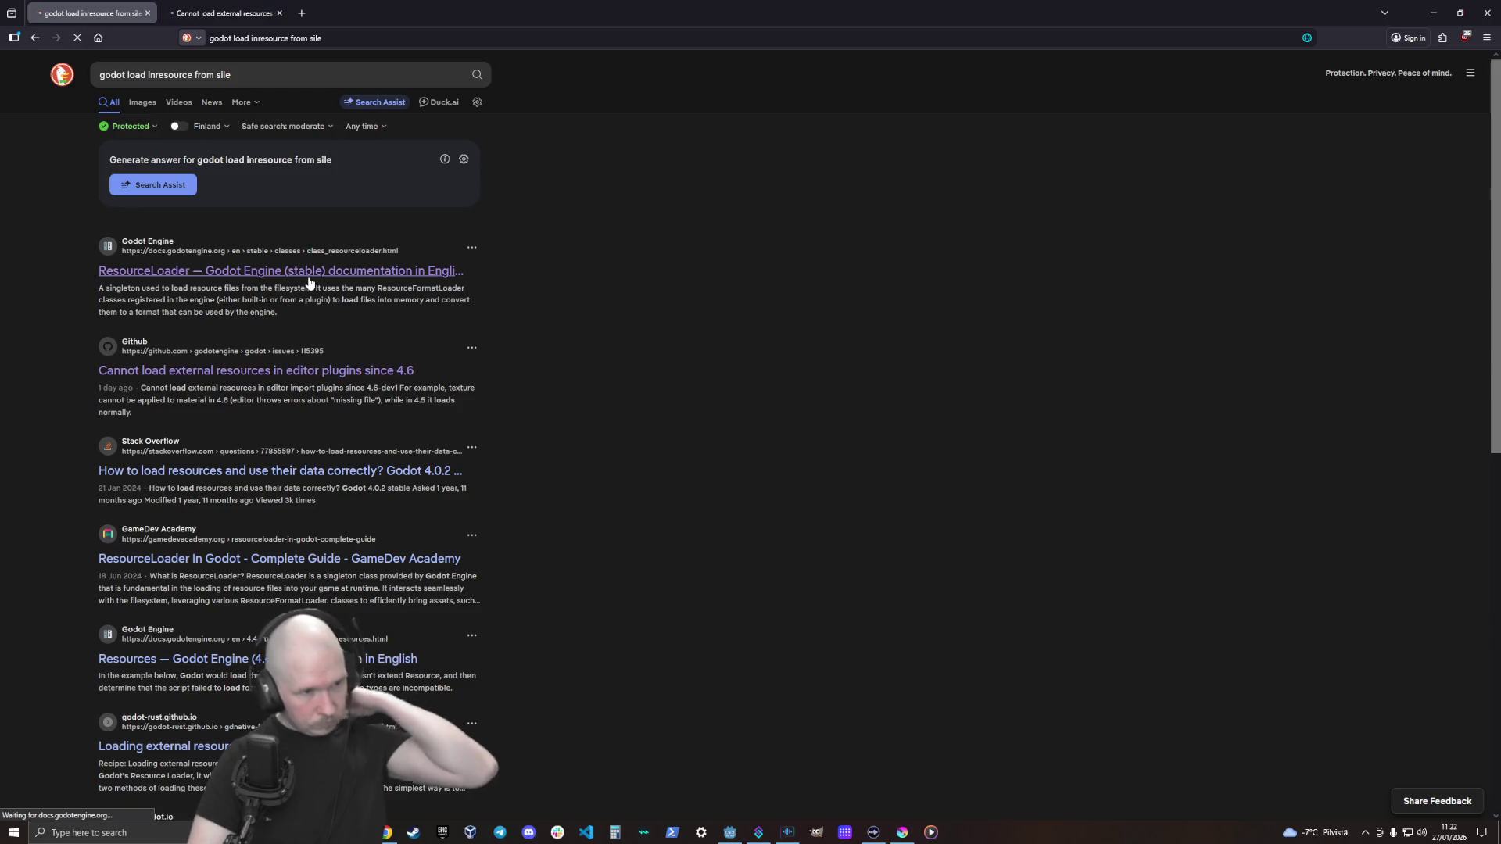
Read the ResourceLoader and FileAccess class docs, then switch to the GitHub issue tab
{"action": "left_click", "coordinate": [309, 280]}
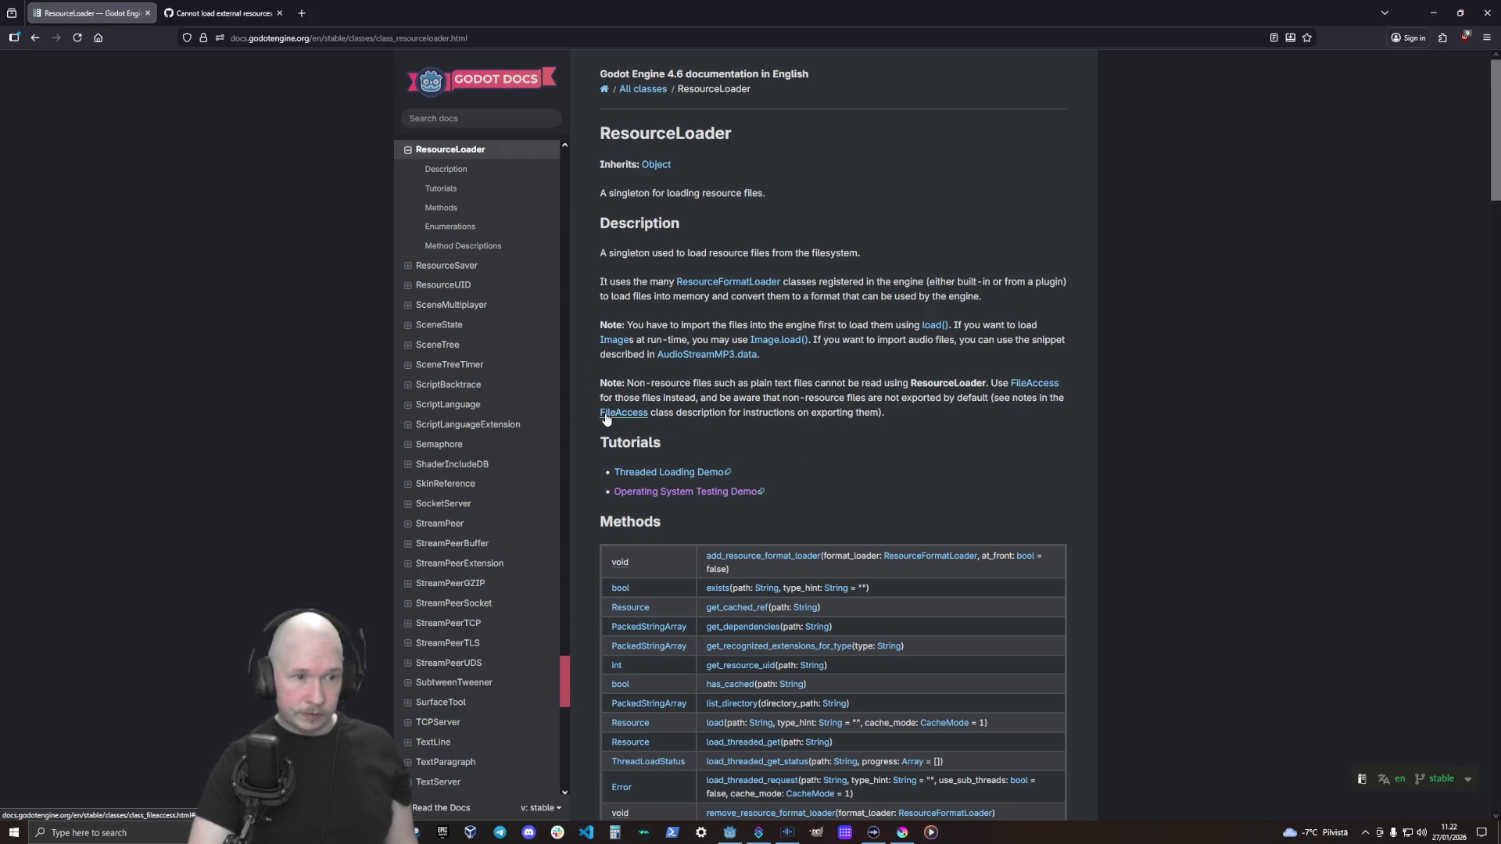
{"action": "left_click", "coordinate": [1028, 385]}
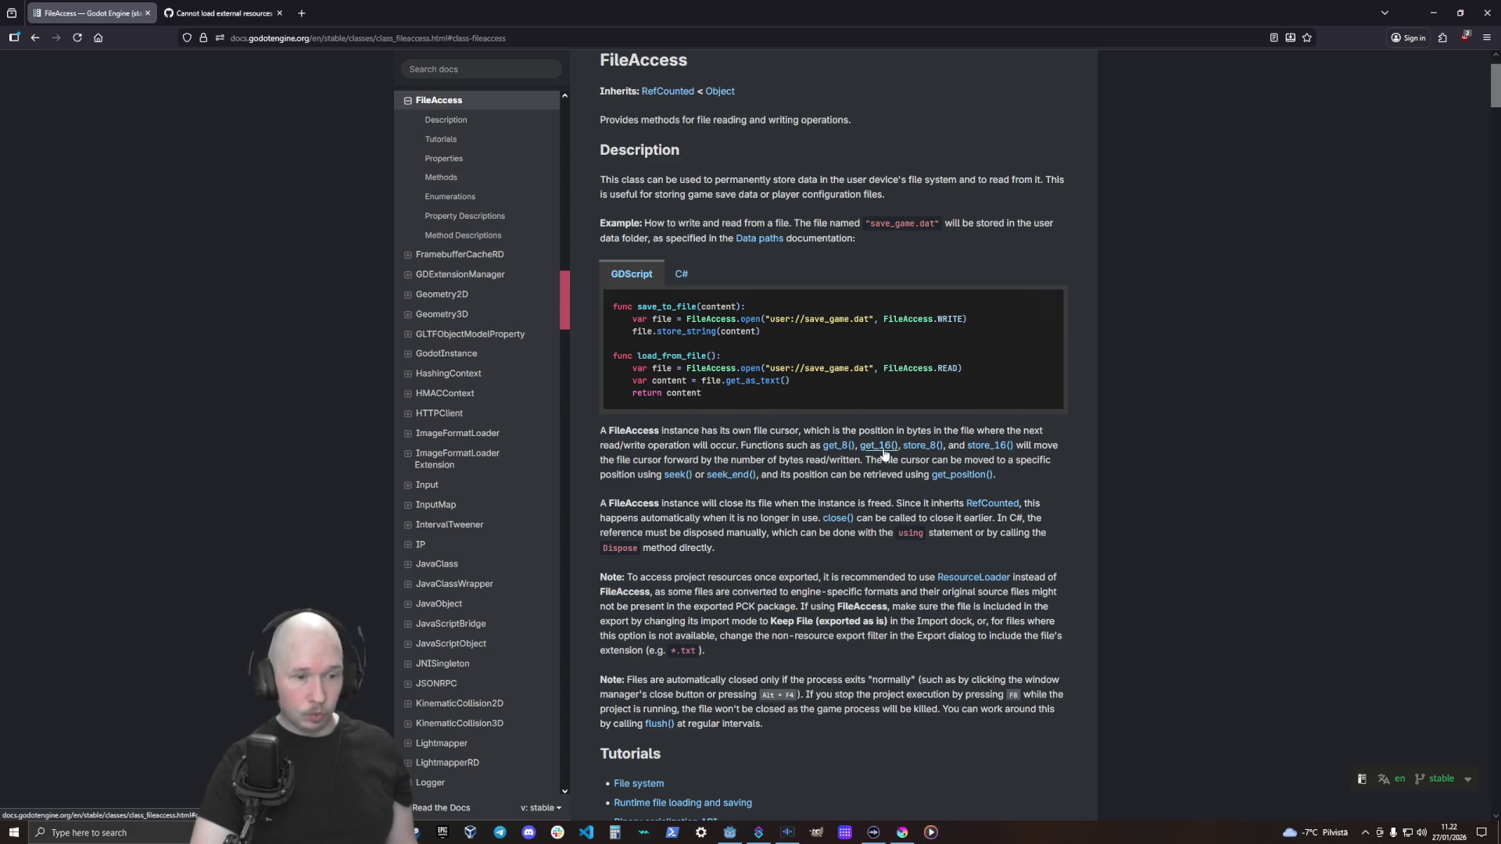
{"action": "scroll", "coordinate": [860, 391], "scroll_direction": "down", "scroll_amount": 4}
{"action": "scroll", "coordinate": [880, 462], "scroll_direction": "up", "scroll_amount": 3}
{"action": "scroll", "coordinate": [879, 458], "scroll_direction": "up", "scroll_amount": 2}
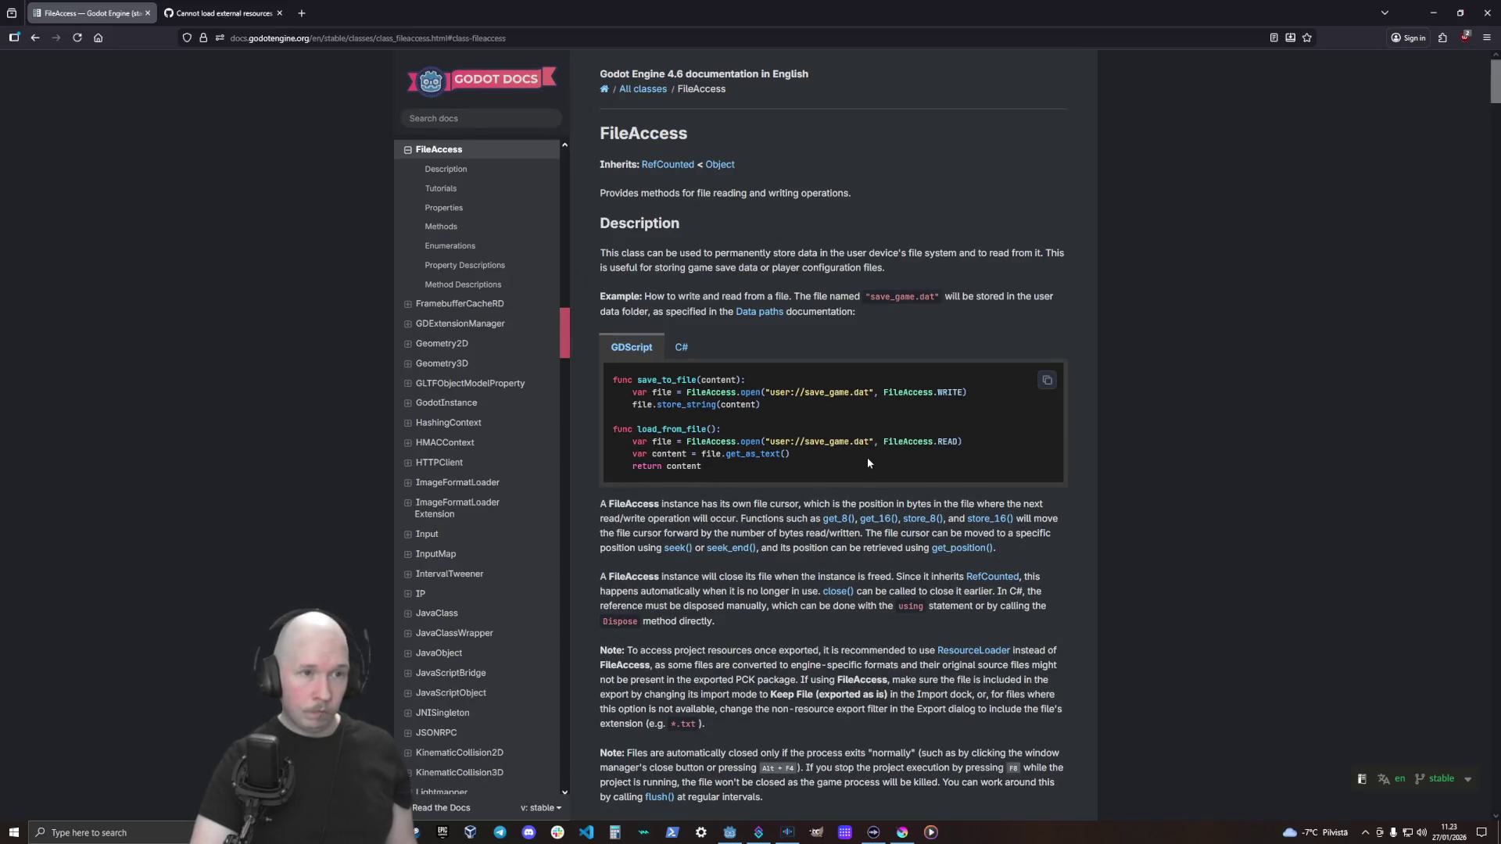
{"action": "left_click", "coordinate": [227, 14]}
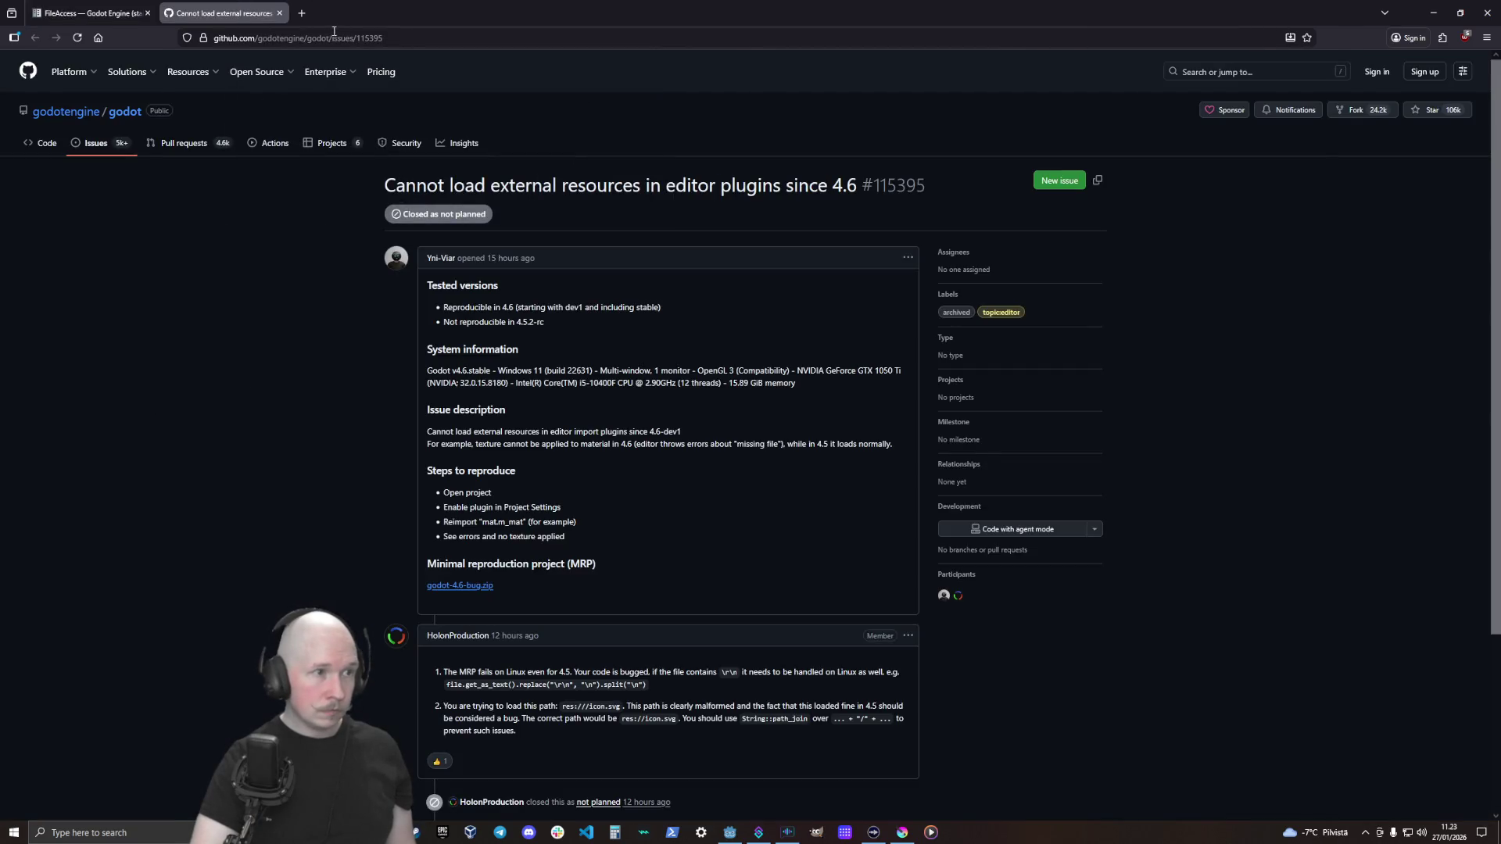
Search the web for 'godot open dir' and open the DirAccess documentation result
{"action": "left_click", "coordinate": [333, 33]}
{"action": "type", "text": "got"}
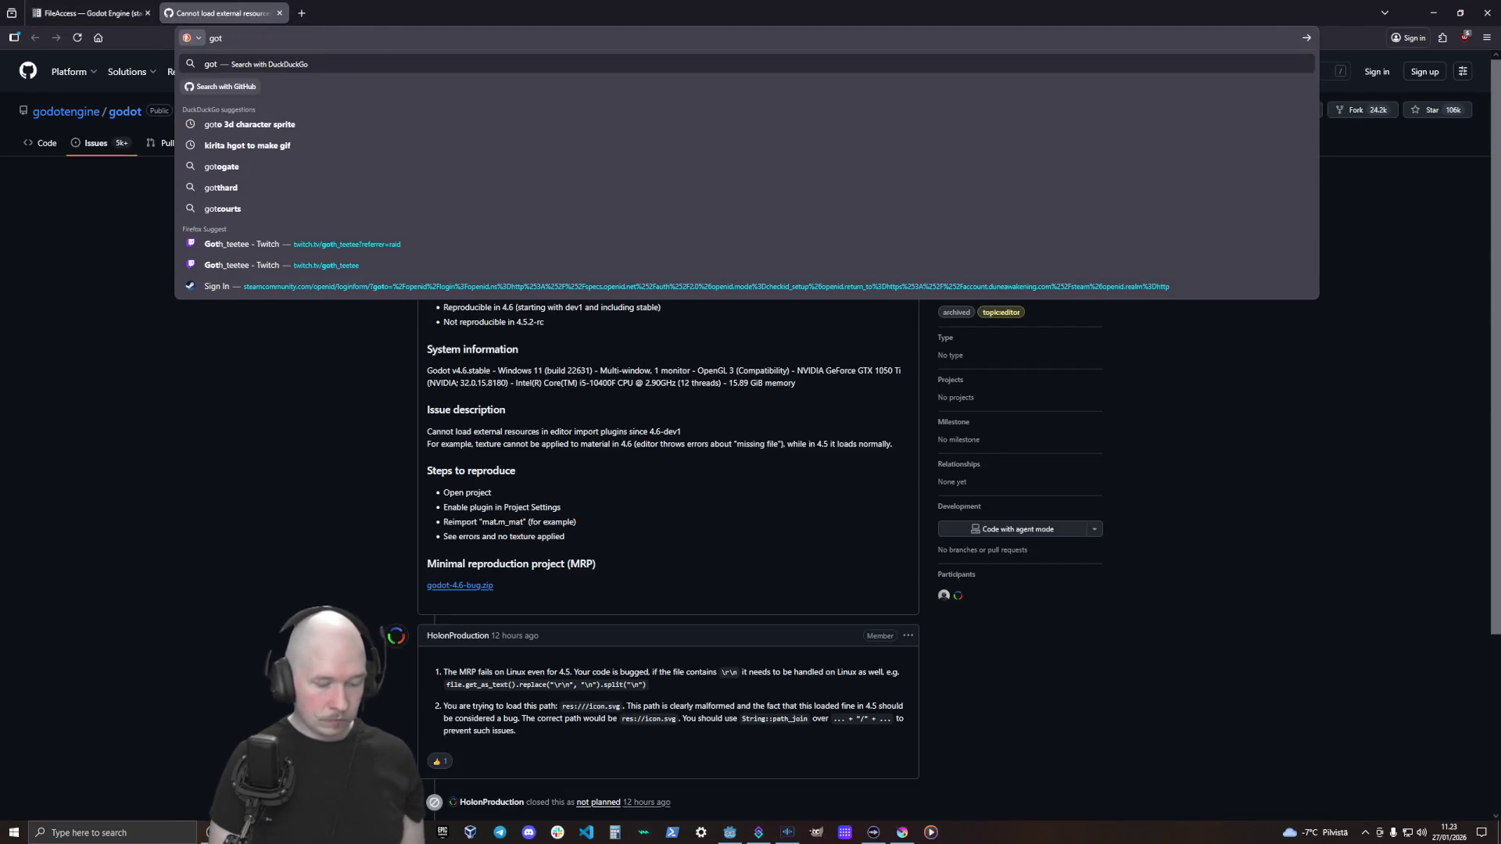
{"action": "key", "text": "BackSpace"}
{"action": "type", "text": "os"}
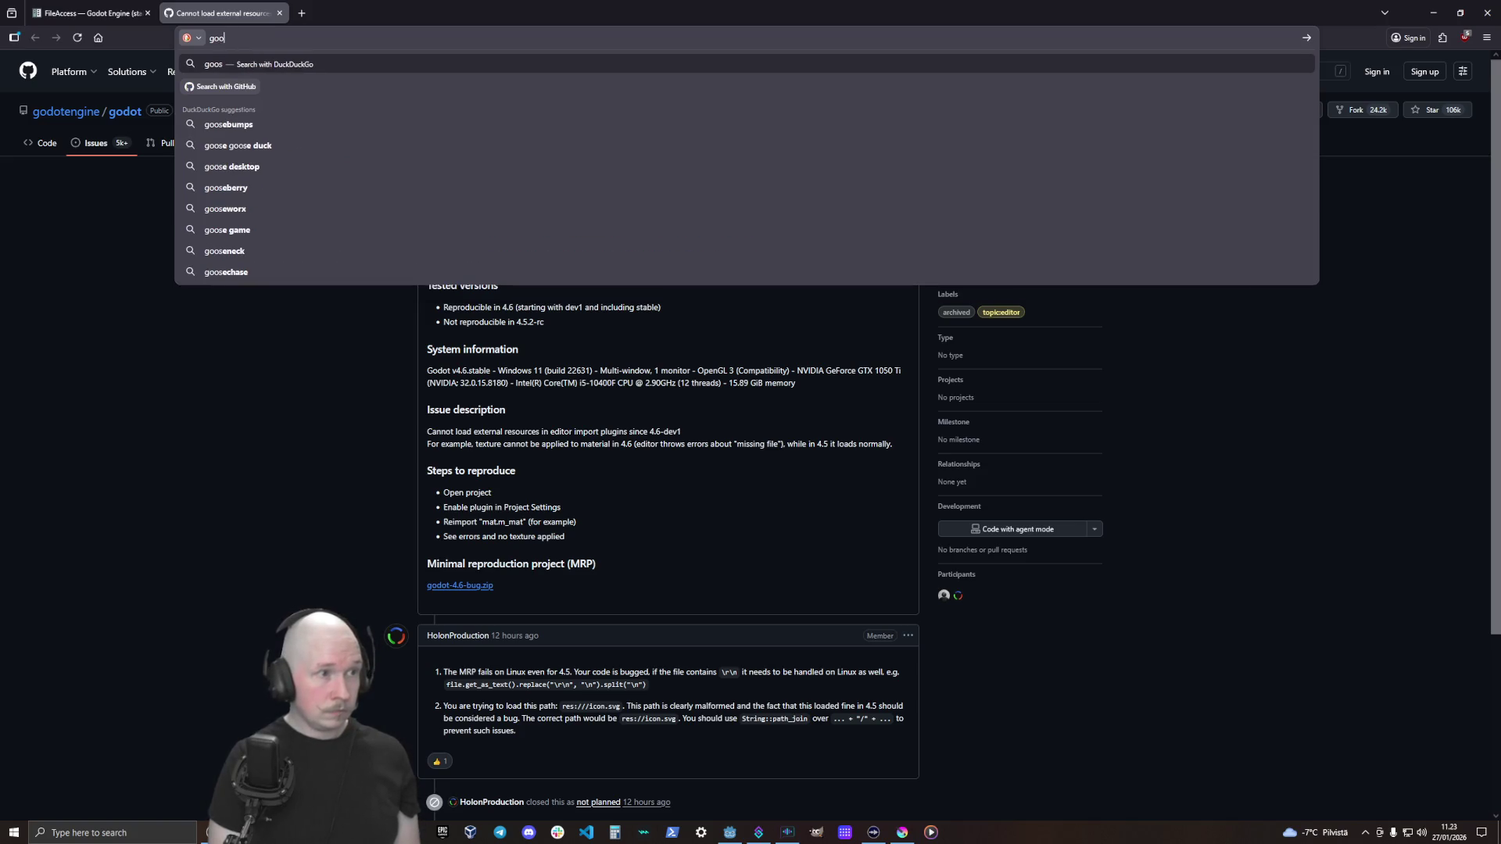
{"action": "key", "text": "BackSpace"}
{"action": "key", "text": "BackSpace"}
{"action": "type", "text": "so"}
{"action": "key", "text": "BackSpace"}
{"action": "key", "text": "BackSpace"}
{"action": "type", "text": "dot open fol"}
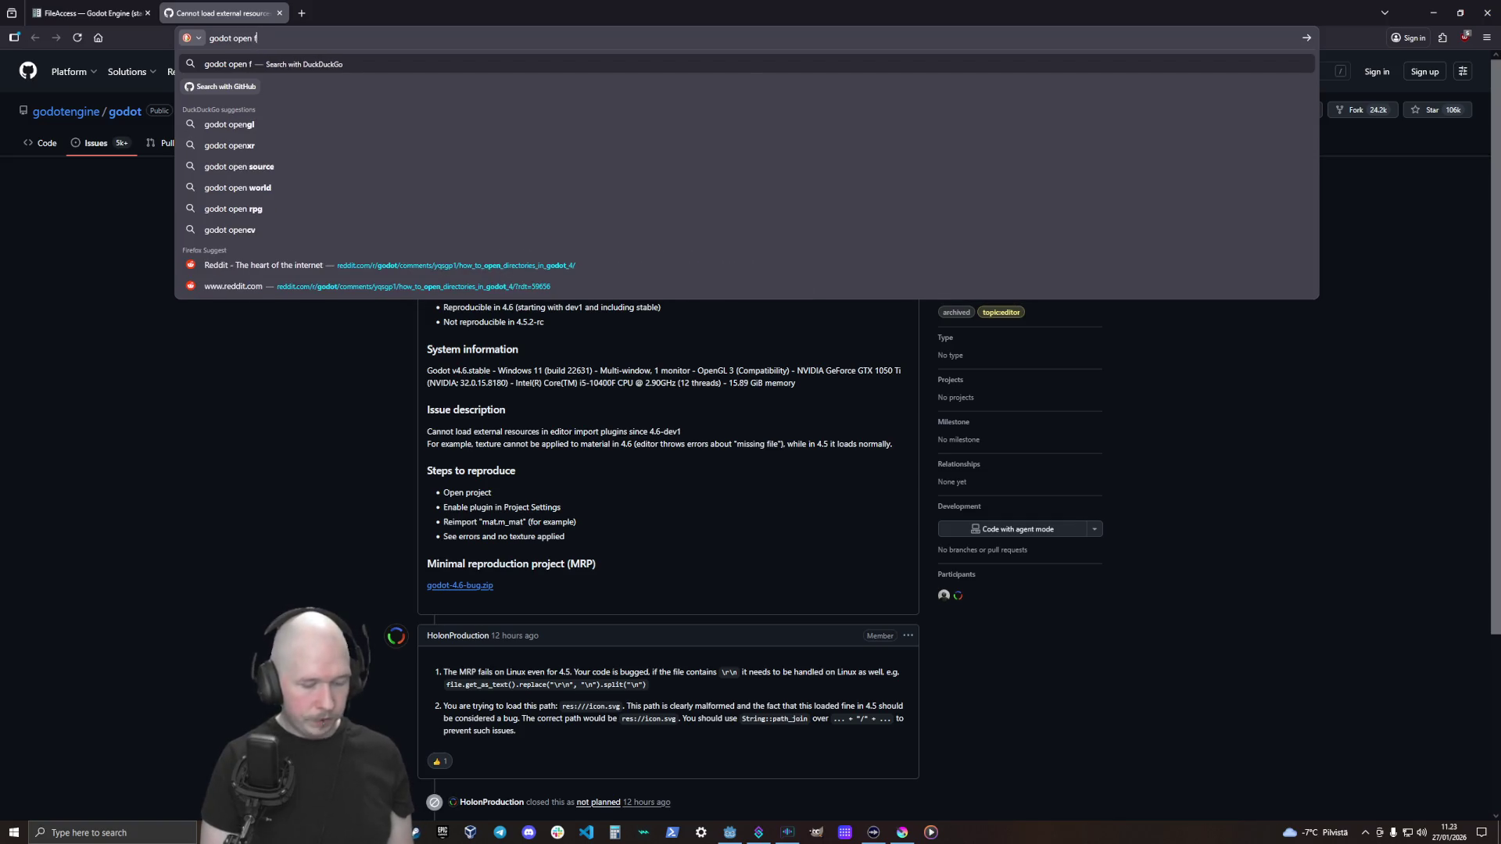
{"action": "type", "text": "d"}
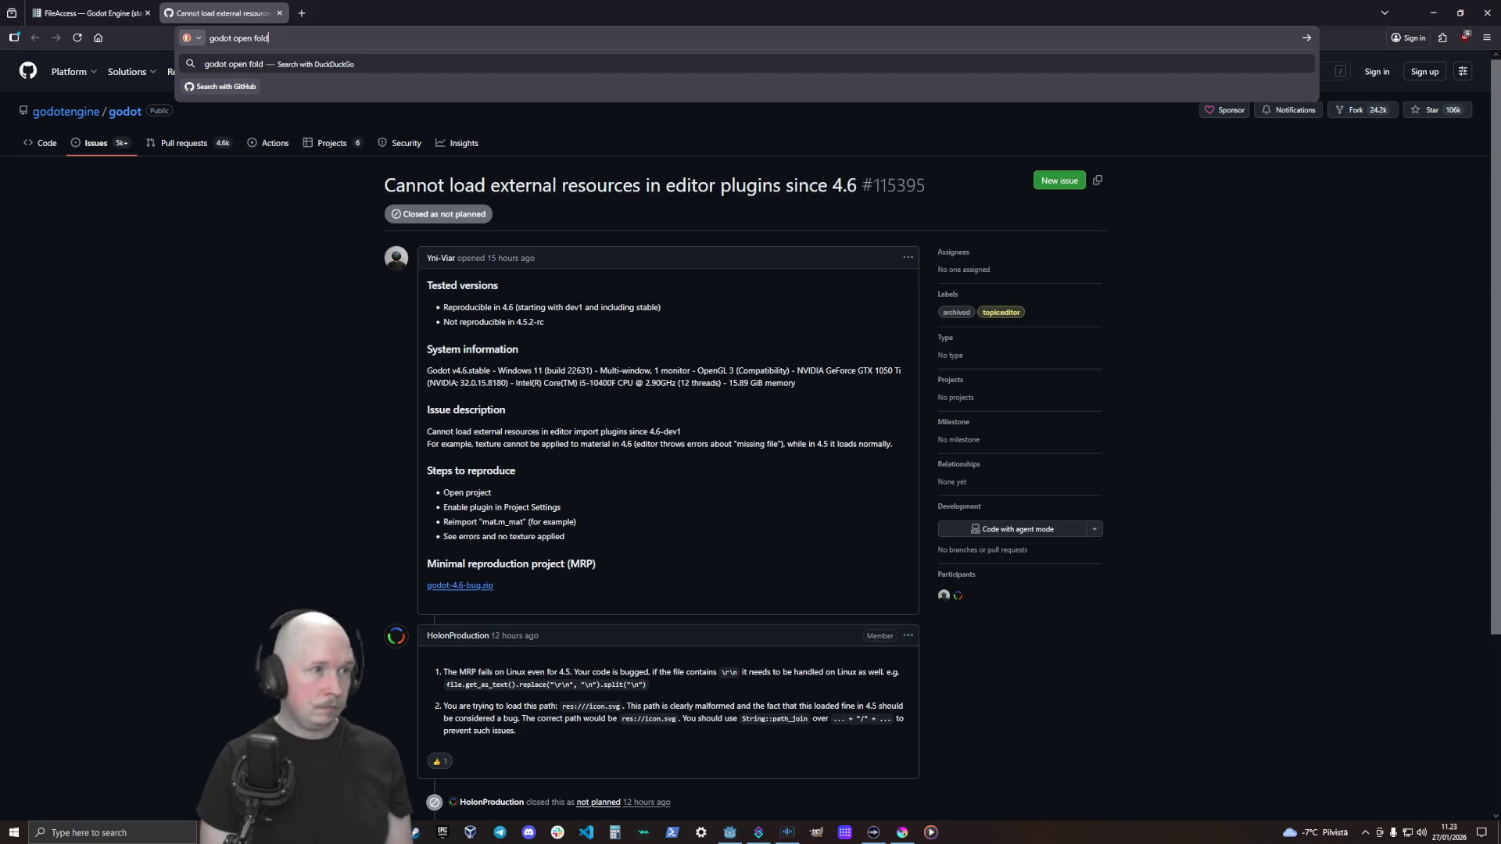
{"action": "key", "text": "BackSpace"}
{"action": "key", "text": "BackSpace"}
{"action": "key", "text": "BackSpace"}
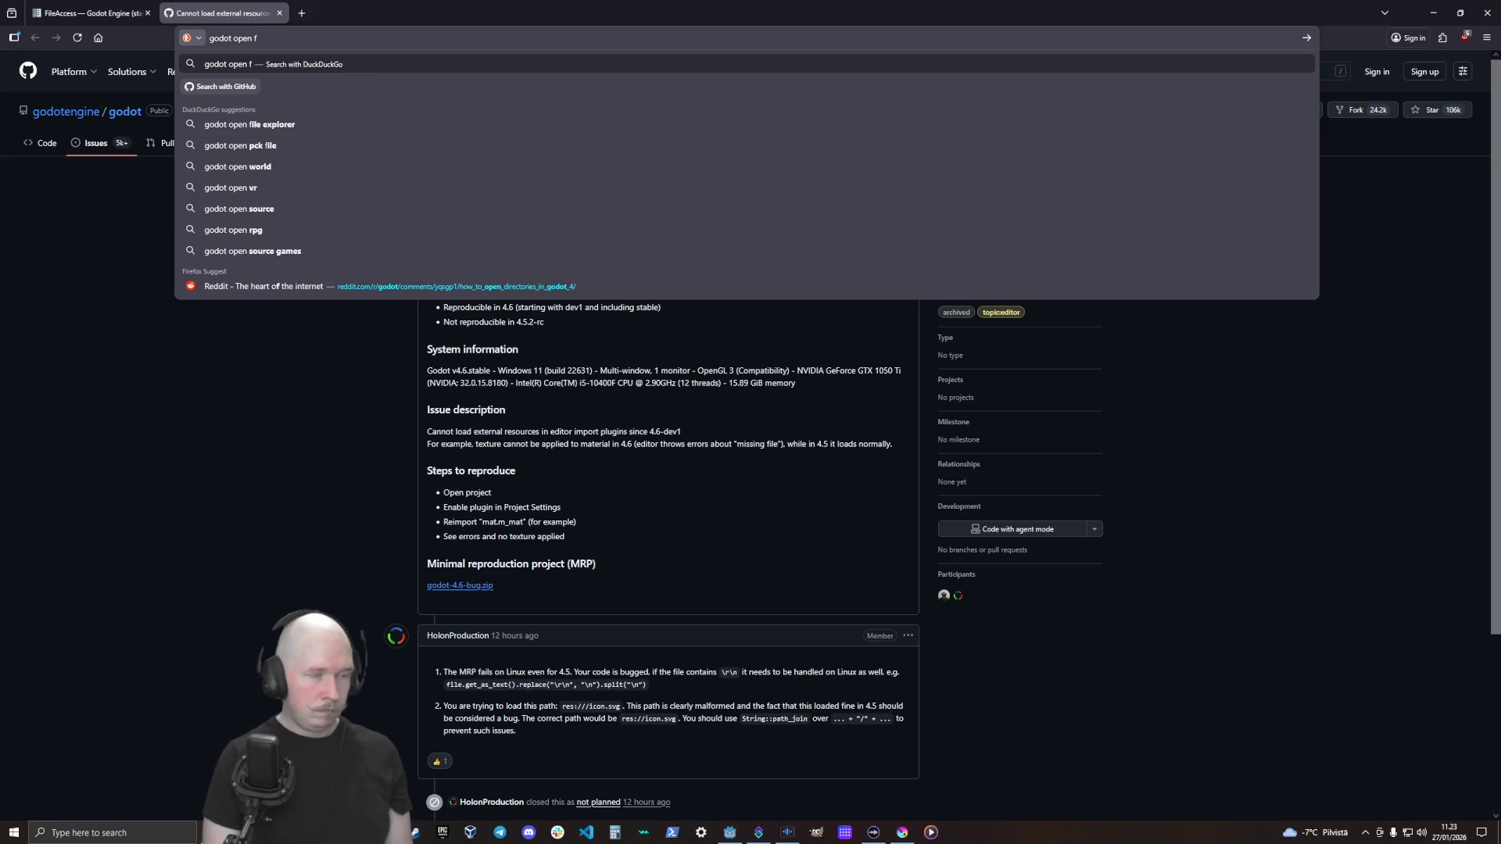
{"action": "key", "text": "BackSpace"}
{"action": "type", "text": "dir"}
{"action": "key", "text": "Return"}
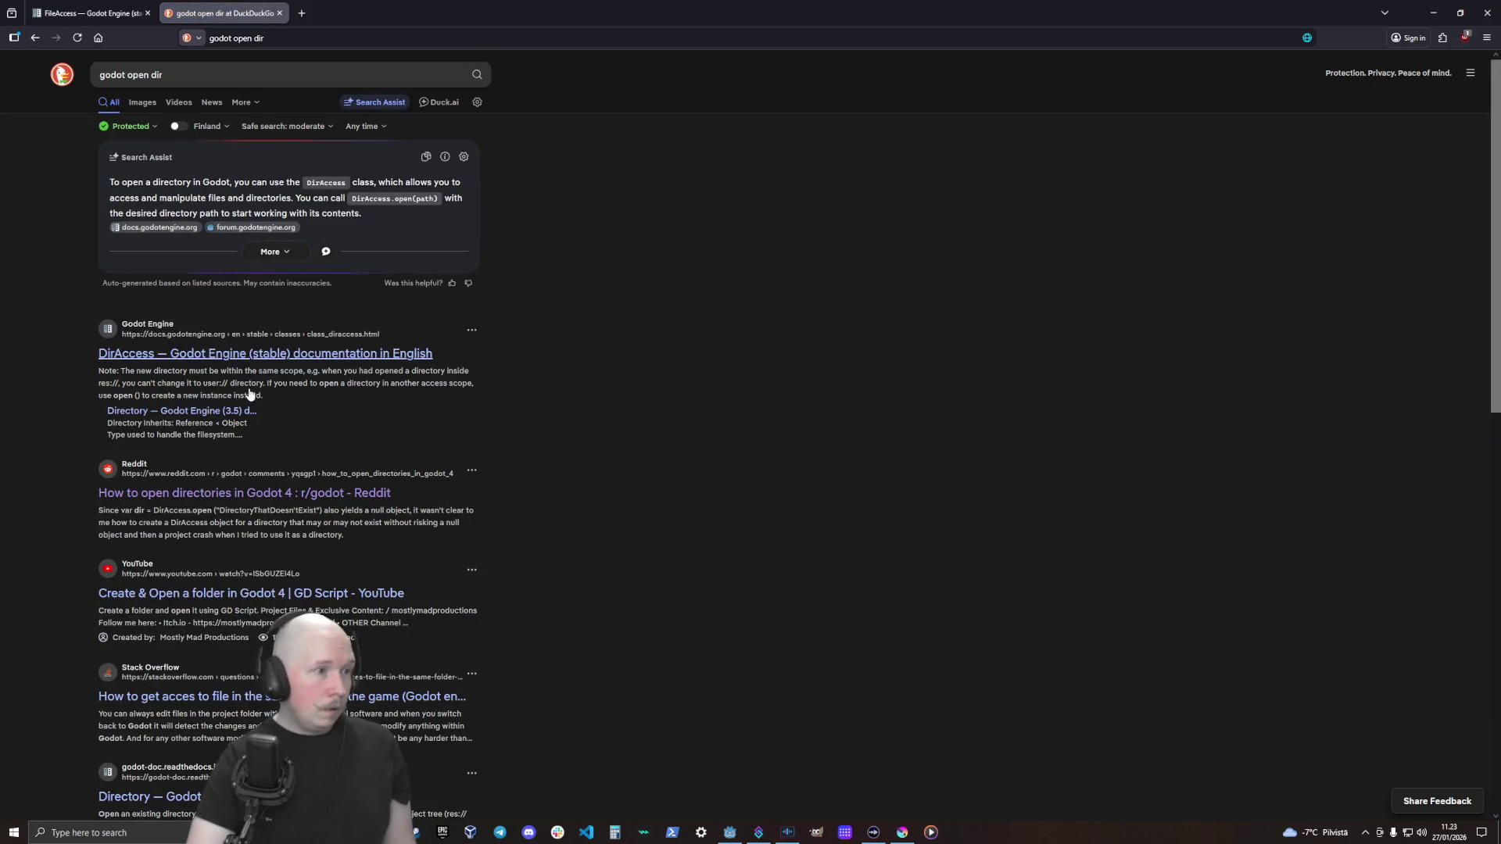
{"action": "left_click", "coordinate": [262, 356]}
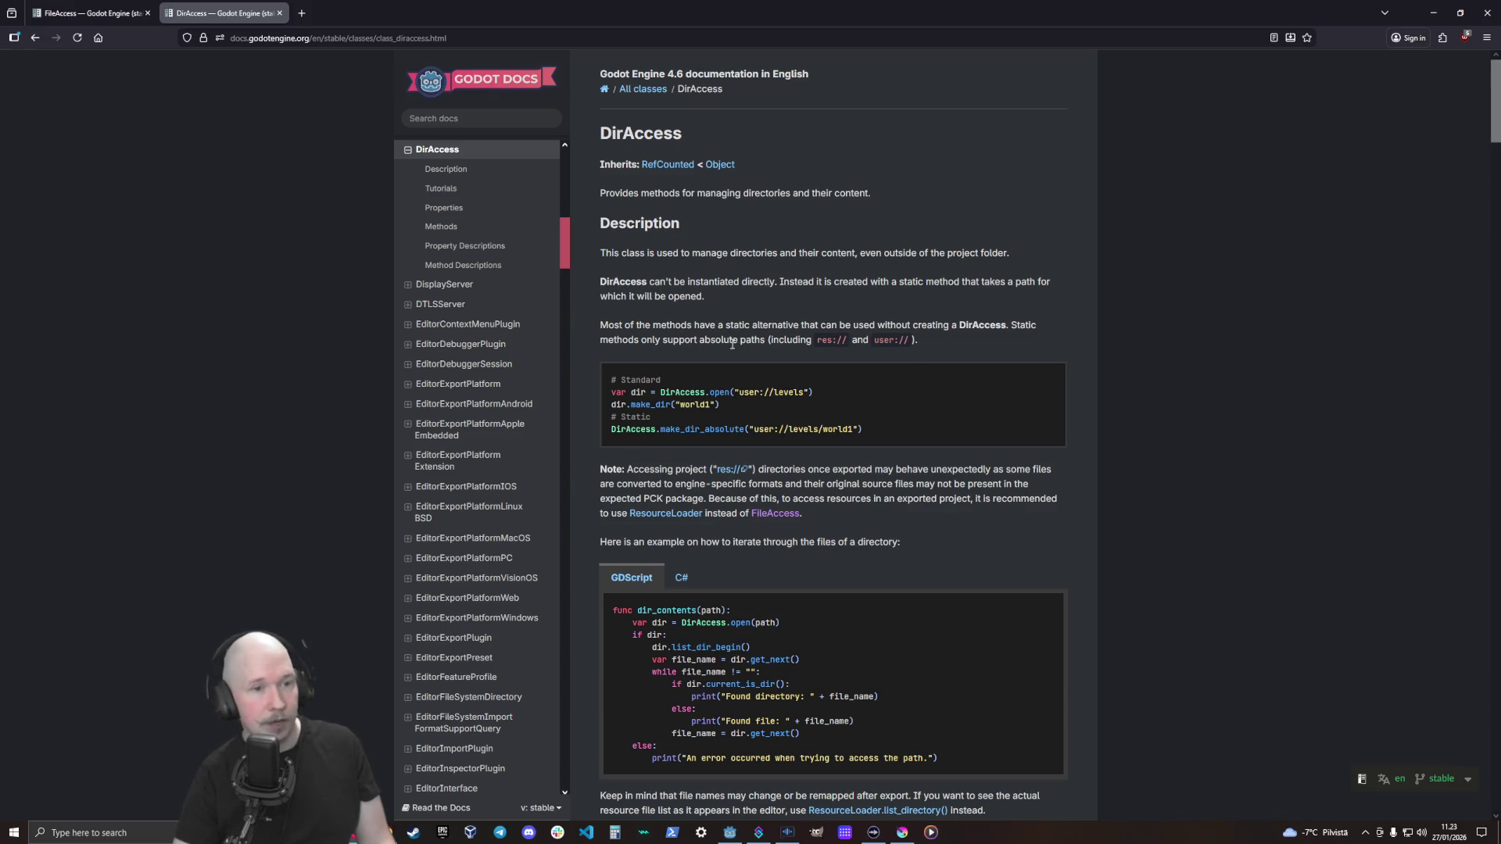
Study the DirAccess dir_contents example for iterating files, then go back to the Godot editor
{"action": "scroll", "coordinate": [946, 421], "scroll_direction": "down", "scroll_amount": 3}
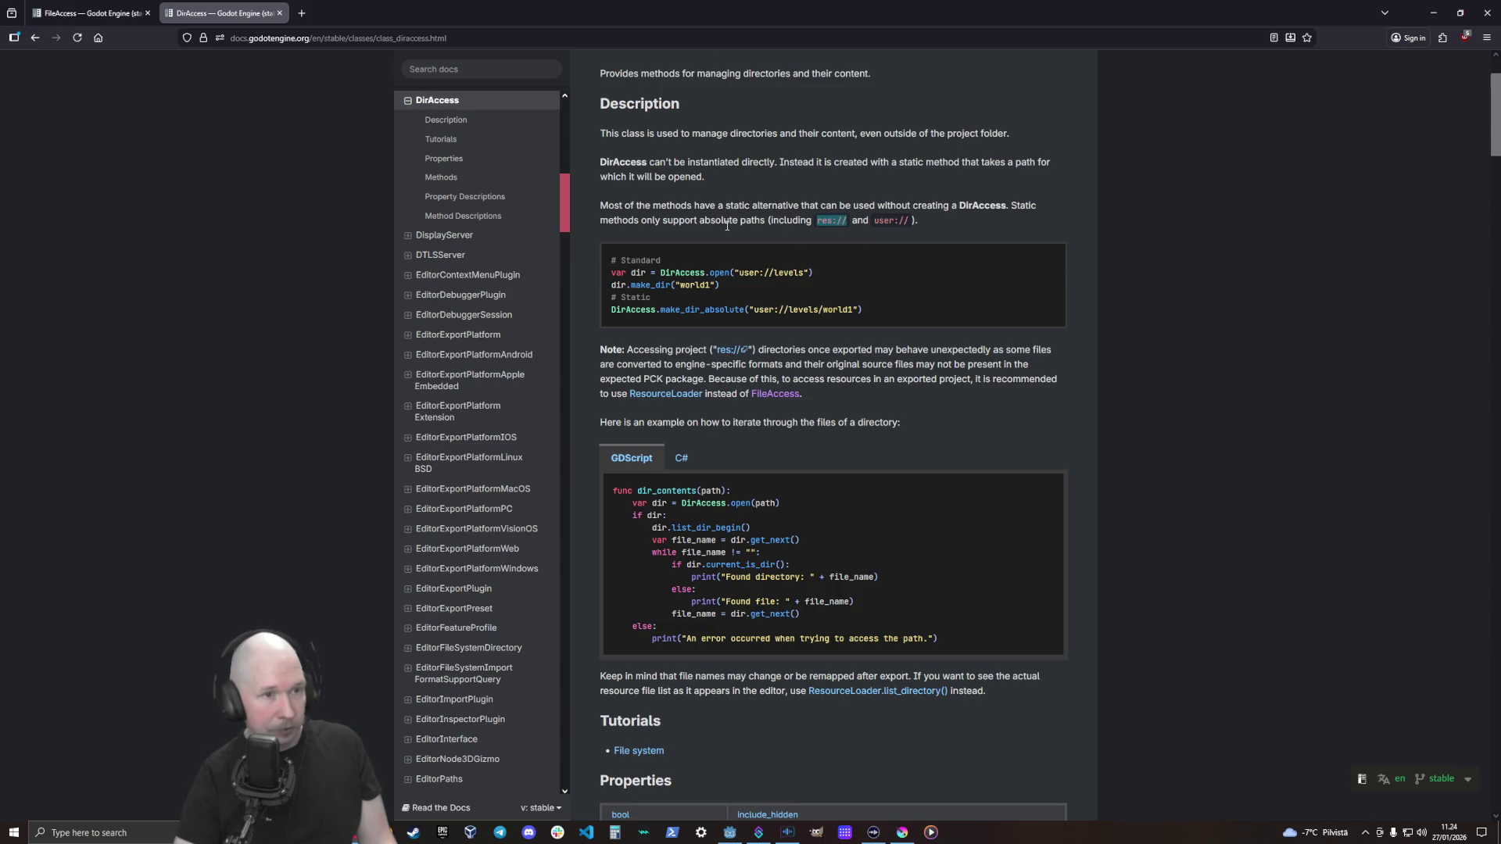
{"action": "left_click", "coordinate": [950, 405]}
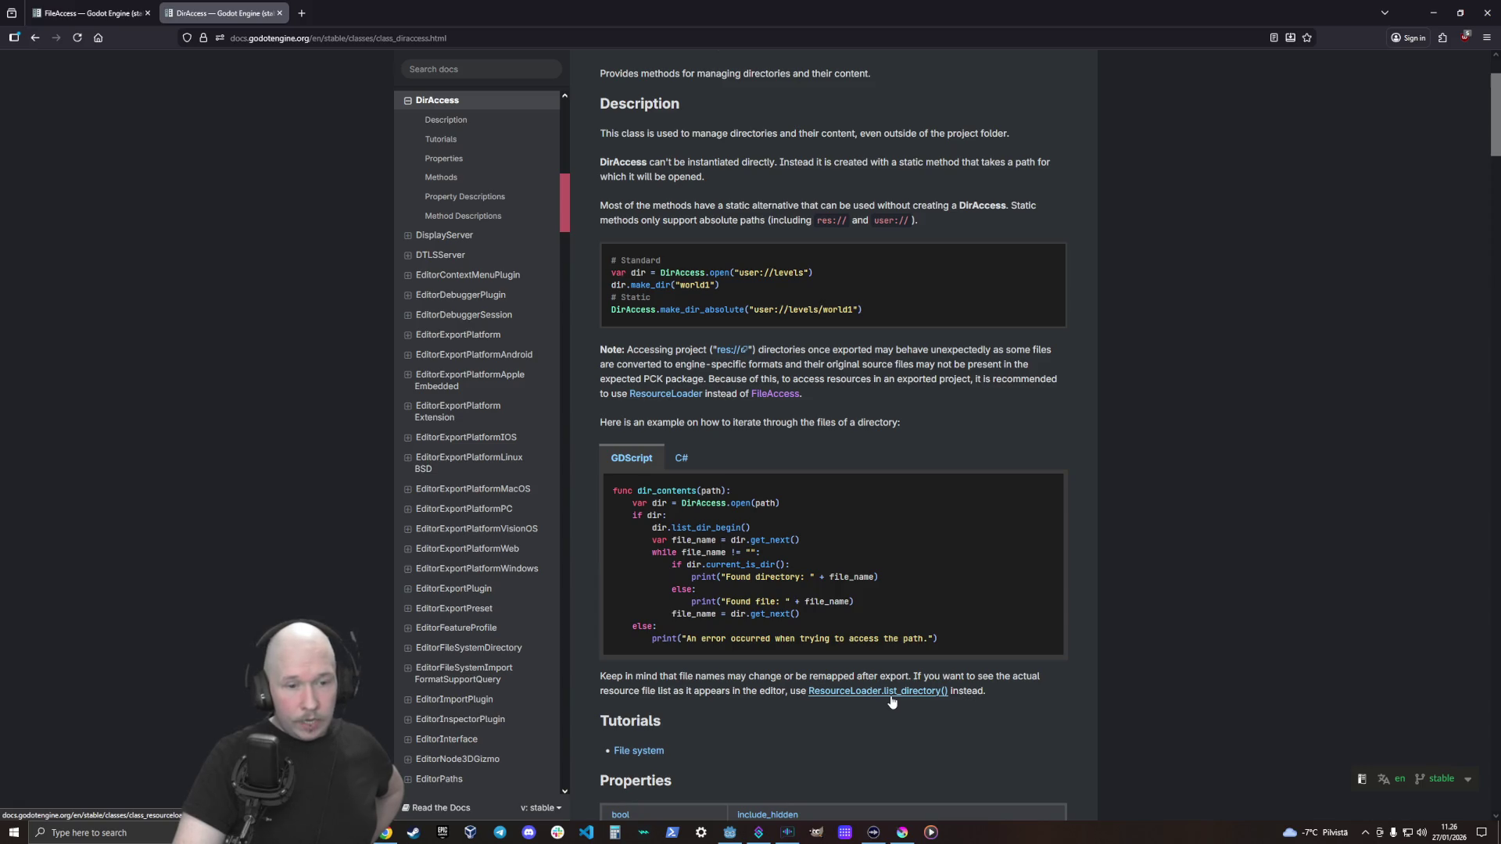
{"action": "left_click", "coordinate": [730, 833]}
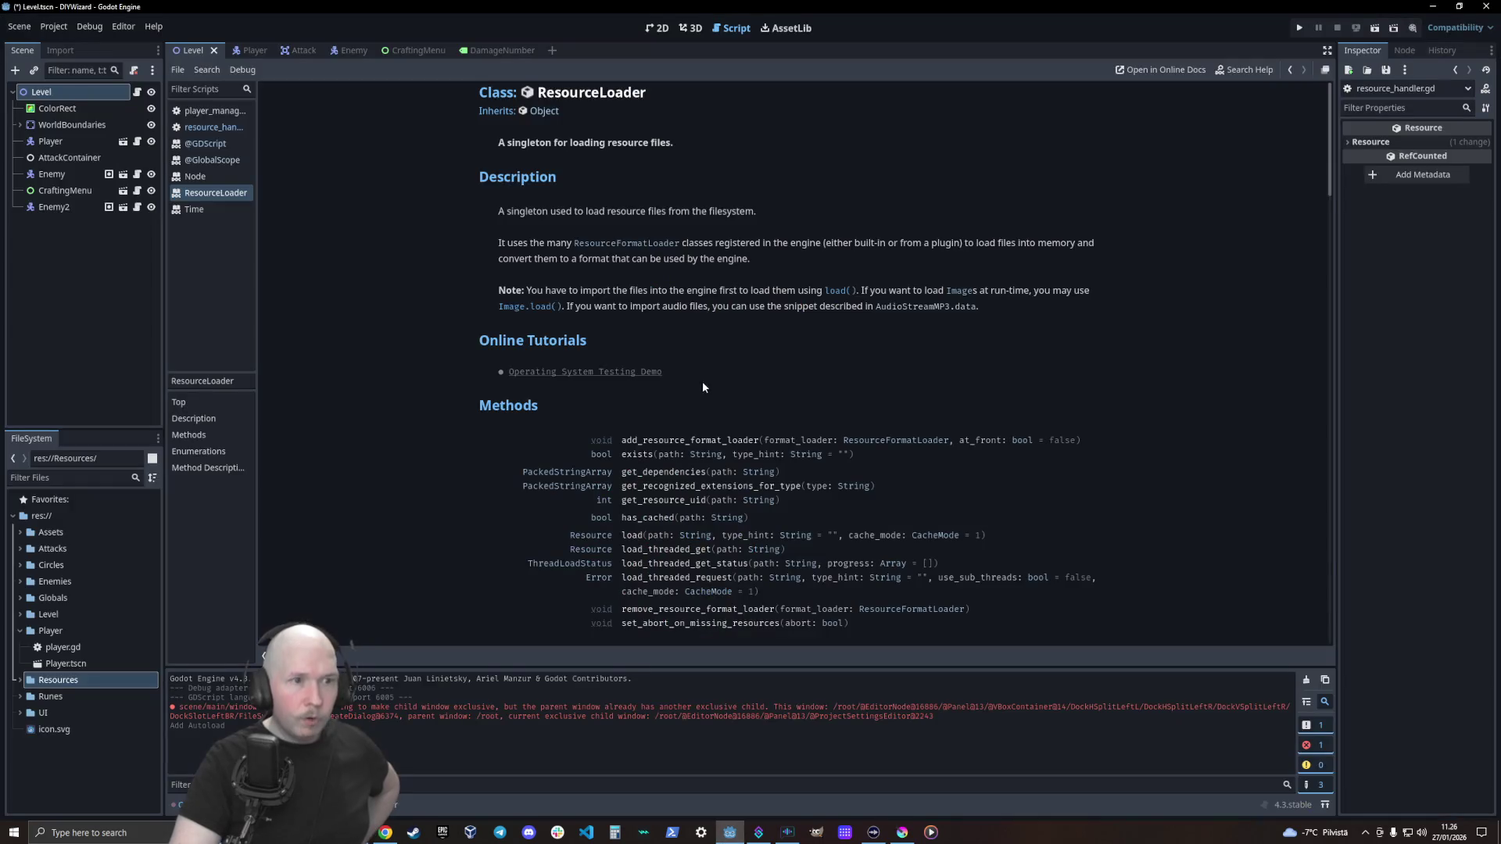
Browse the Node class reference in Godot's built-in help
{"action": "scroll", "coordinate": [536, 479], "scroll_direction": "down", "scroll_amount": 3}
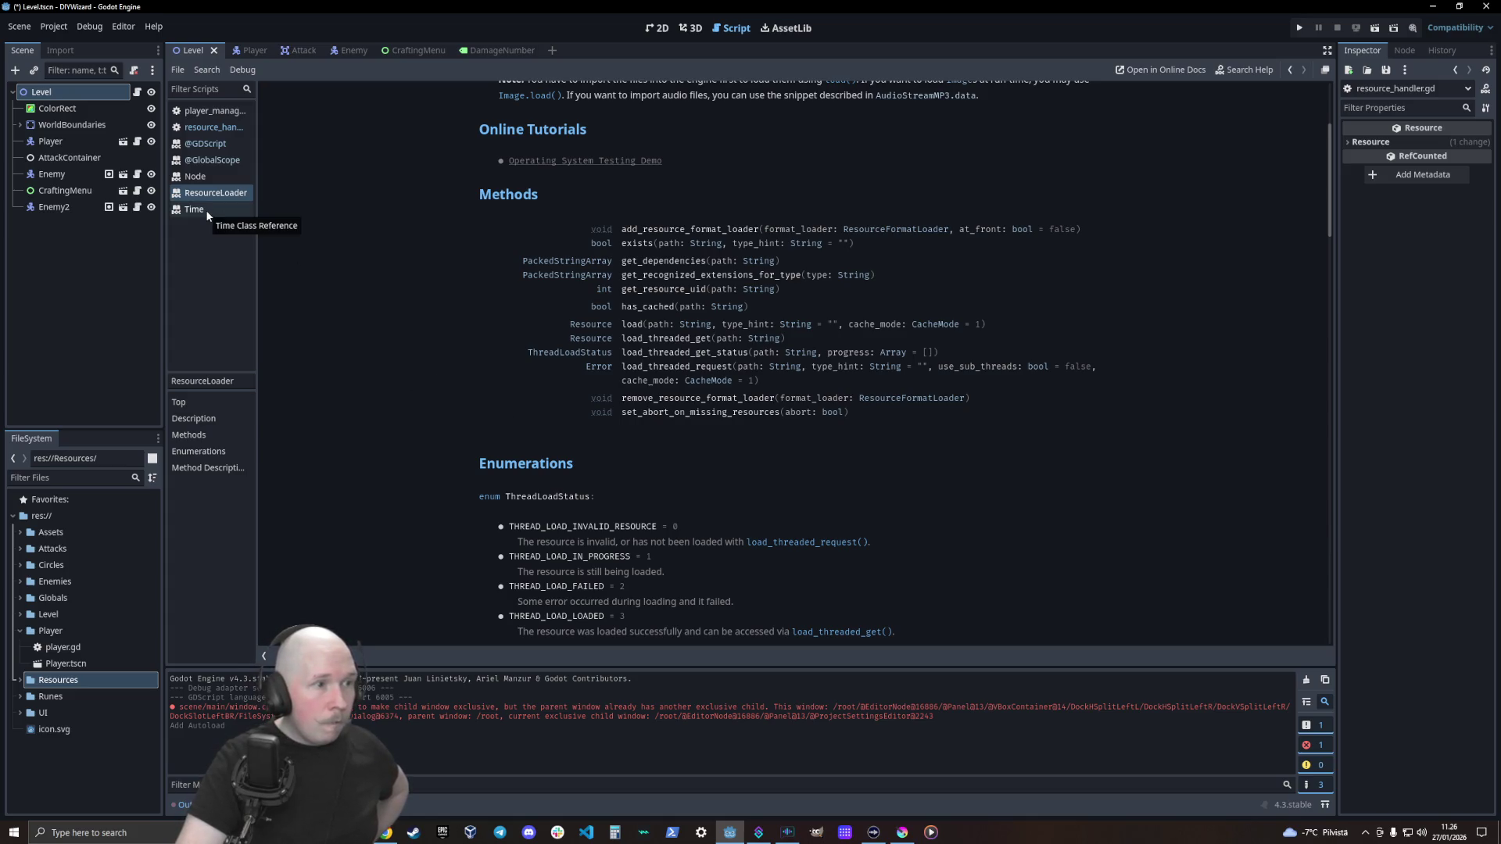
{"action": "left_click", "coordinate": [218, 177]}
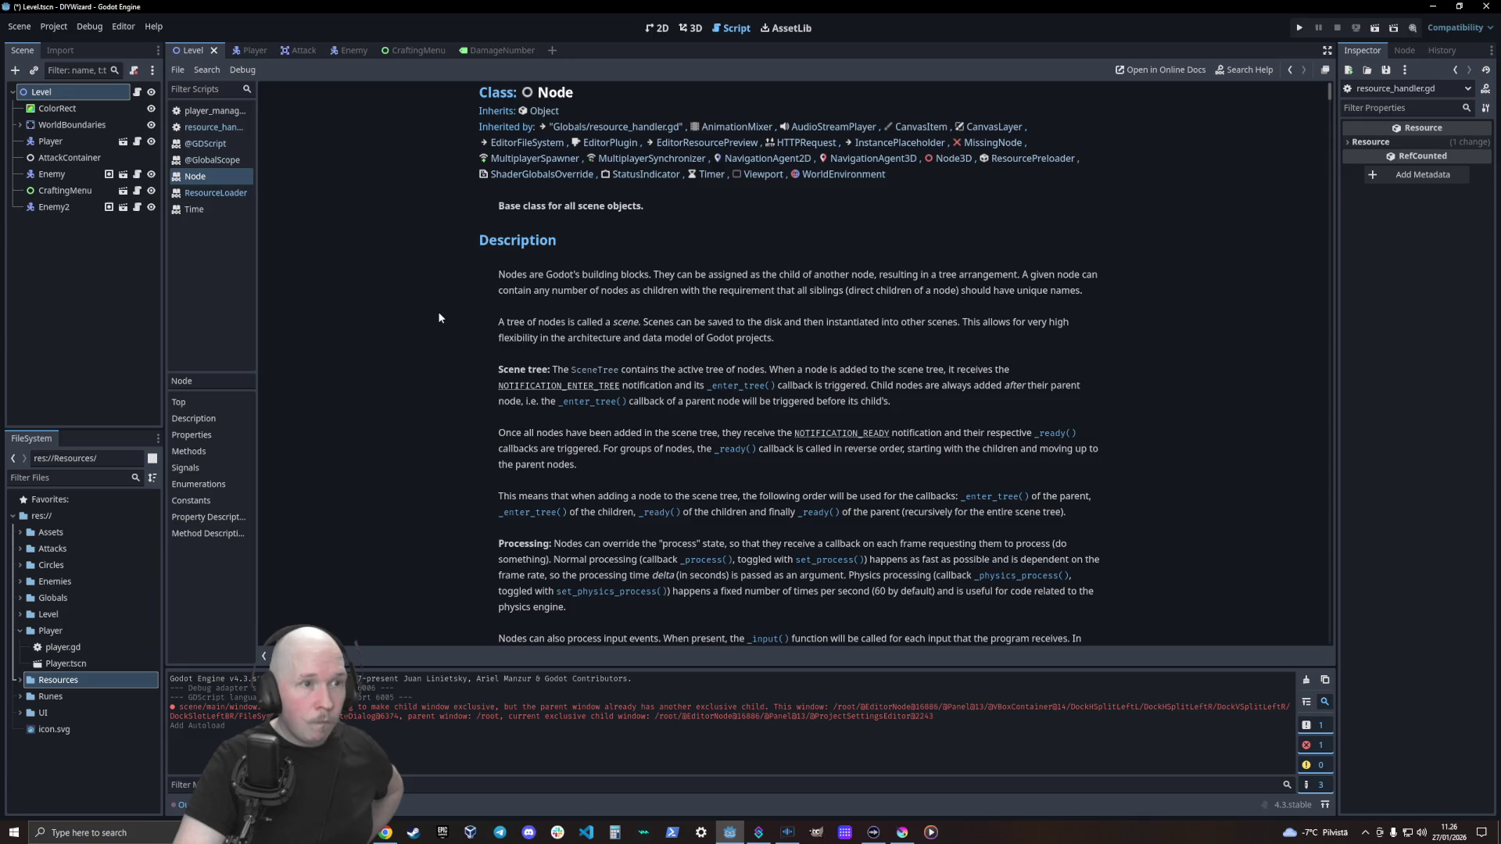
{"action": "scroll", "coordinate": [436, 319], "scroll_direction": "down", "scroll_amount": 10}
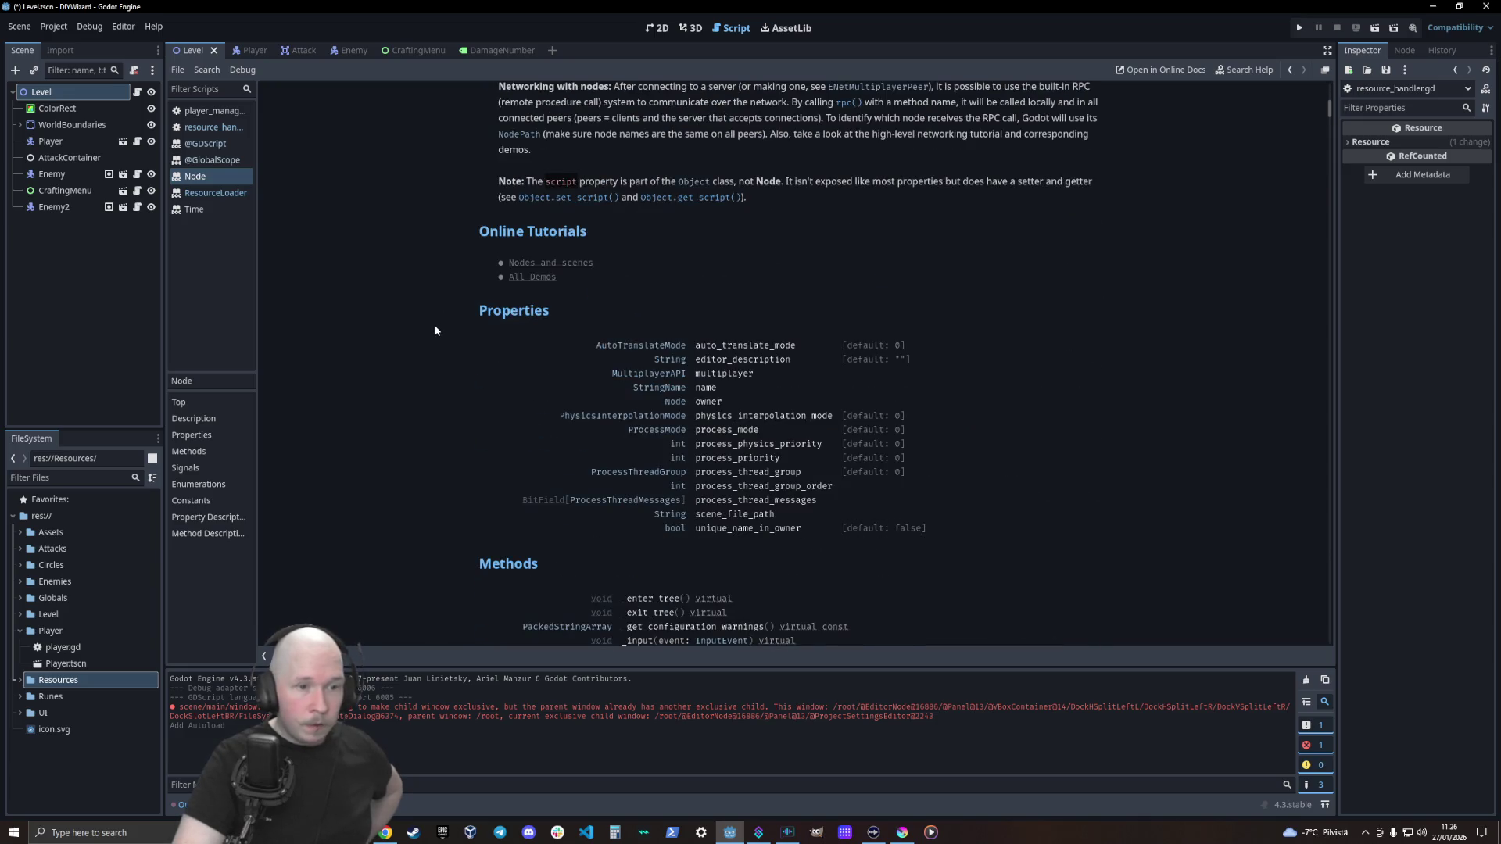
{"action": "scroll", "coordinate": [434, 330], "scroll_direction": "up", "scroll_amount": 10}
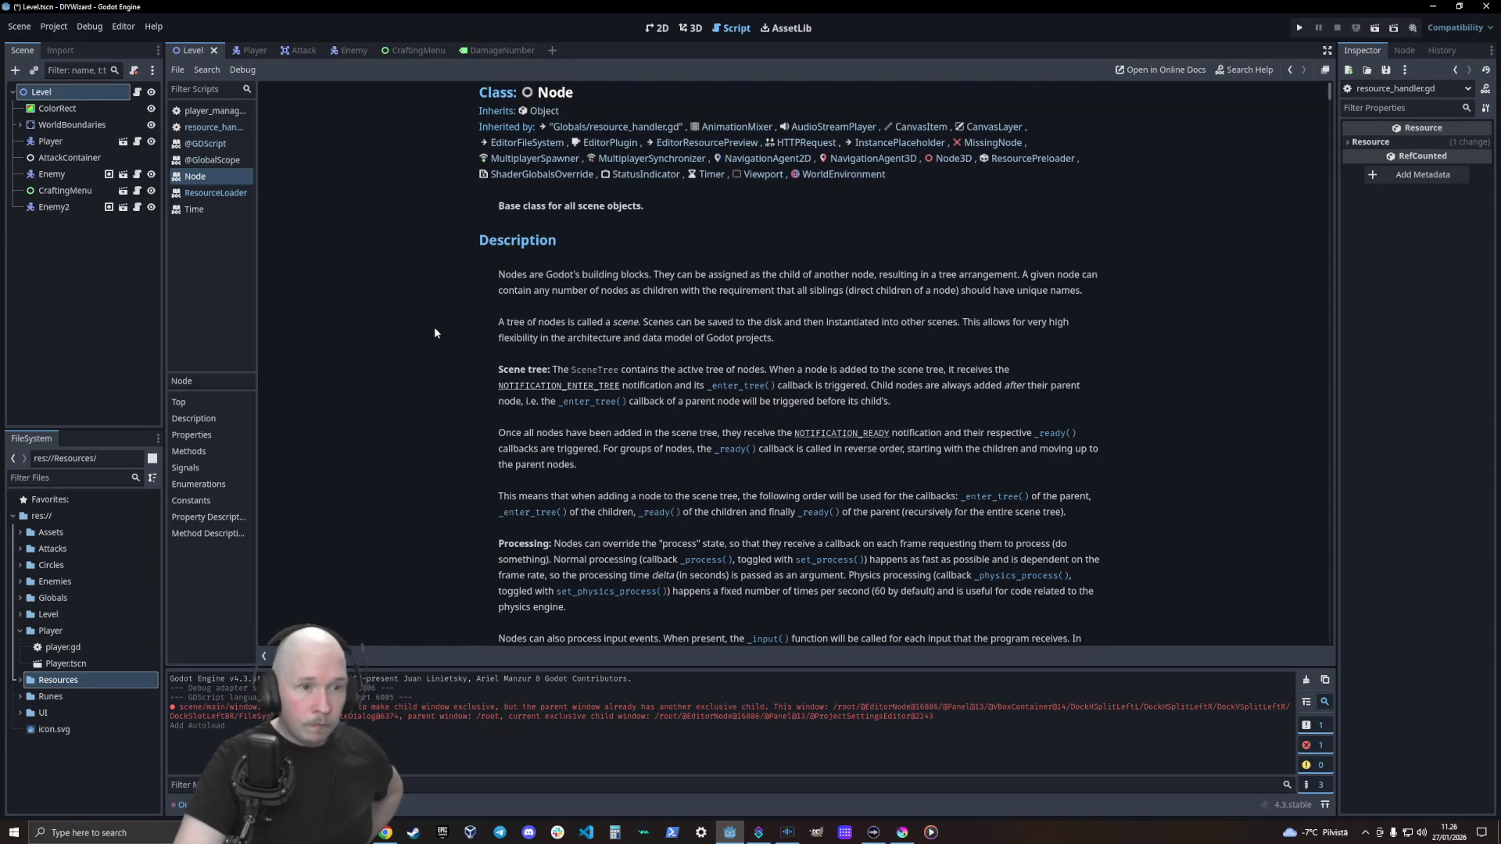
Look up the DirAccess class reference in help, then return to resource_handler.gd
{"action": "left_click", "coordinate": [1232, 74]}
{"action": "type", "text": "global"}
{"action": "type", "text": "diracc"}
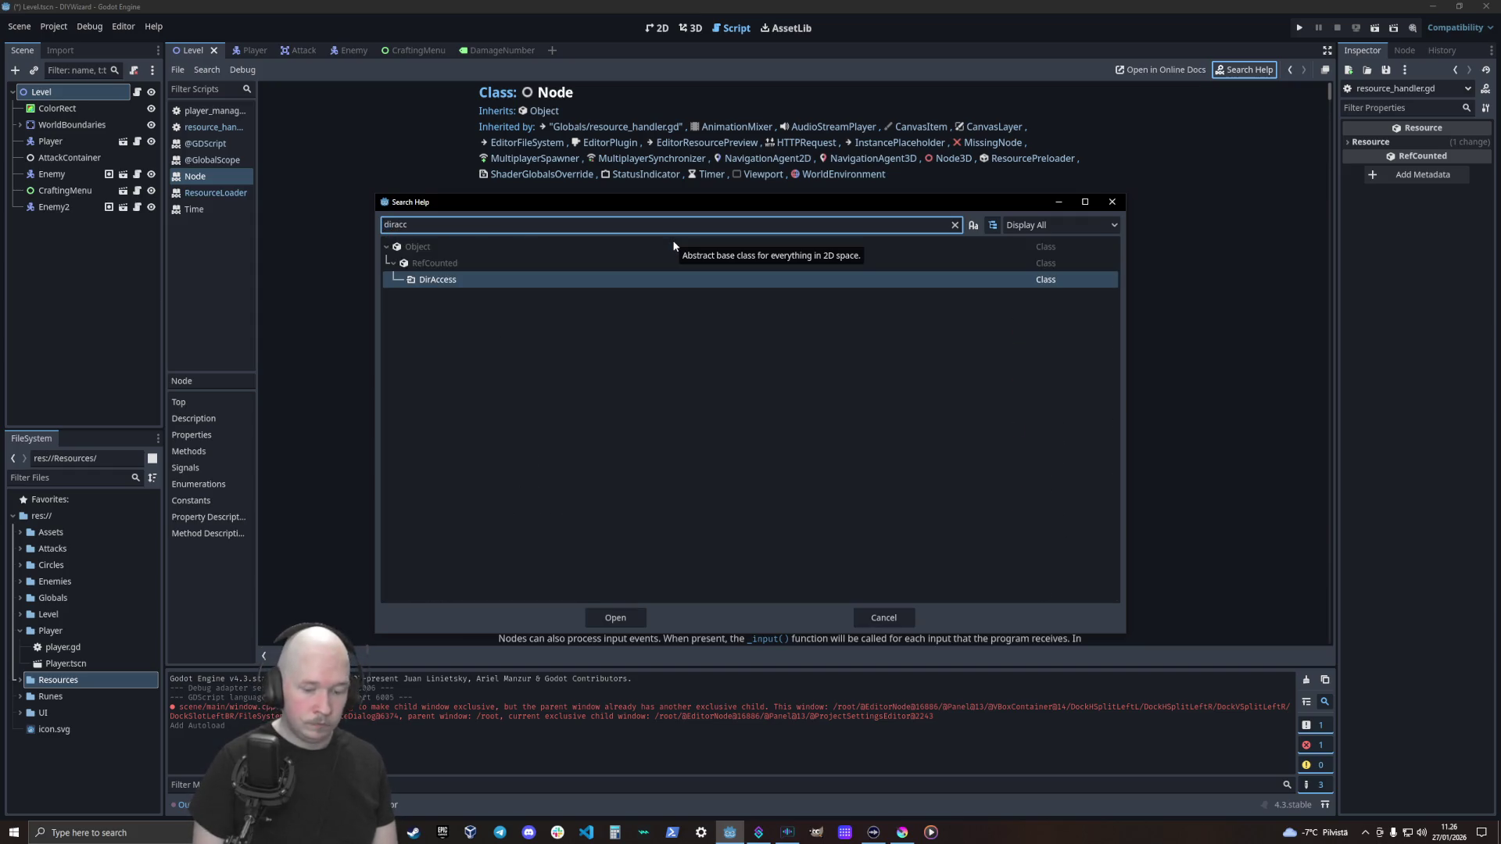
{"action": "key", "text": "Return"}
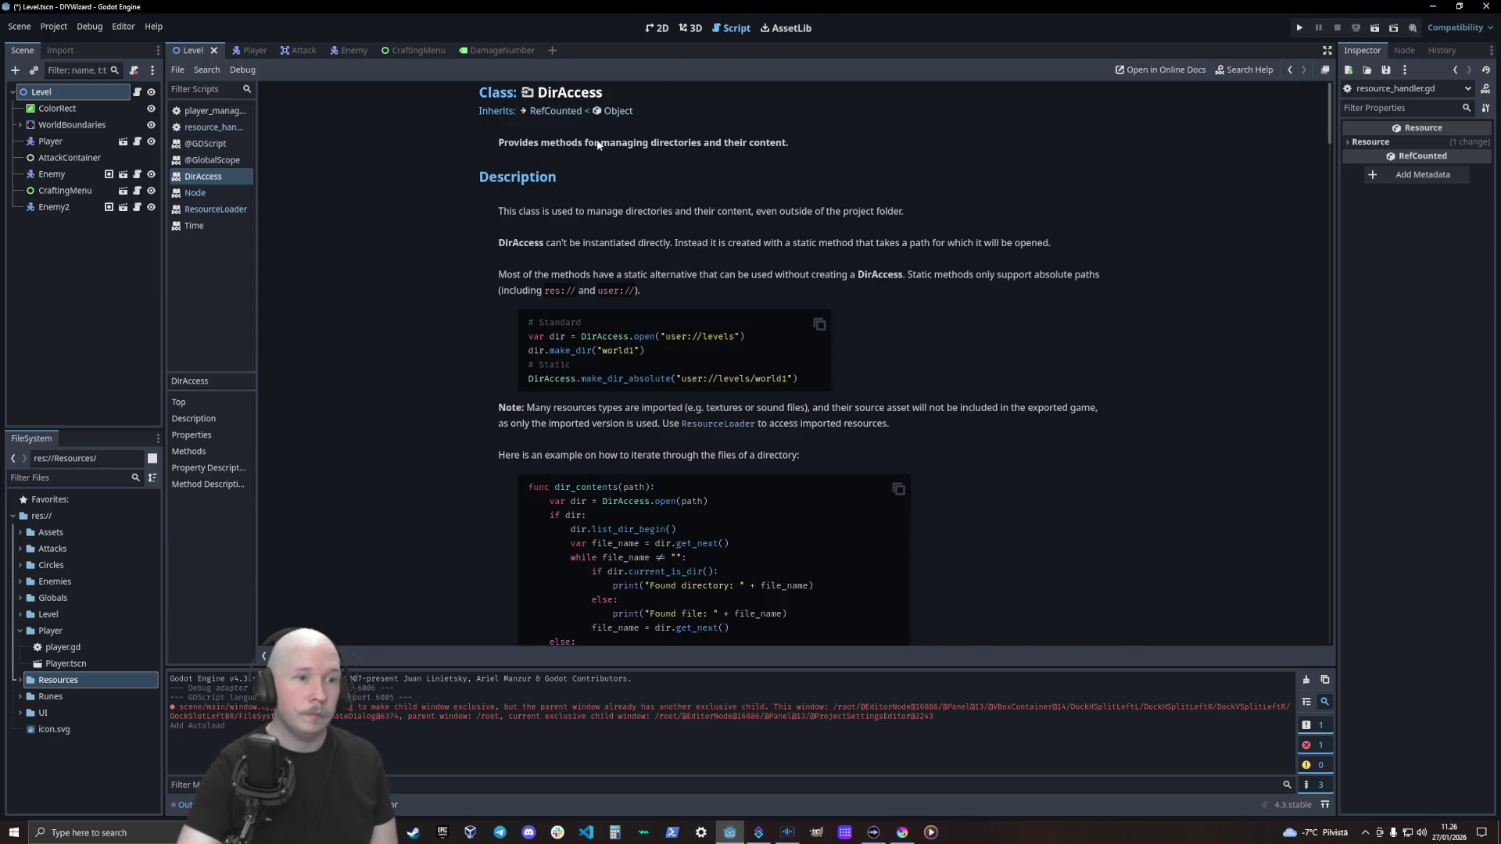
{"action": "scroll", "coordinate": [469, 266], "scroll_direction": "down", "scroll_amount": 3}
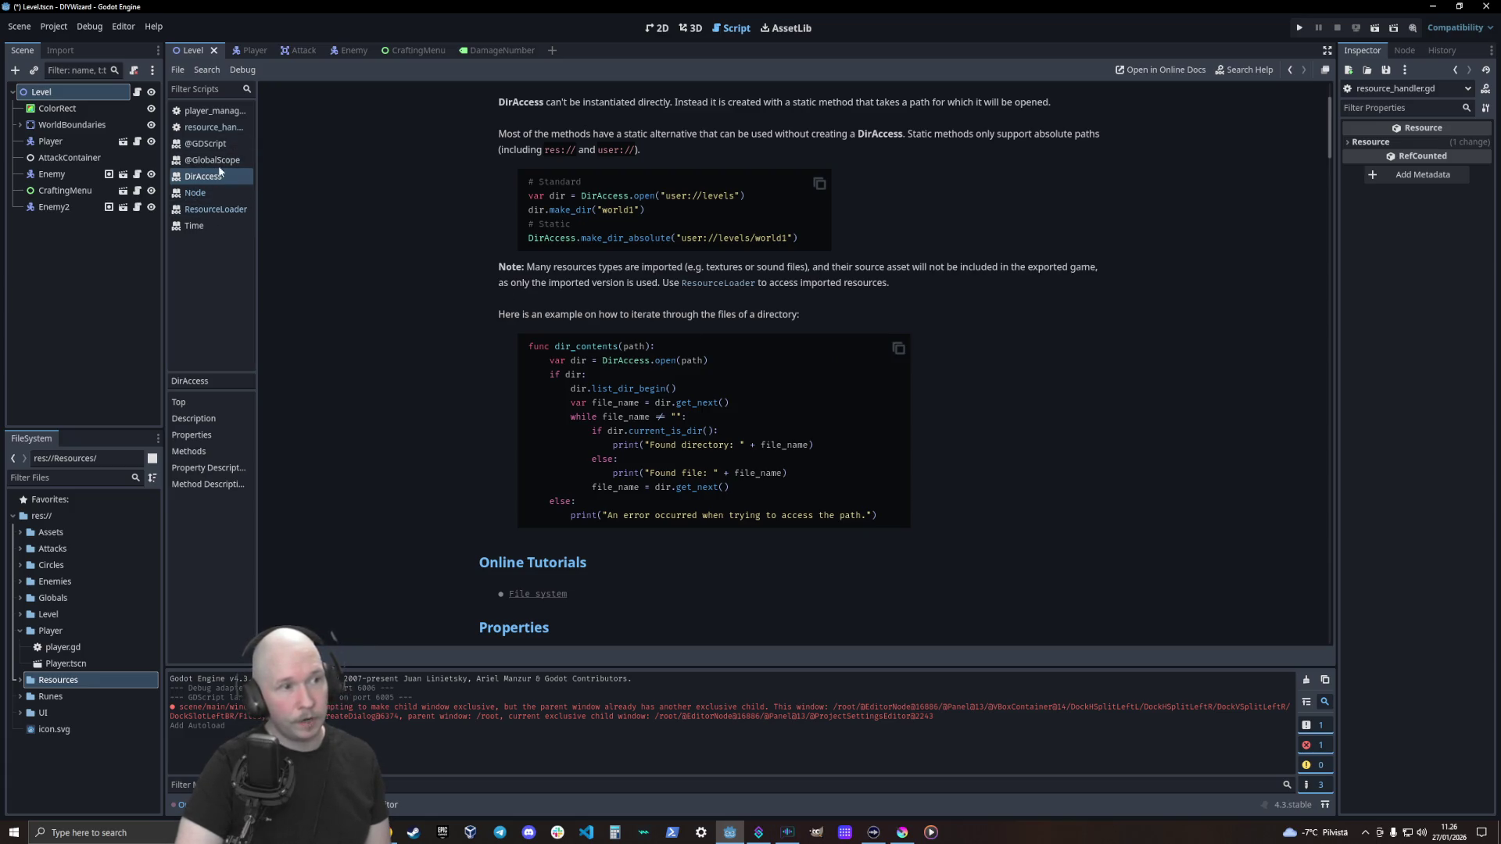
{"action": "left_click", "coordinate": [222, 129]}
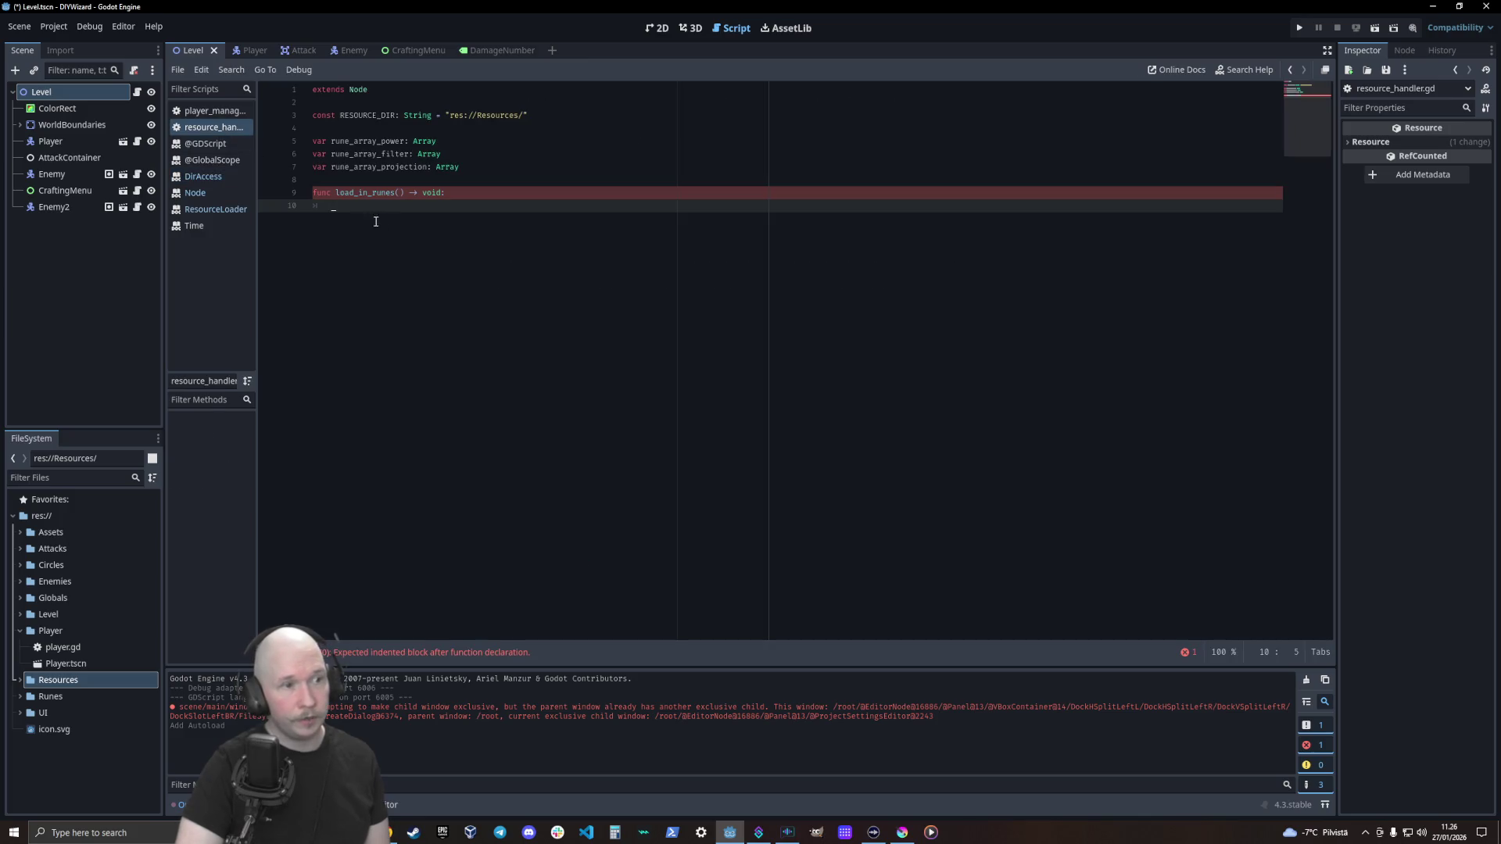
Paste the dir_contents example function below load_in_runes
{"action": "key", "text": "Return"}
{"action": "type", "text": "func dir_contents(path): \tvar dir = DirAccess.open(path) \tif dir: \t\tdir.list_dir_begin() \t\tvar file_name = dir.get_next() \t\twhile file_name != \"\": \t\t\tif dir.current_is_dir(): \t\t\t\tprint(\"Found directory: \" + file_name) \t\t\telse: \t\t\t\tprint(\"Found file: \" + file_name) \t\t\tfile_name = dir.get_next() \telse: \t\tprint(\"An error occurred when trying to access the path.\")"}
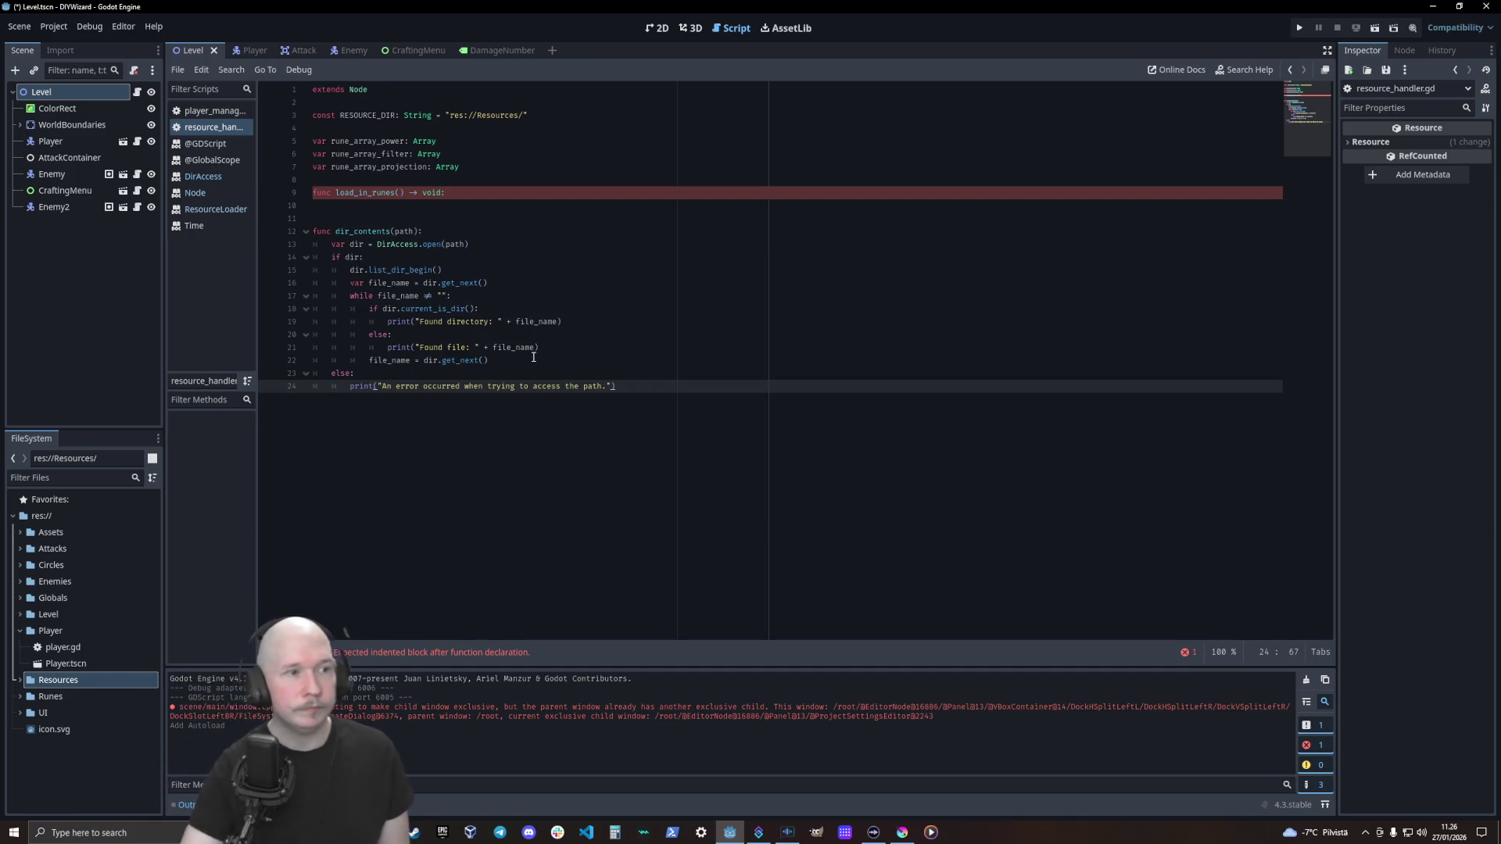
{"action": "left_click", "coordinate": [552, 199]}
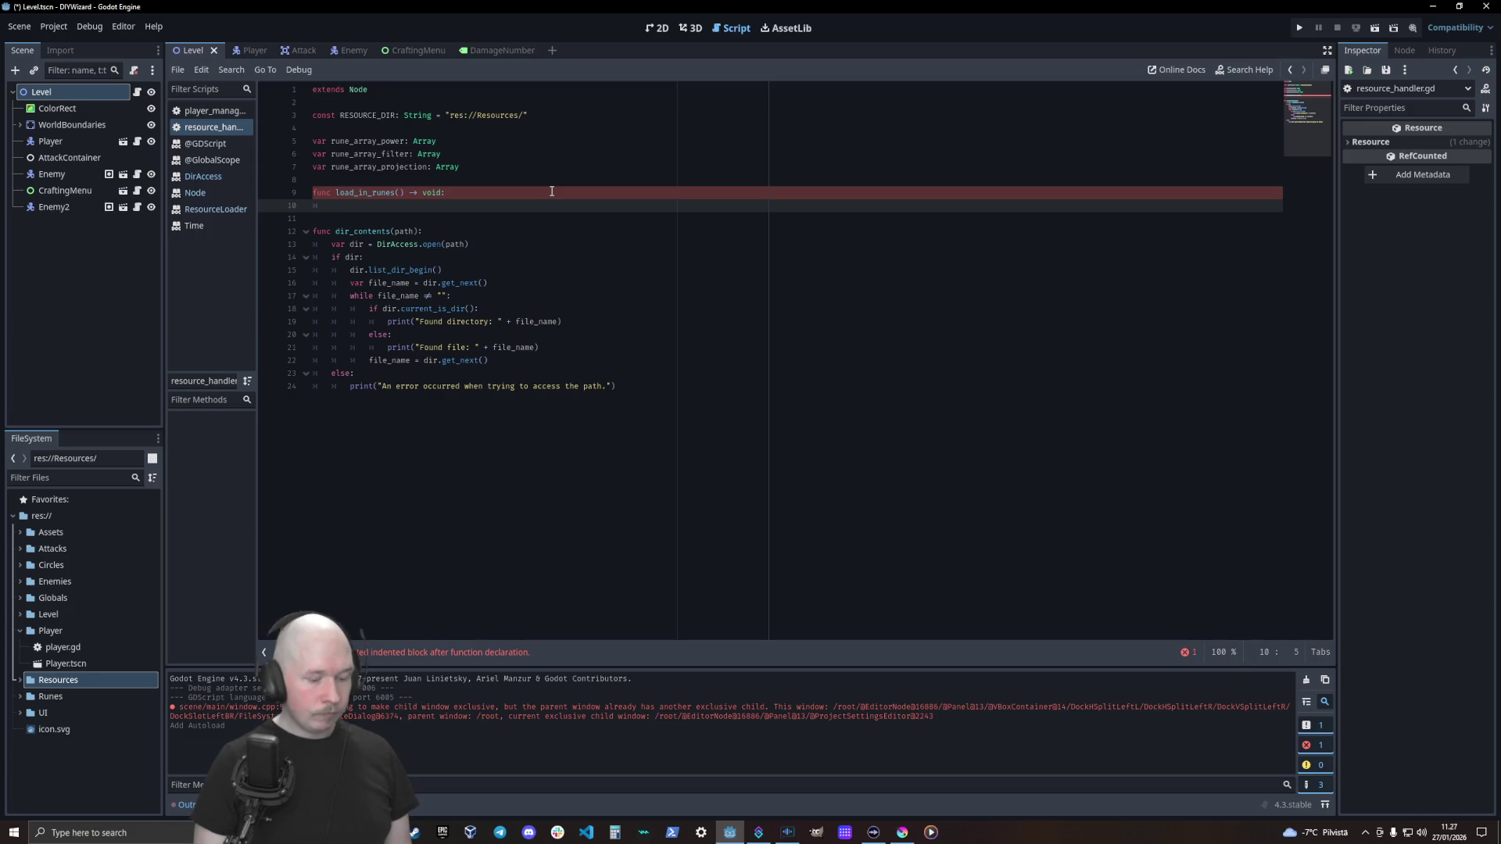
Write 'var directory = DirAccess.open(RESOURCE_DIR)' as load_in_runes' first line
{"action": "type", "text": "var directory = Dir"}
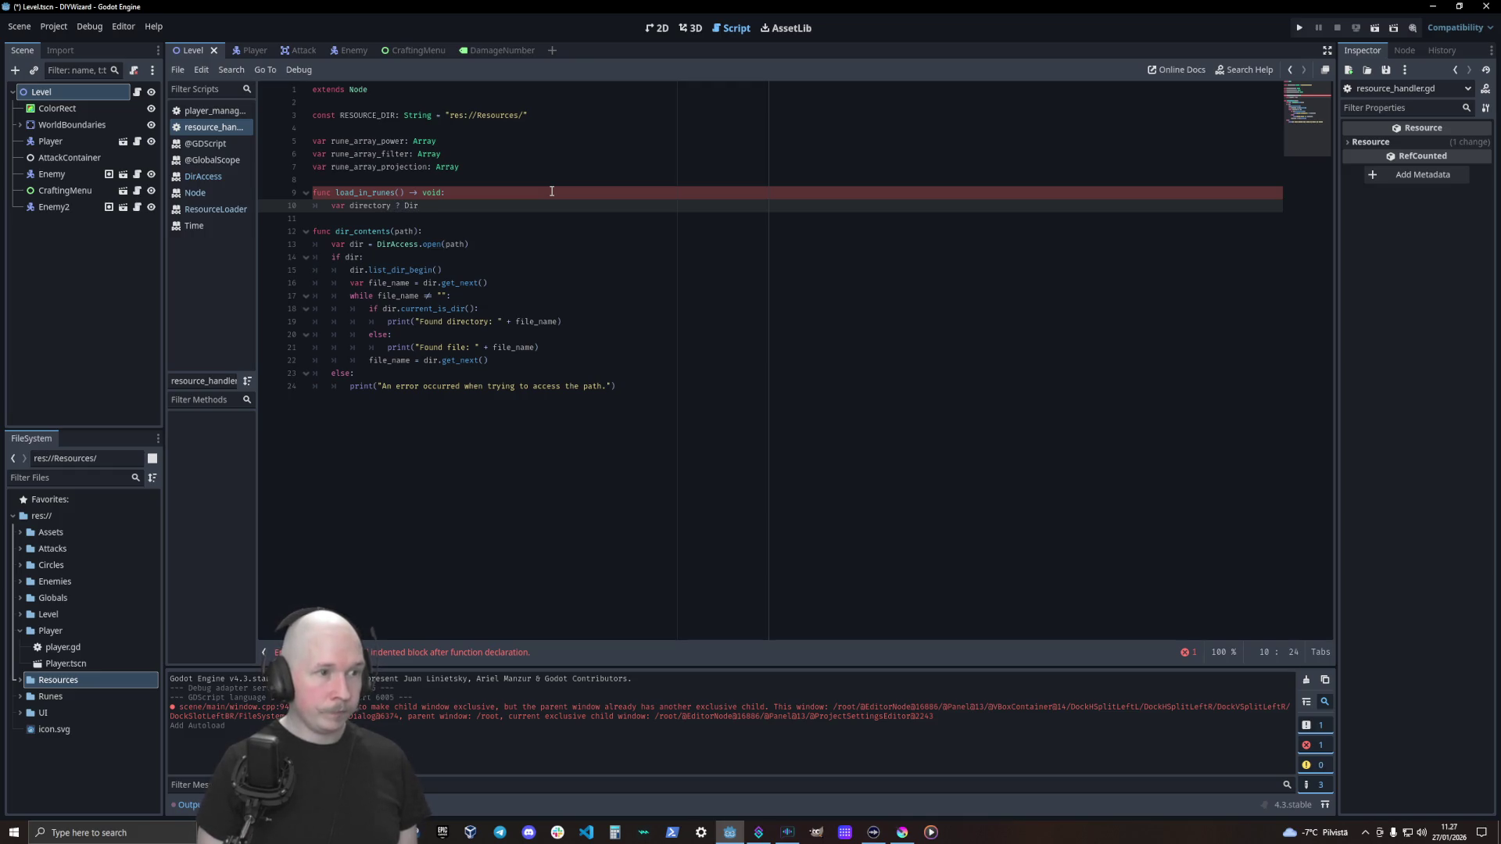
{"action": "key", "text": "BackSpace"}
{"action": "key", "text": "BackSpace"}
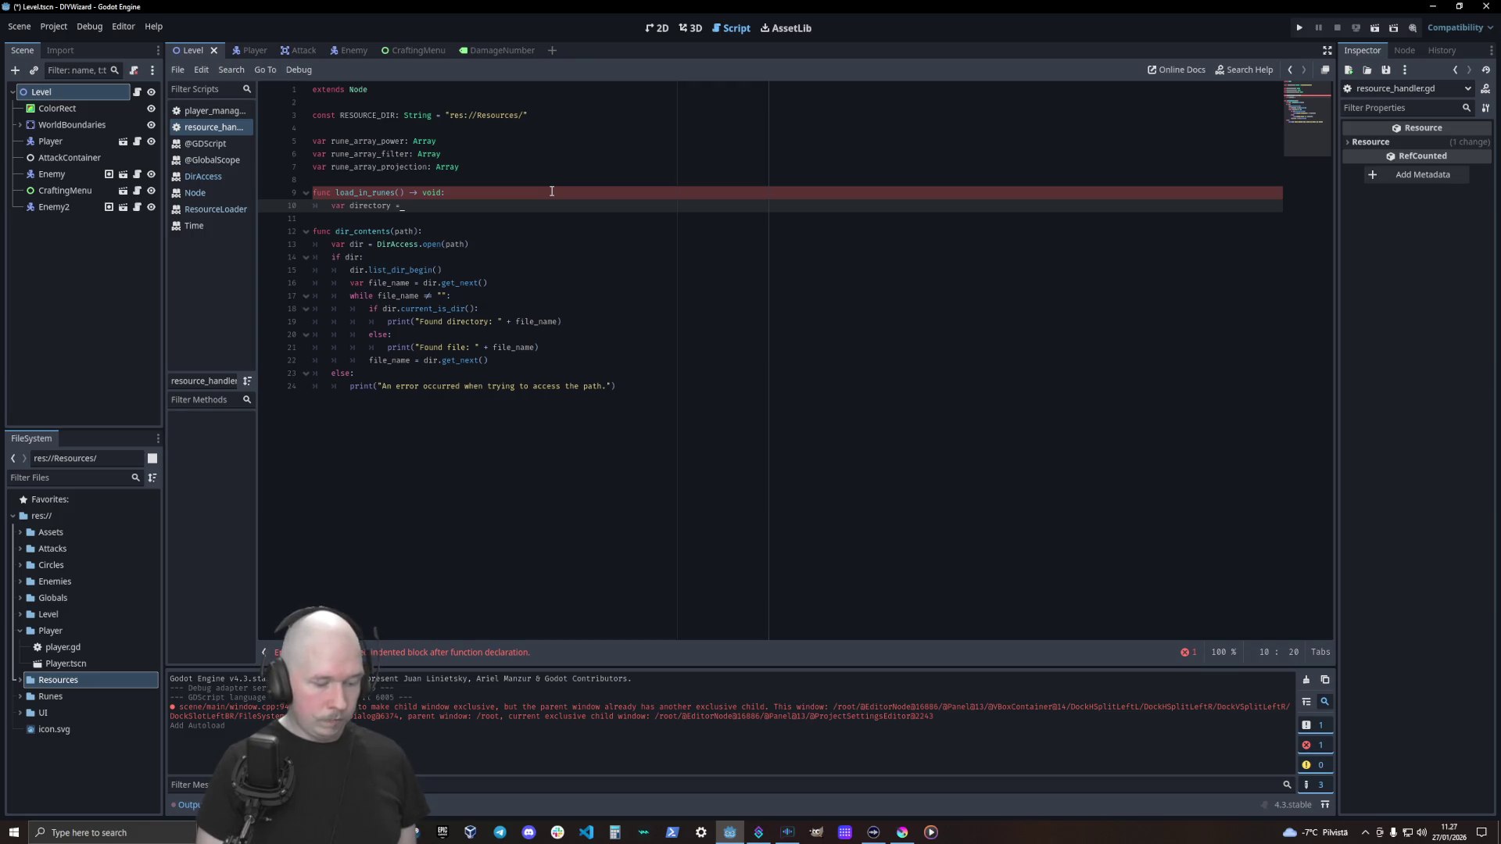
{"action": "type", "text": "DirA"}
{"action": "key", "text": "Return"}
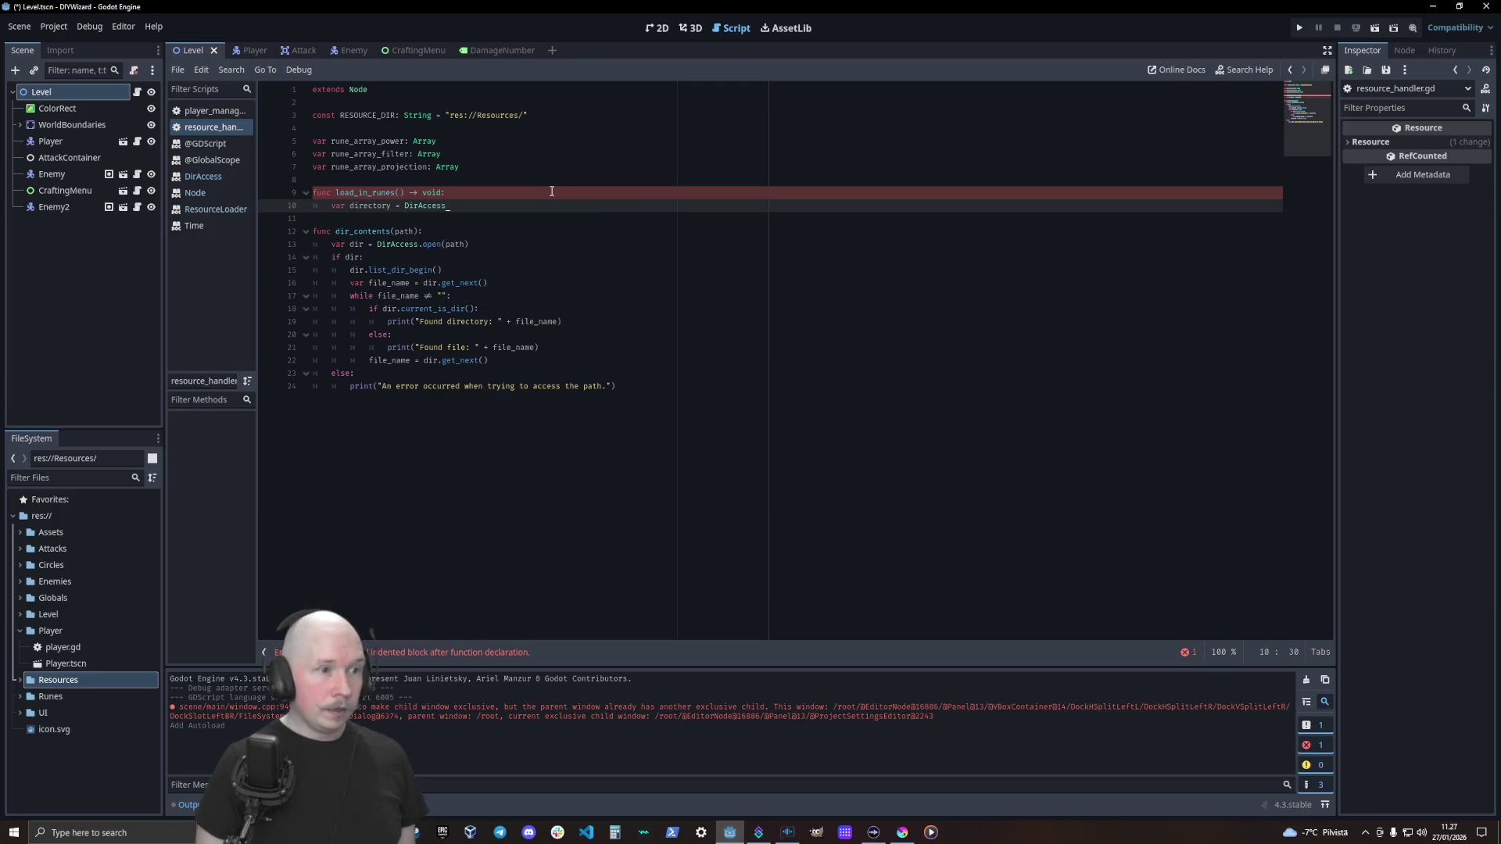
{"action": "type", "text": ".op"}
{"action": "key", "text": "Return"}
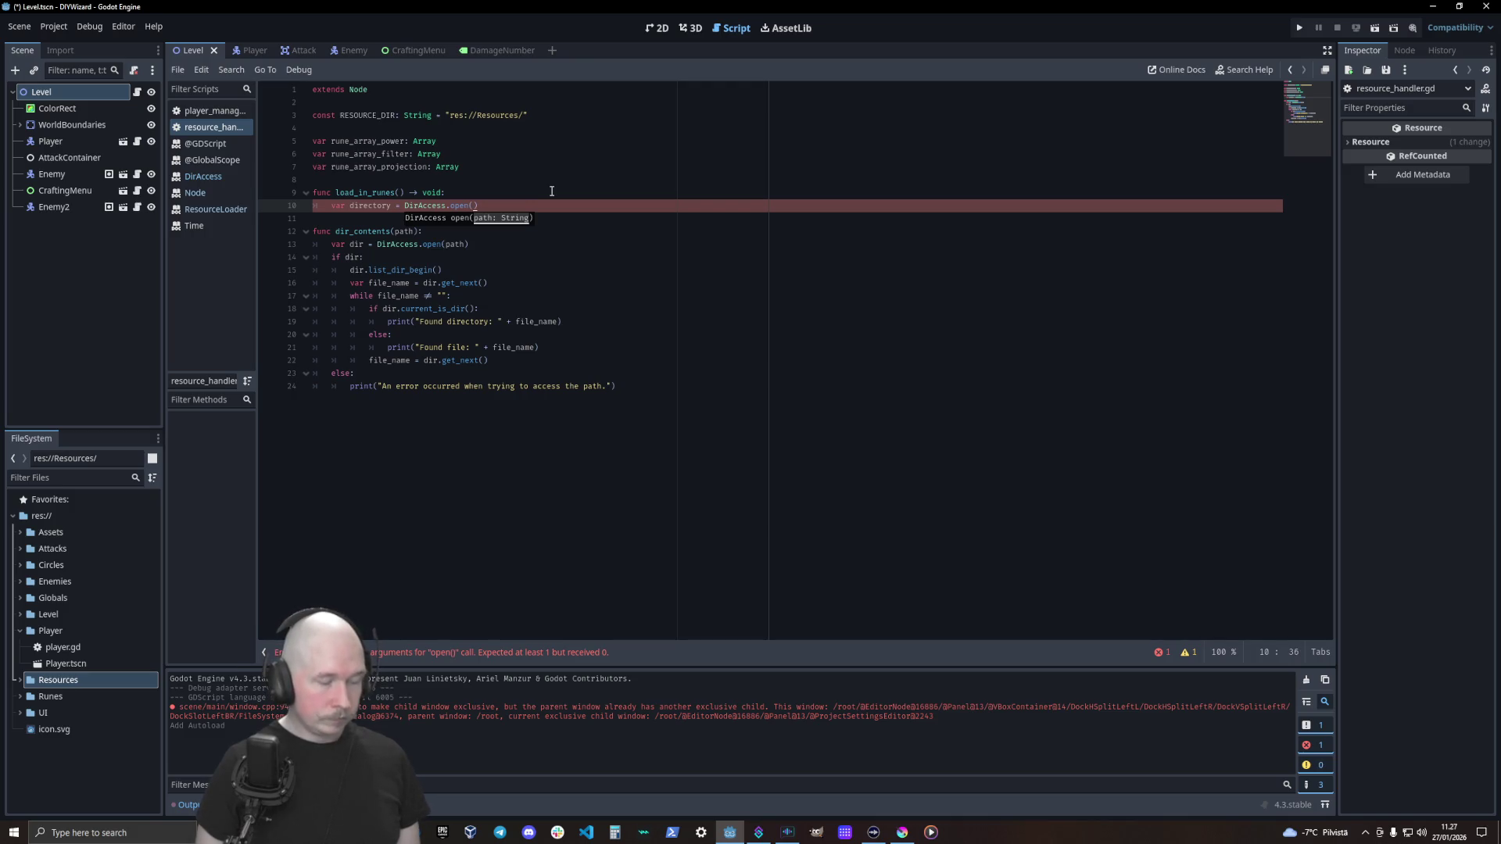
{"action": "type", "text": "R"}
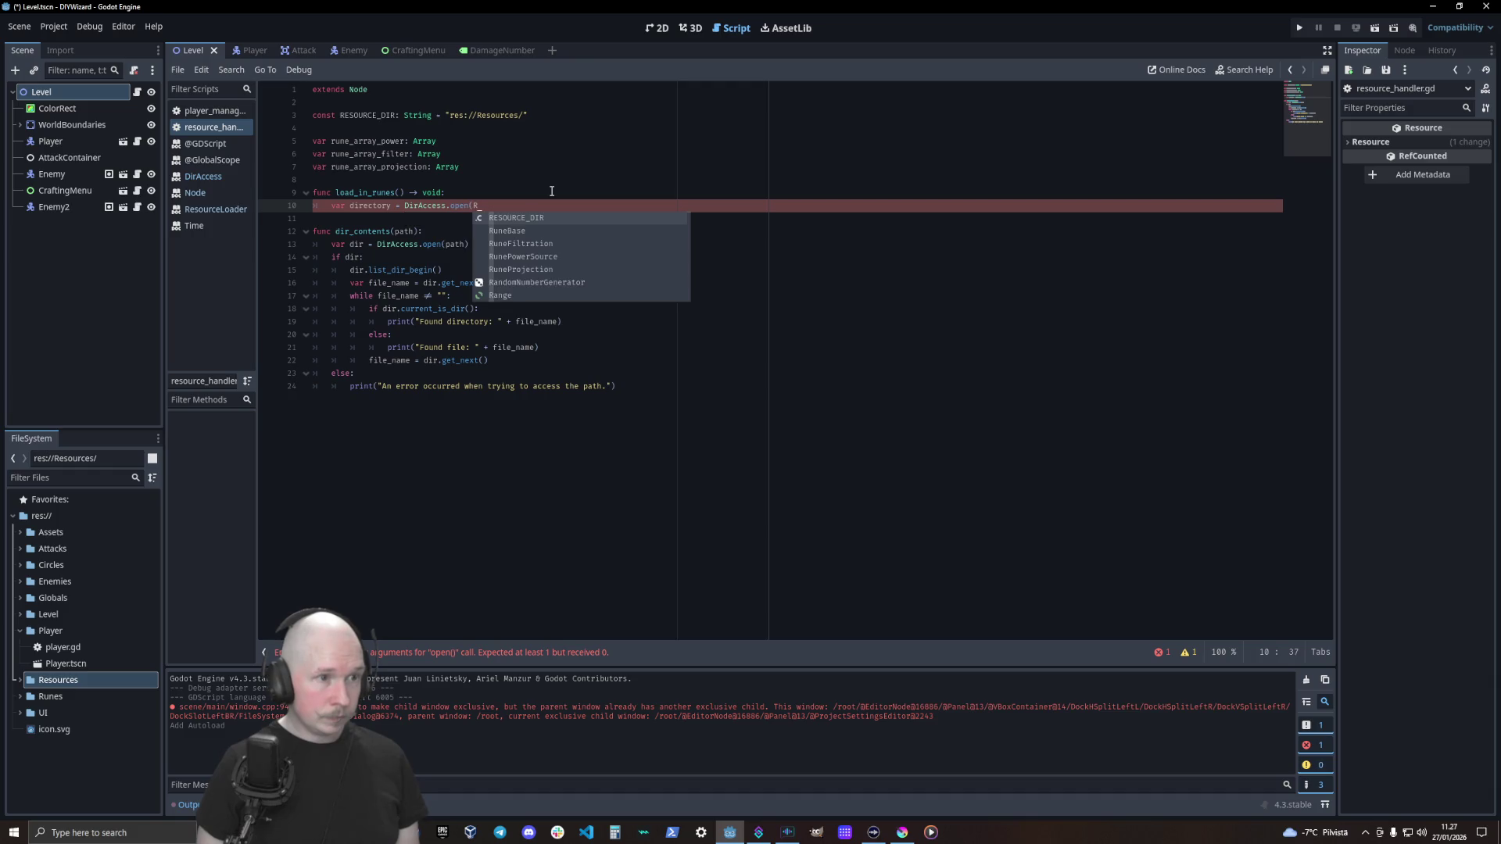
{"action": "key", "text": "Return"}
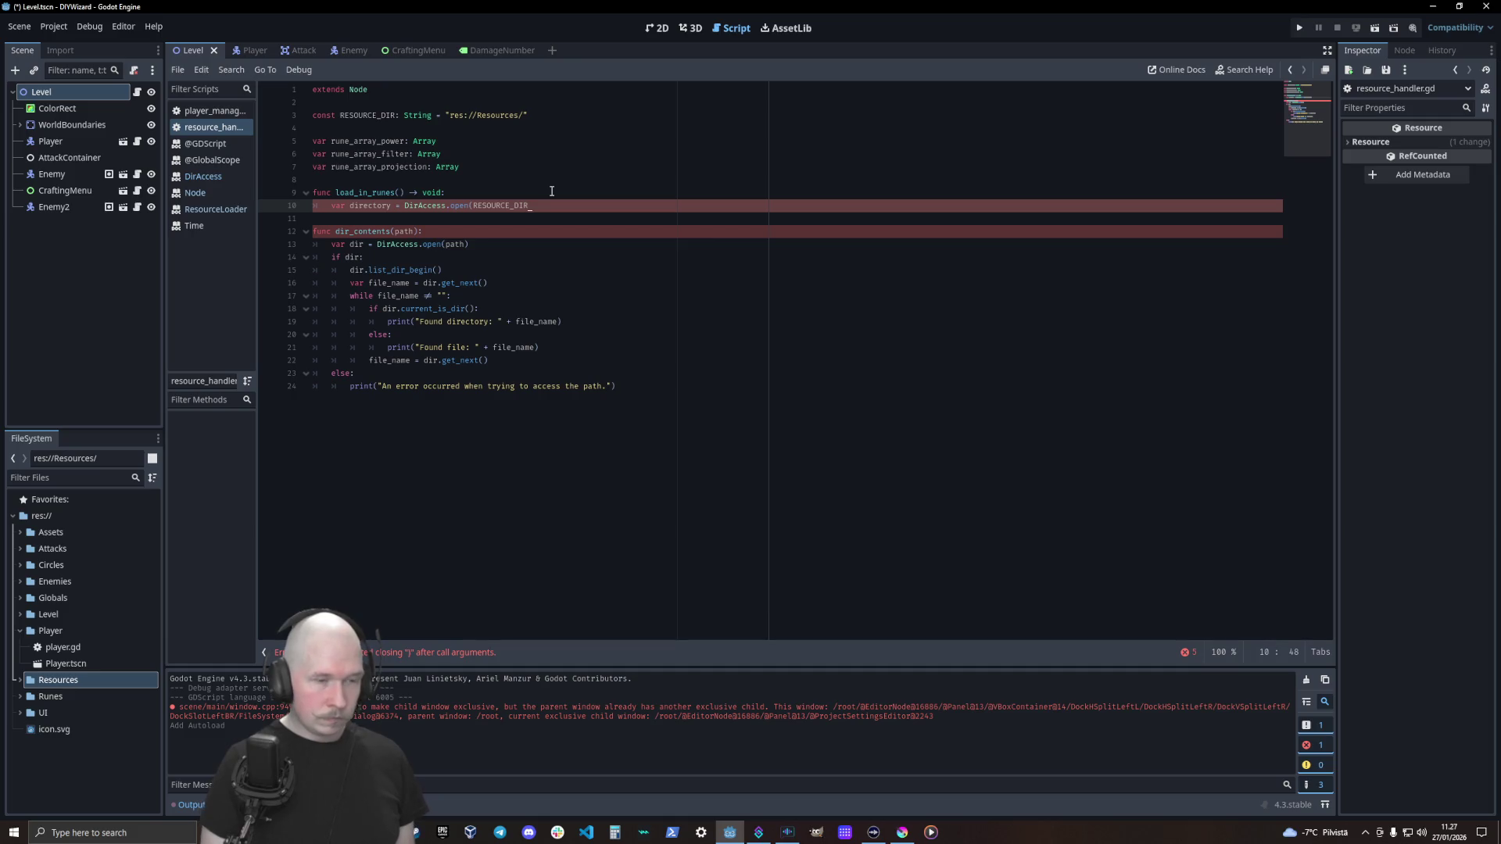
{"action": "type", "text": "))"}
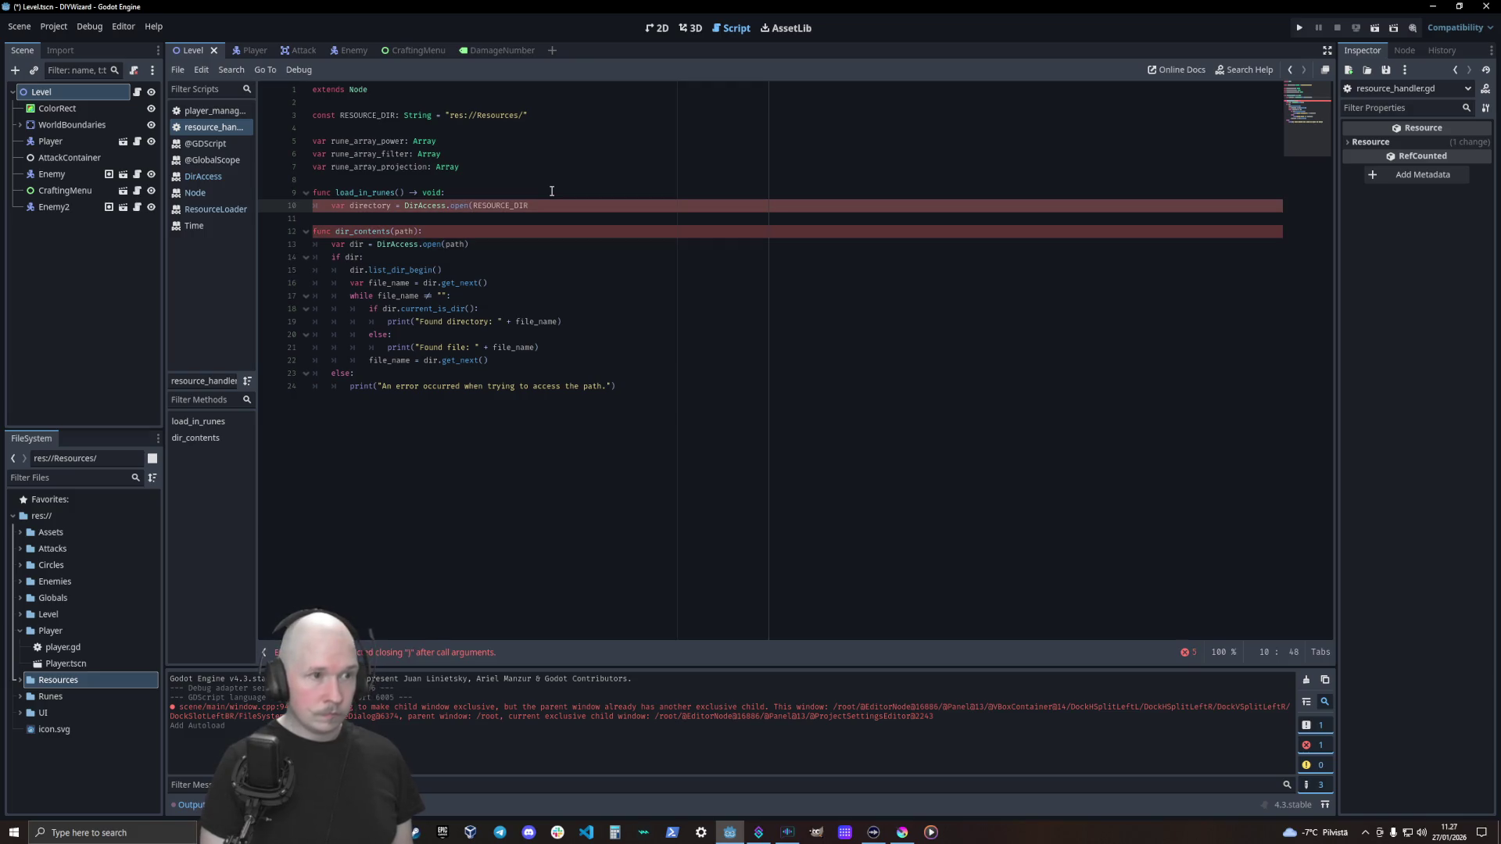
{"action": "key", "text": "Down"}
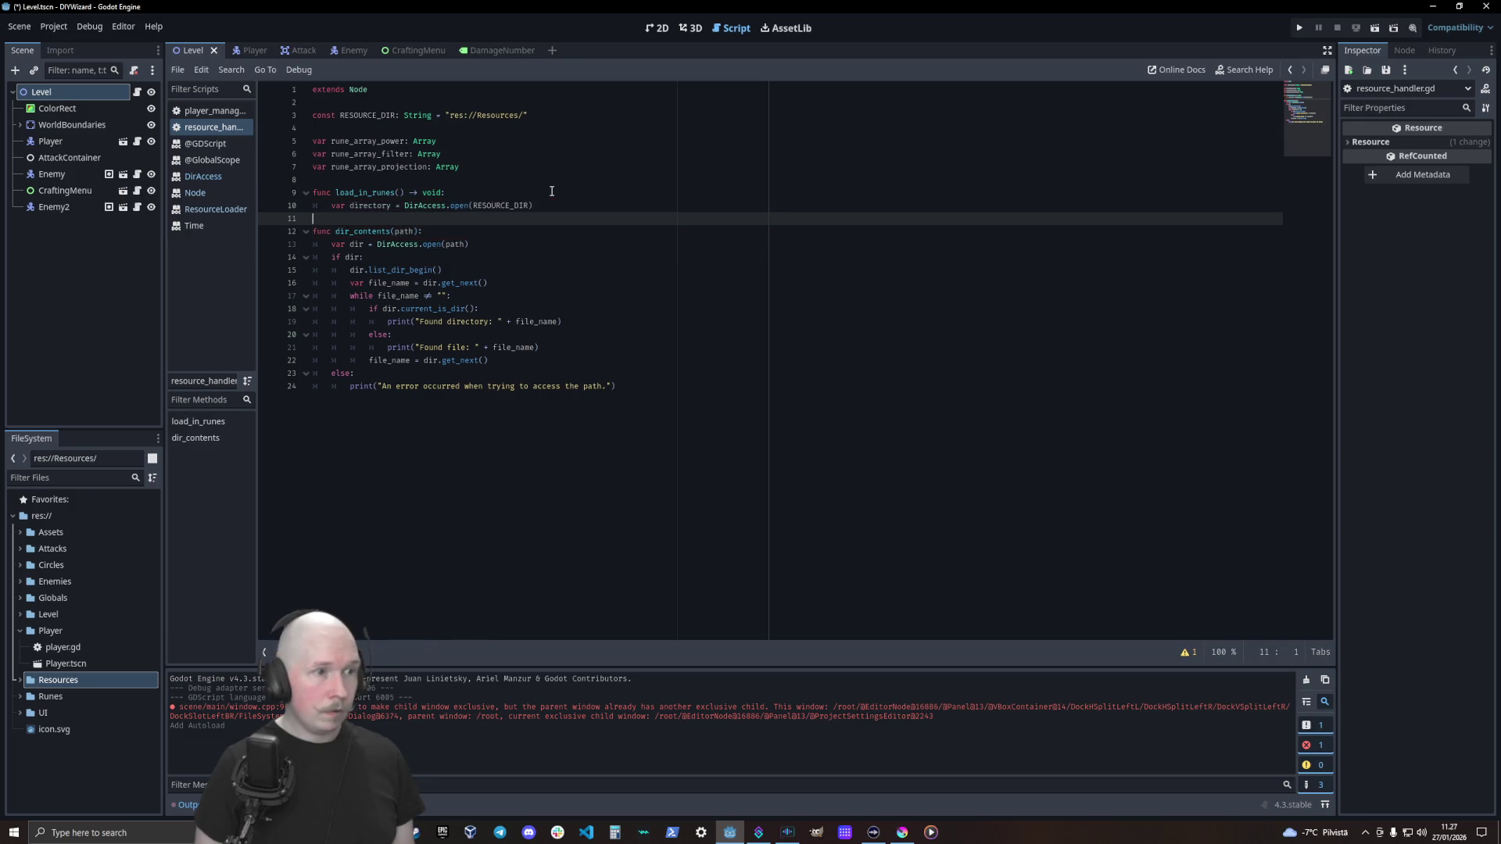
Add an 'if directory:' check inside load_in_runes
{"action": "key", "text": "Tab"}
{"action": "type", "text": "if"}
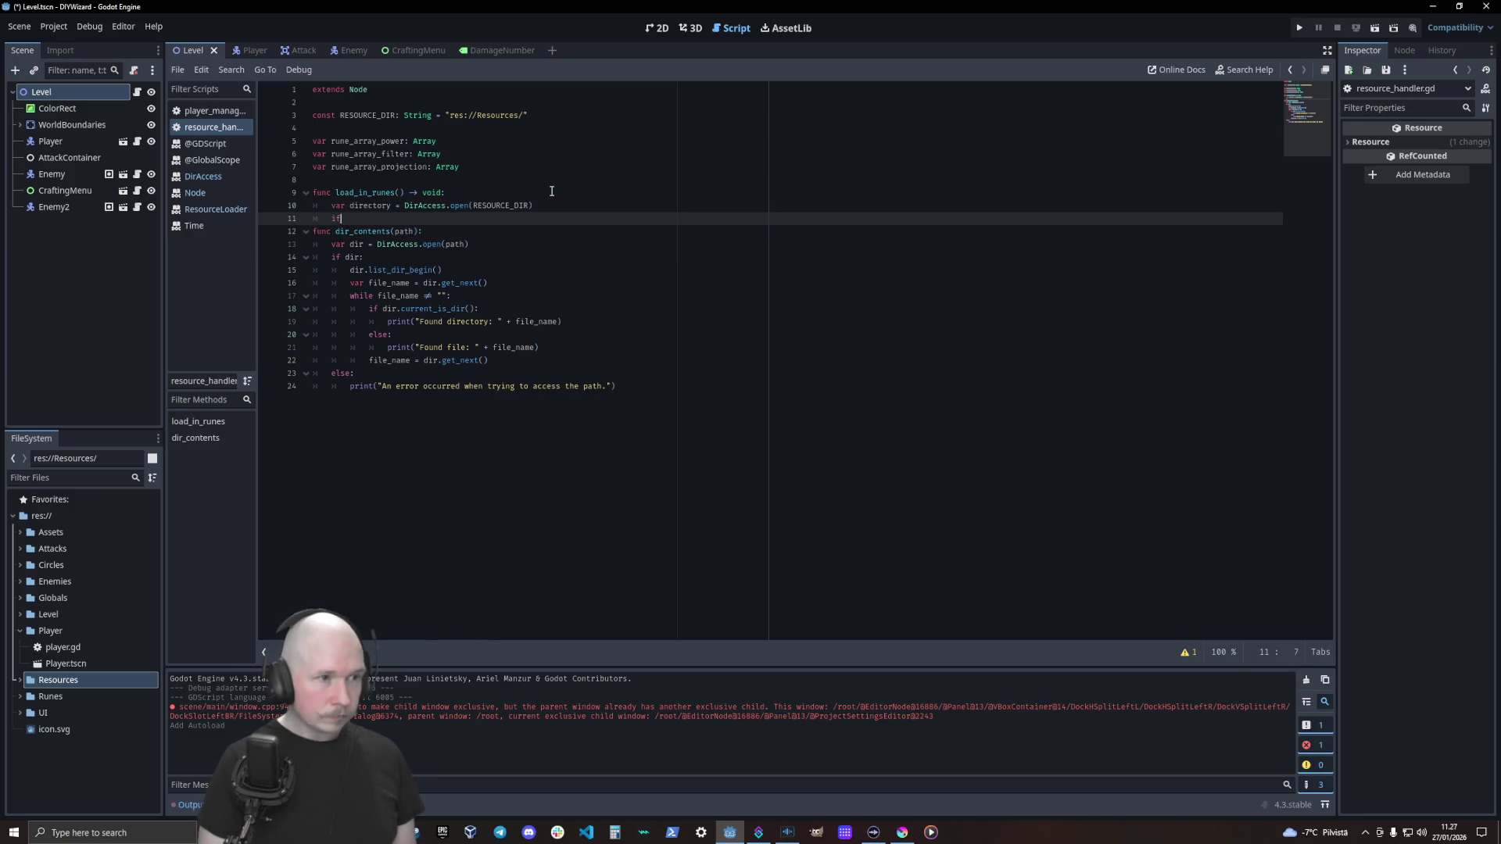
{"action": "key", "text": "Return"}
{"action": "key", "text": "Return"}
{"action": "key", "text": "BackSpace"}
{"action": "key", "text": "Return"}
{"action": "key", "text": "Return"}
{"action": "key", "text": "Up"}
{"action": "key", "text": "Up"}
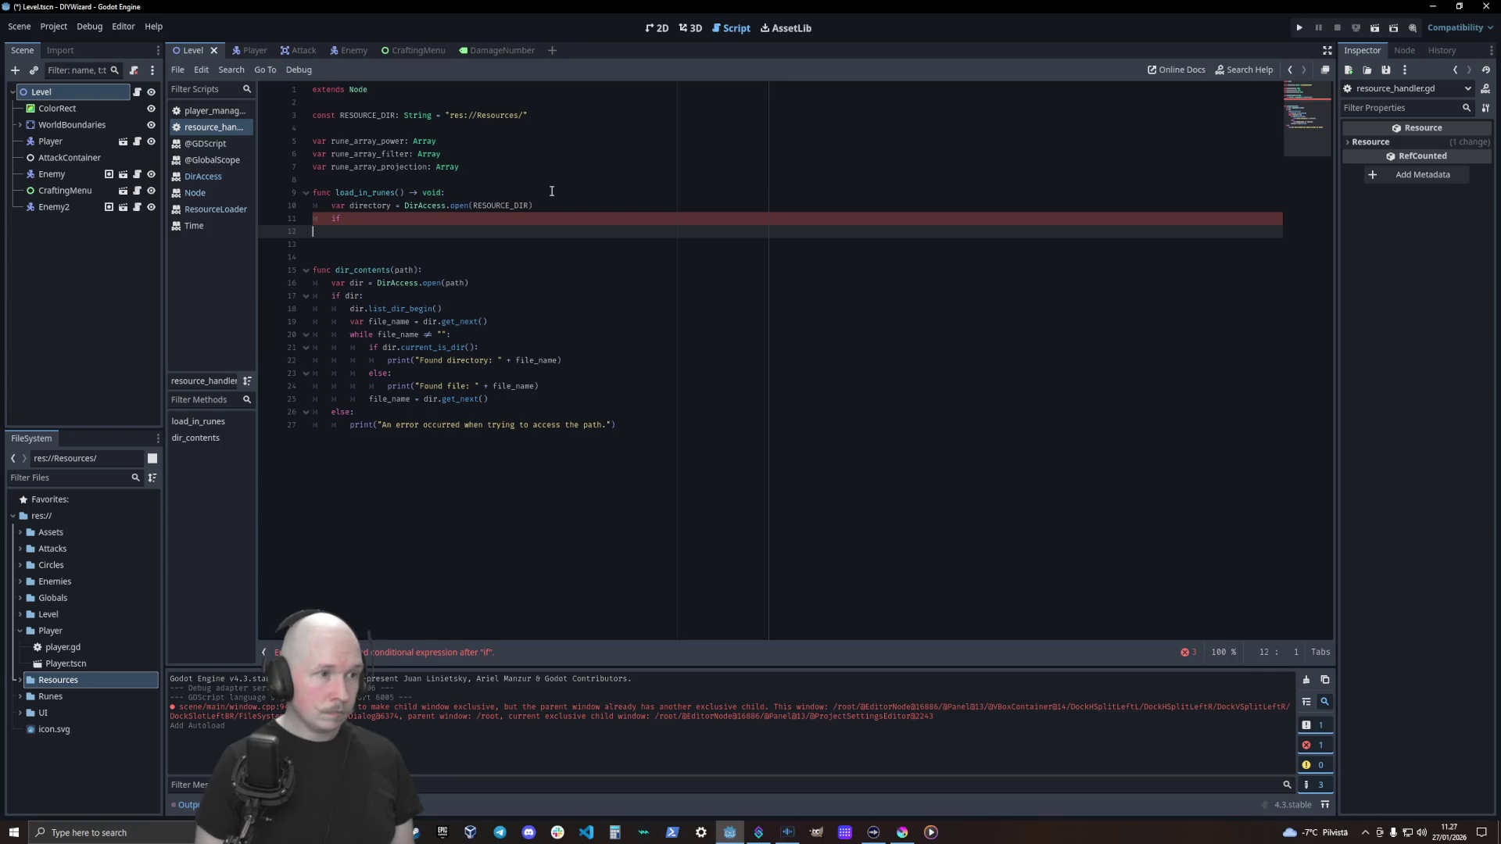
{"action": "key", "text": "Up"}
{"action": "key", "text": "End"}
{"action": "type", "text": "di"}
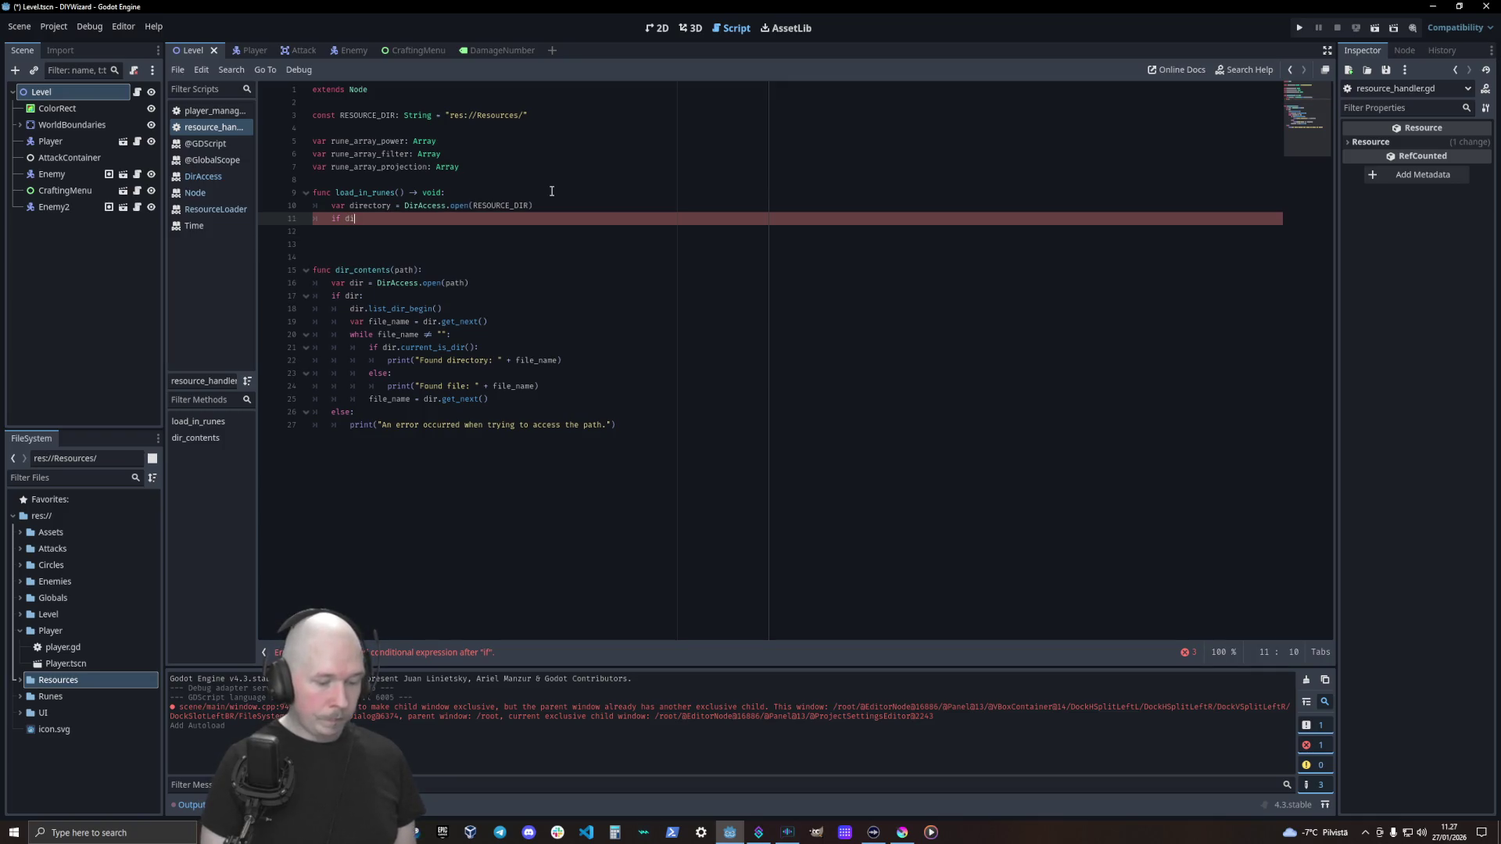
{"action": "type", "text": "r"}
{"action": "key", "text": "Return"}
{"action": "type", "text": ":"}
{"action": "key", "text": "Return"}
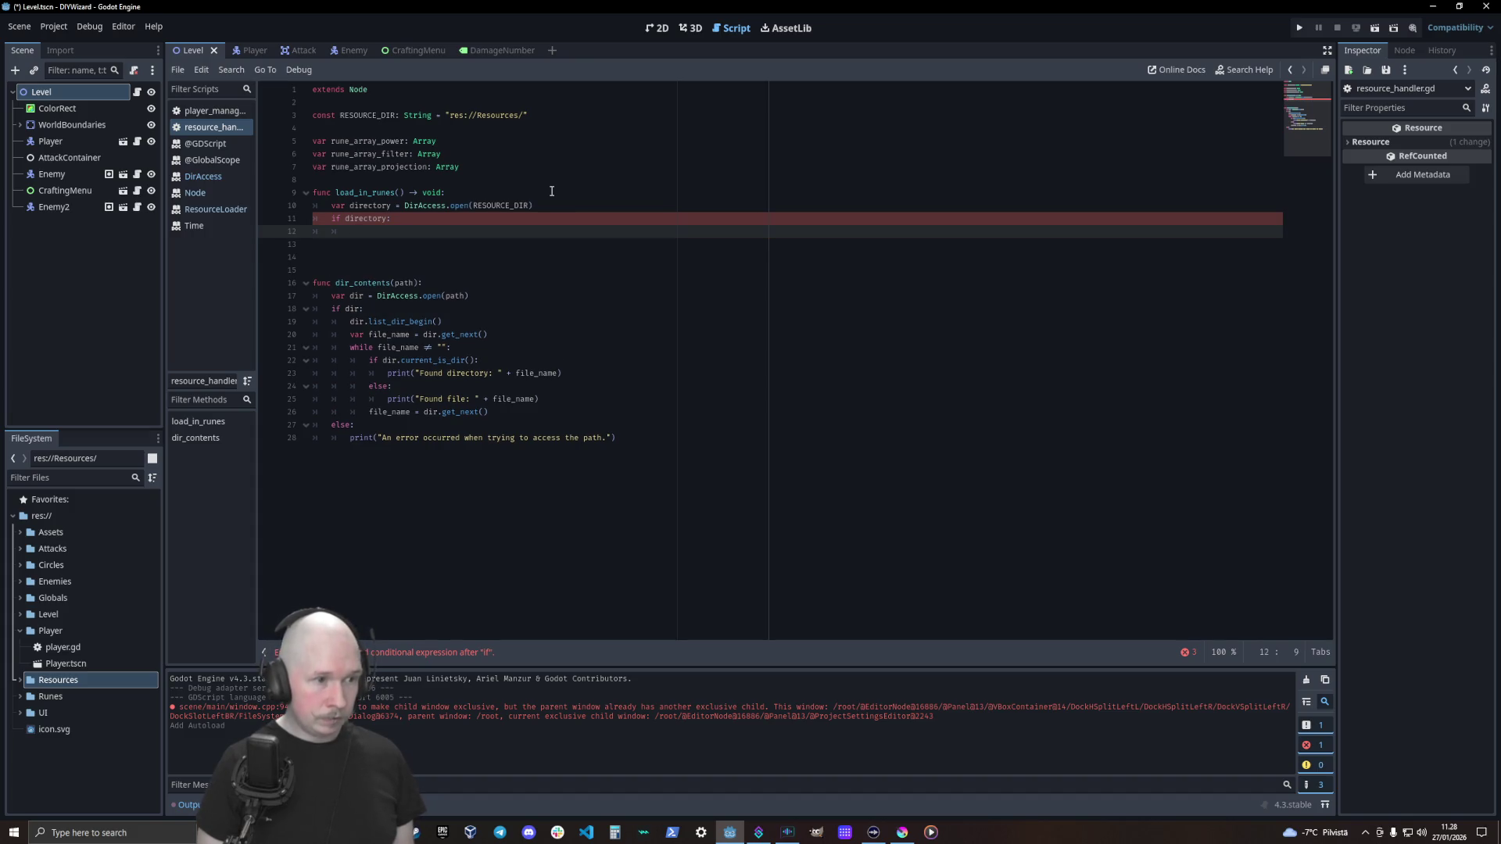
Call directory.list_dir_begin() inside the if block, and select dir_contents' while loop
{"action": "type", "text": "dir"}
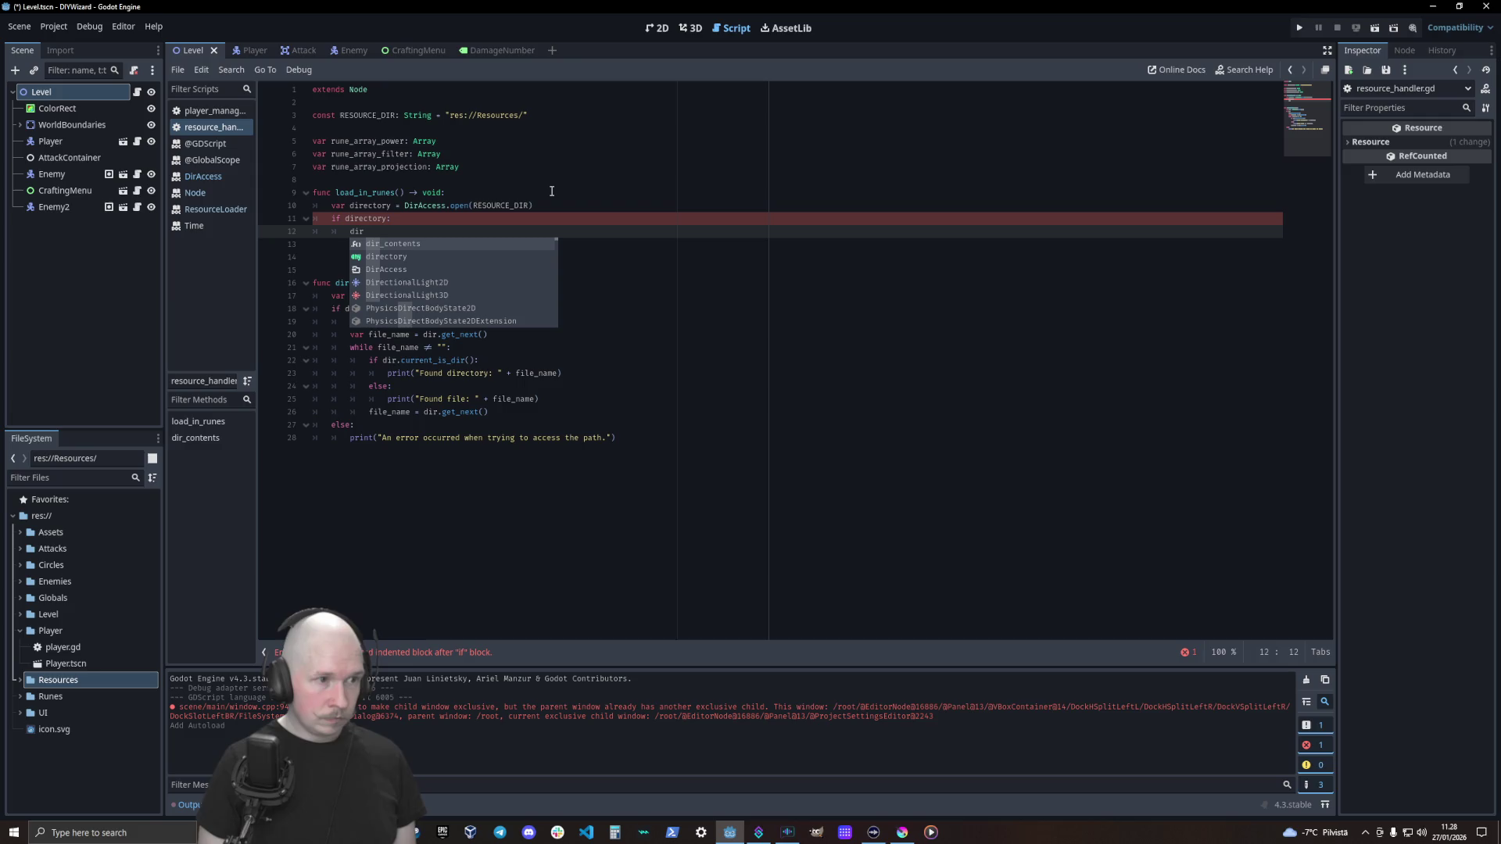
{"action": "key", "text": "Return"}
{"action": "type", "text": "di"}
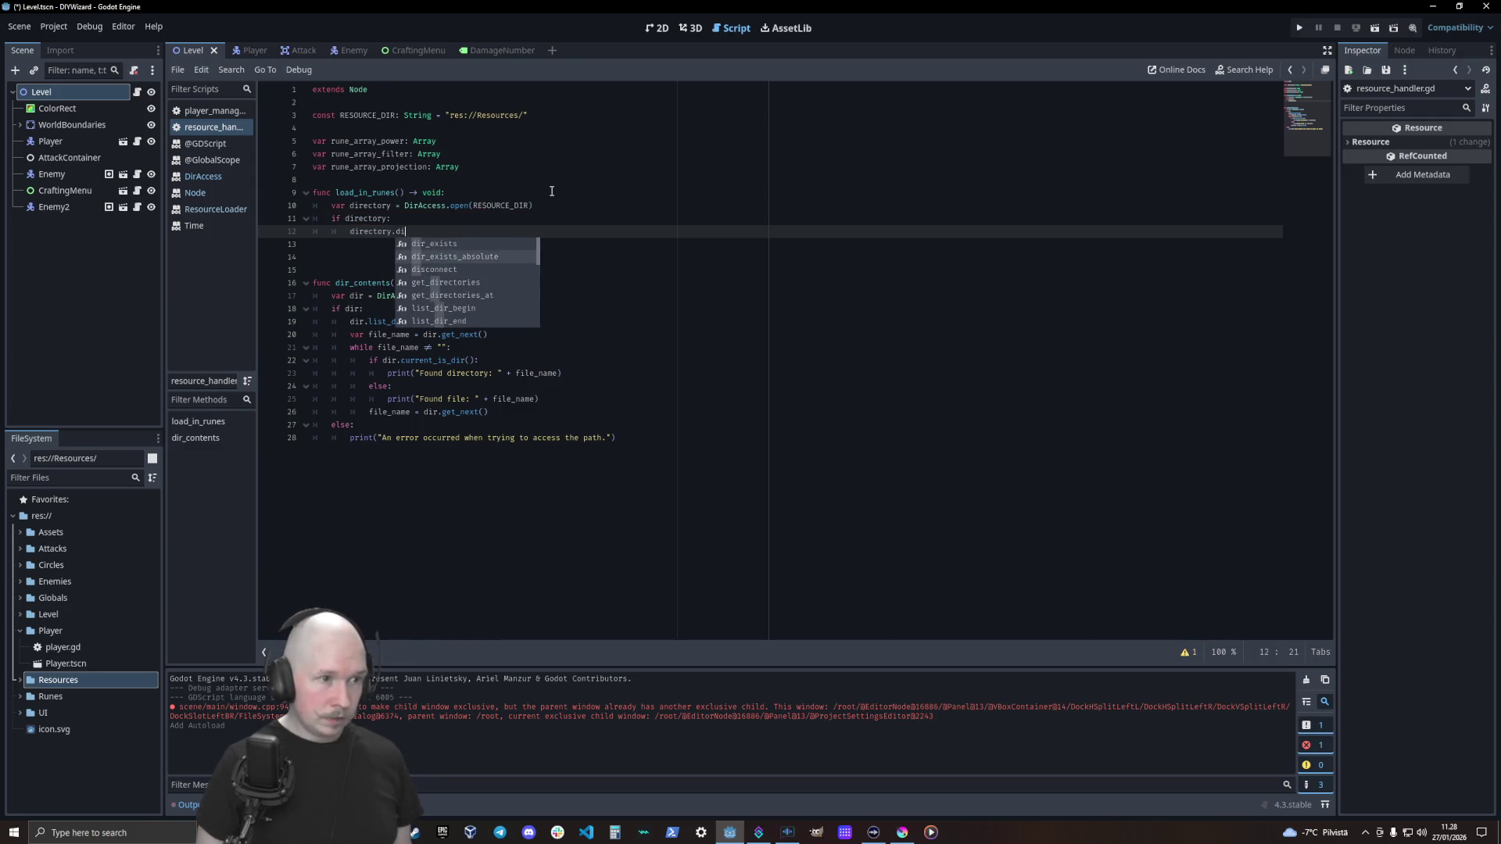
{"action": "key", "text": "Down"}
{"action": "key", "text": "Down"}
{"action": "key", "text": "Down"}
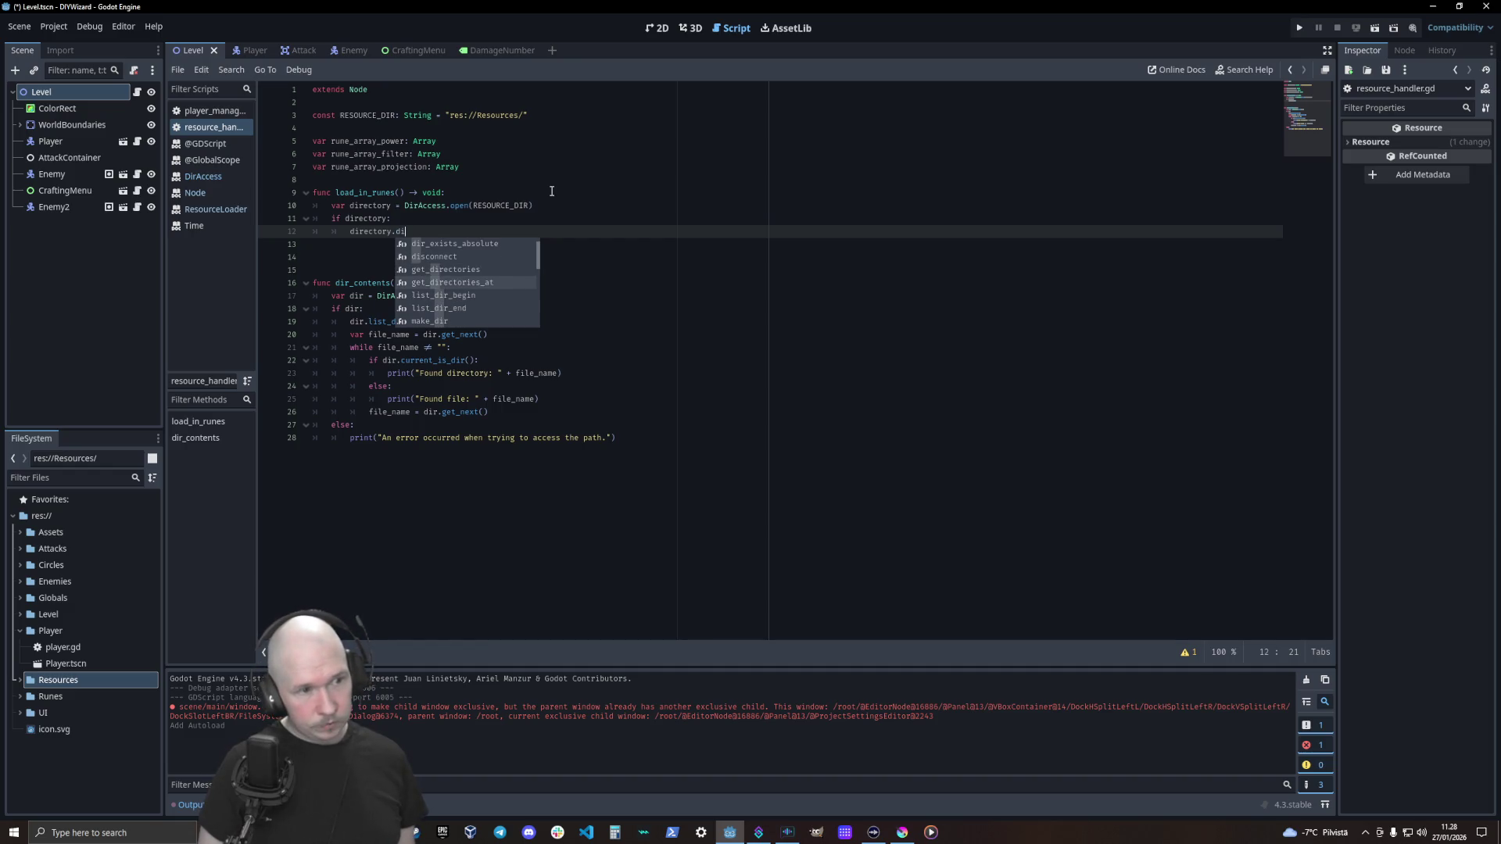
{"action": "key", "text": "Down"}
{"action": "key", "text": "Return"}
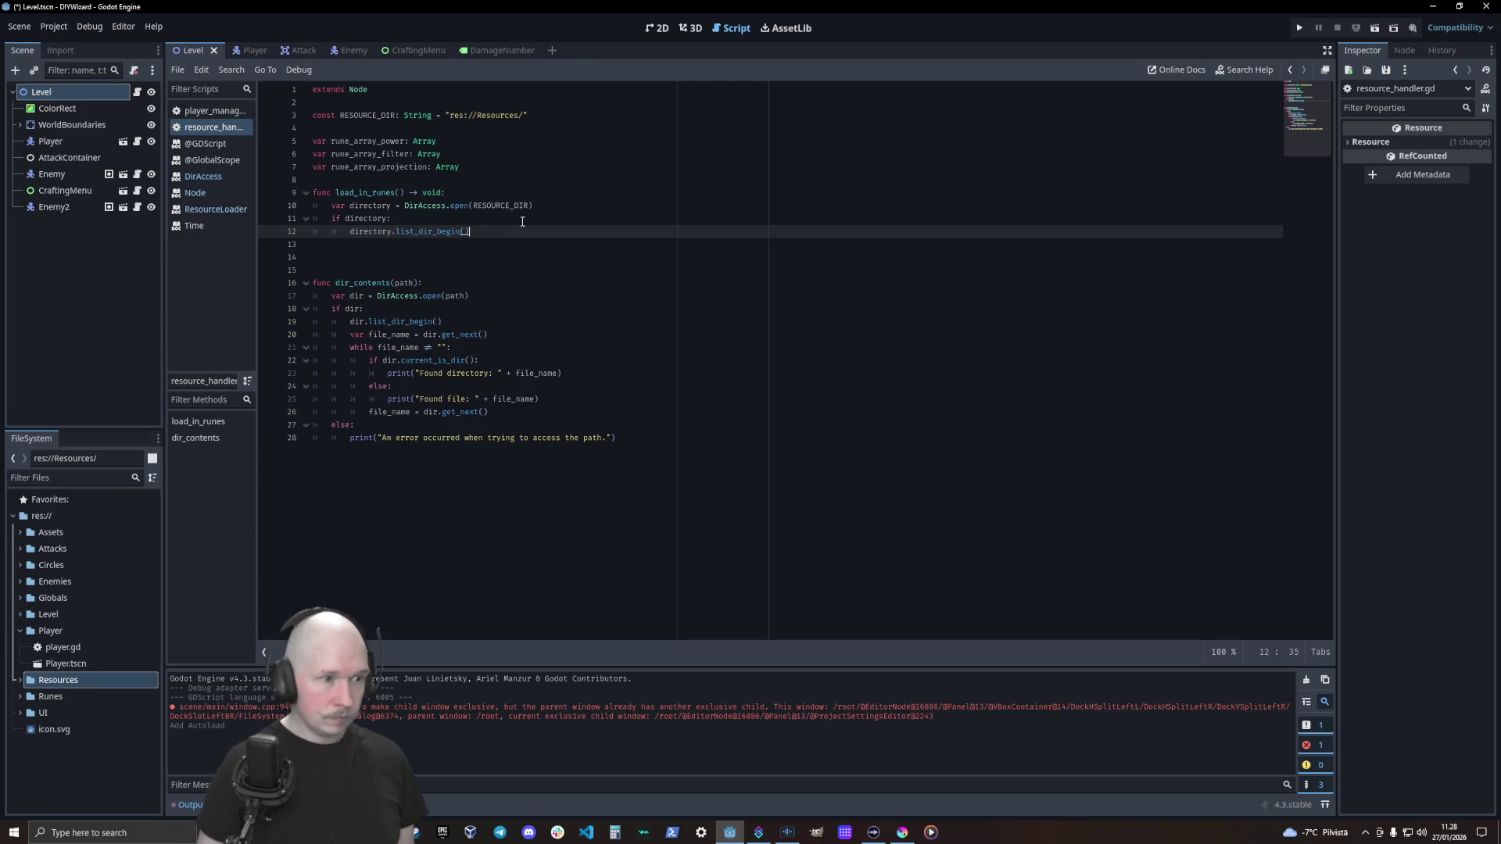
{"action": "left_click_drag", "start_coordinate": [509, 412], "coordinate": [198, 346]}
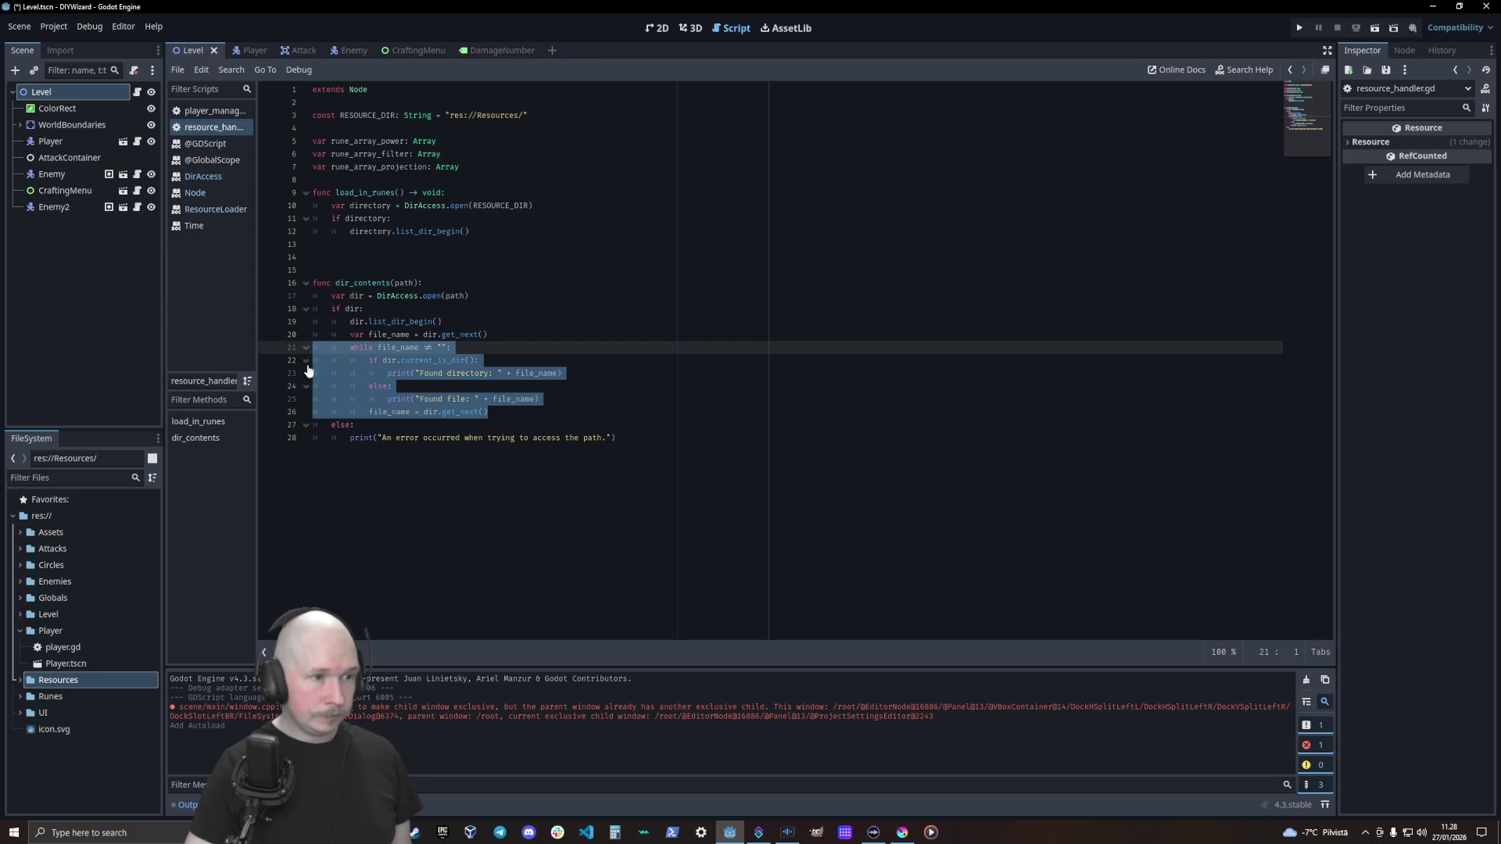
Paste dir_contents' file_name line and while loop below list_dir_begin, renaming dir to directory
{"action": "left_click_drag", "start_coordinate": [489, 412], "coordinate": [271, 337]}
{"action": "key", "text": "ctrl+c"}
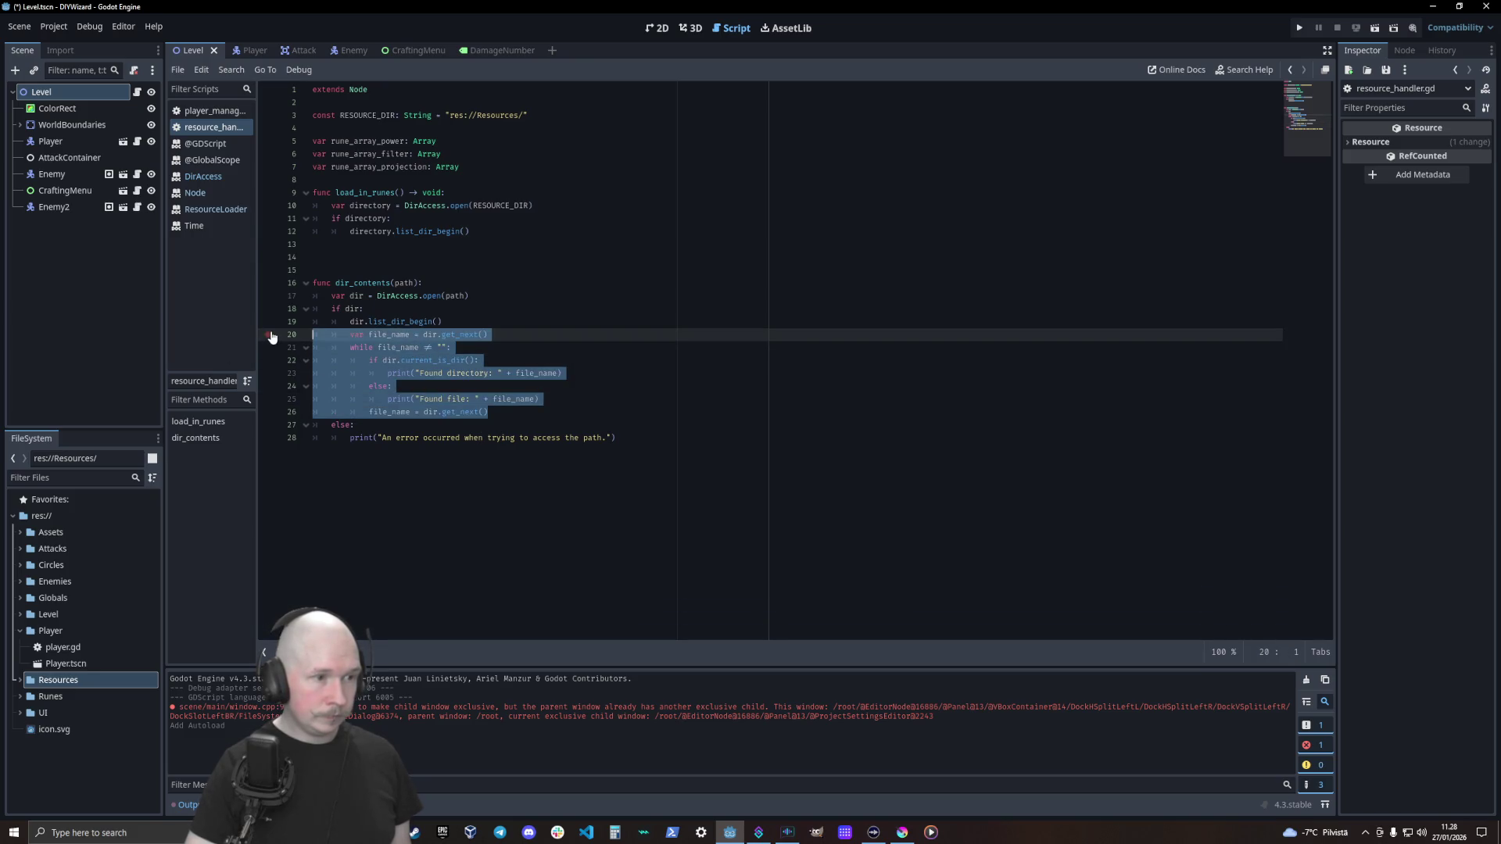
{"action": "left_click", "coordinate": [391, 246]}
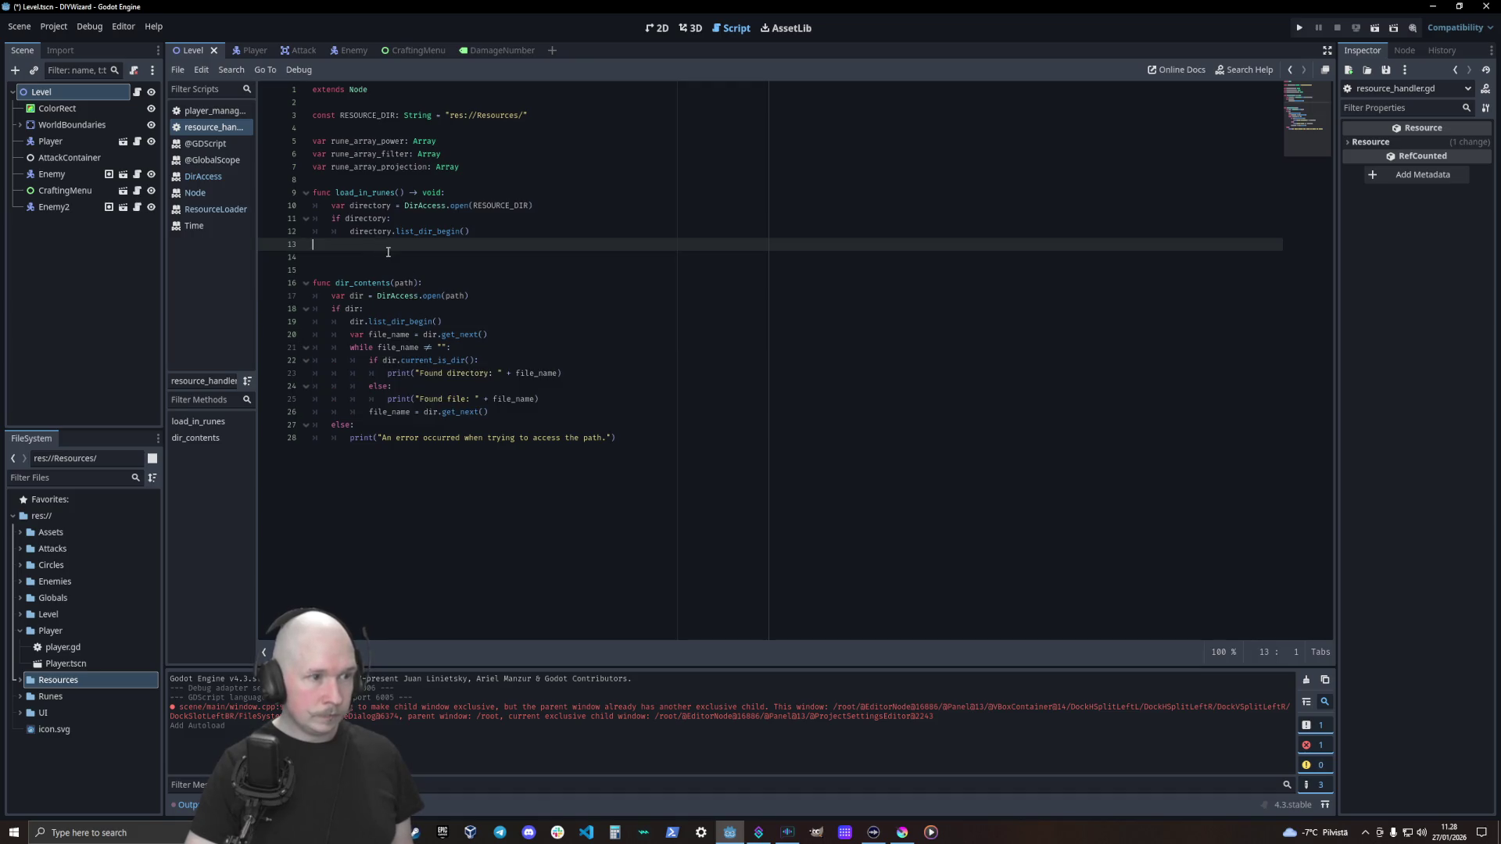
{"action": "key", "text": "ctrl+v"}
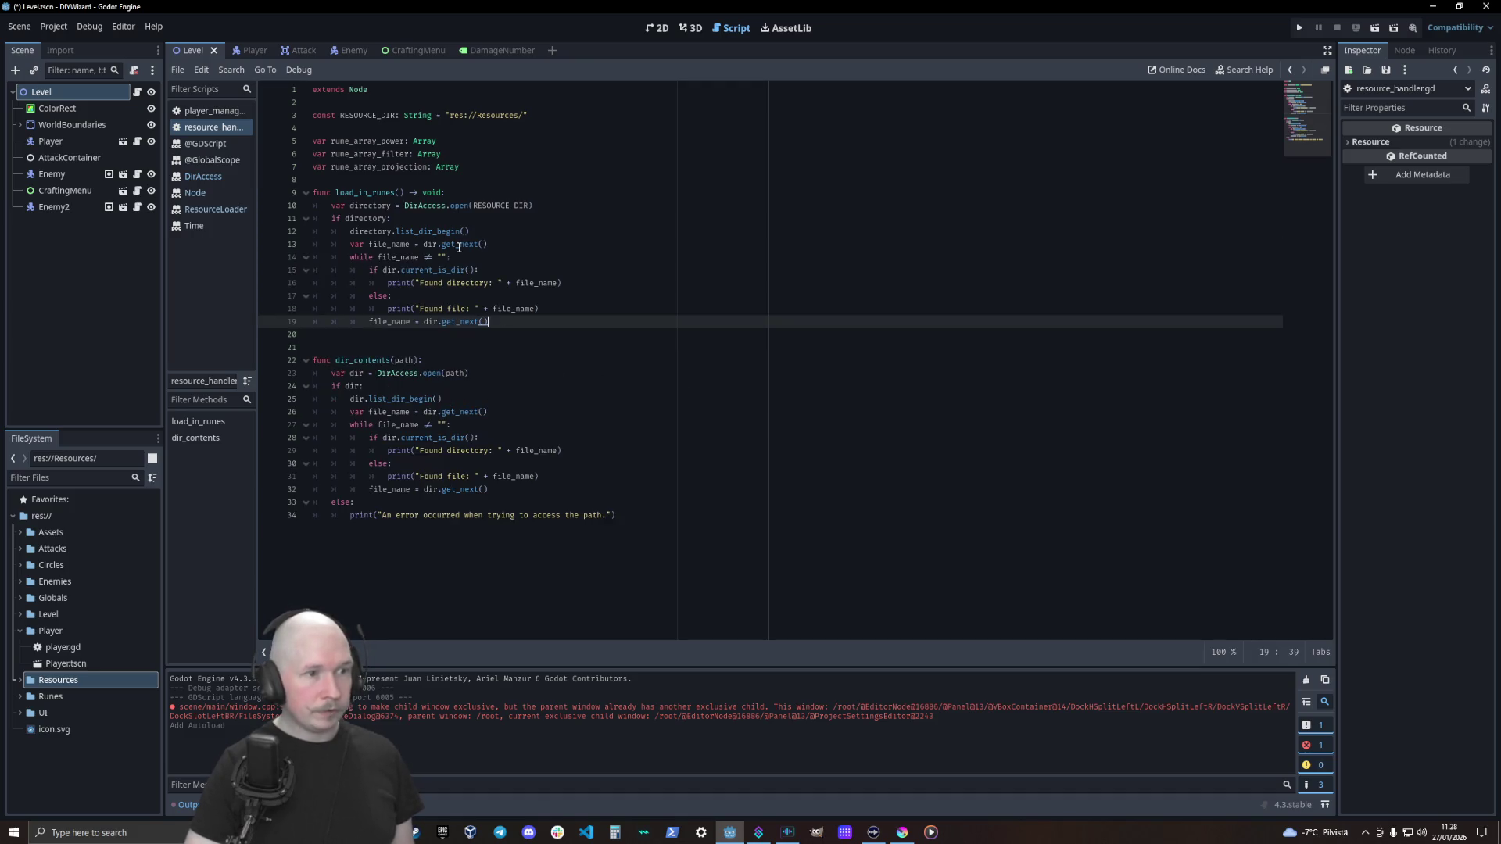
{"action": "double_click", "coordinate": [422, 245]}
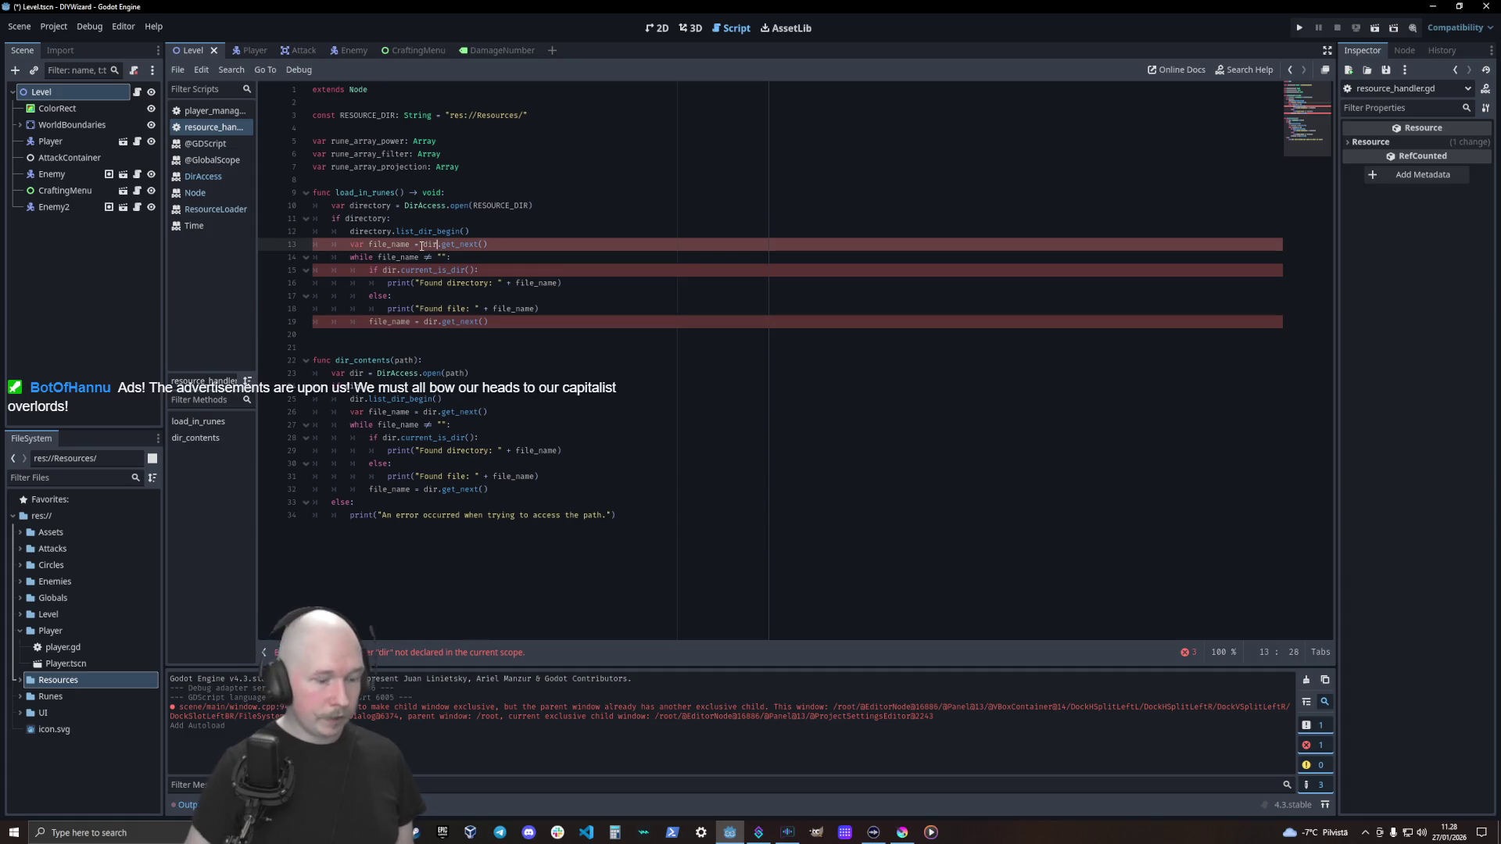
{"action": "type", "text": "ectory"}
{"action": "type", "text": "load_in_runes()"}
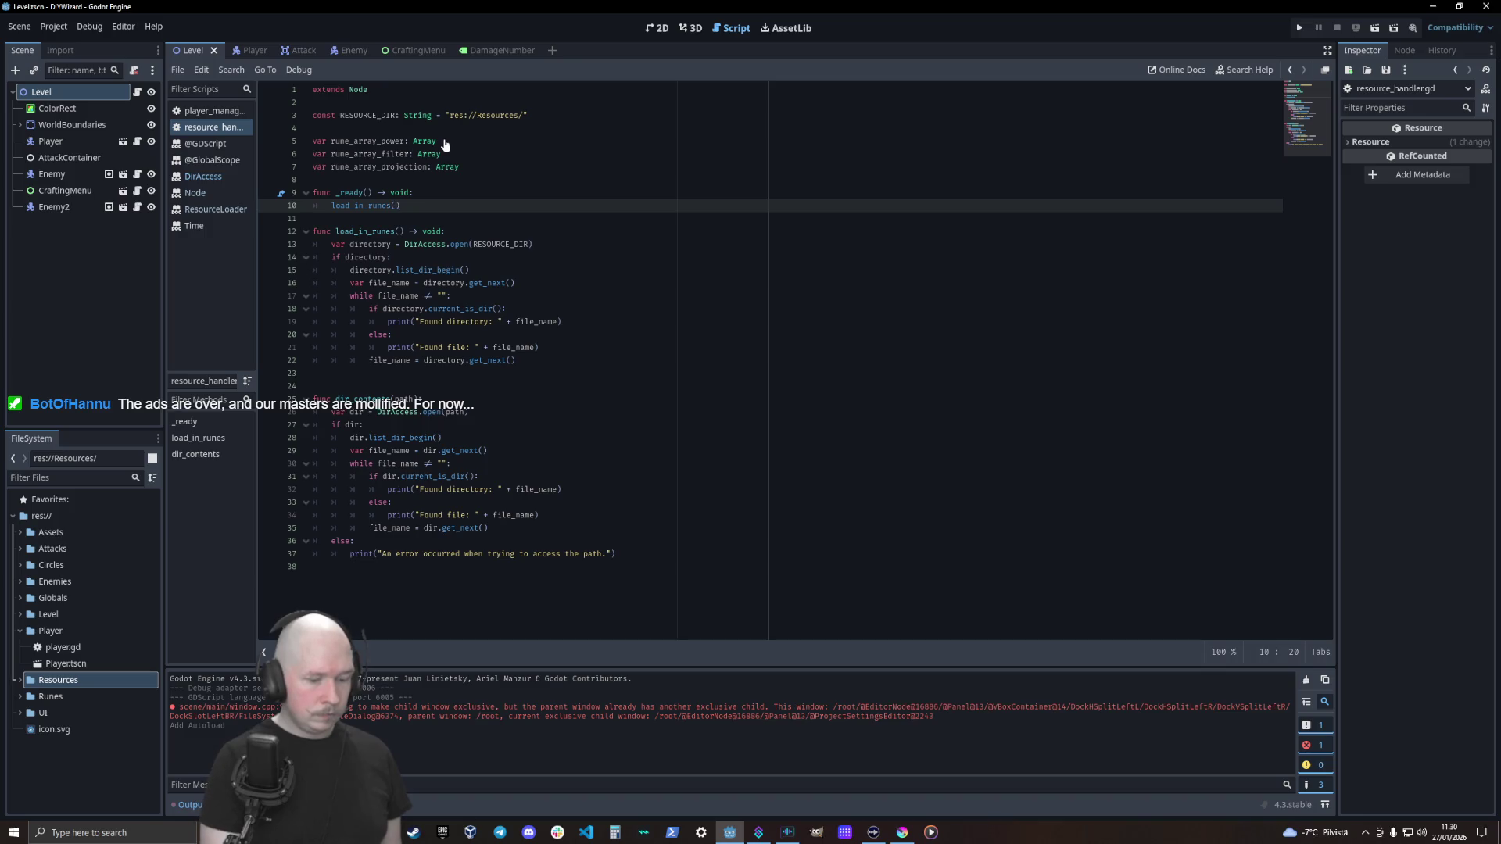
Run the project with F5 to check the 'Found file' output, then return to the editor
{"action": "key", "text": "F5"}
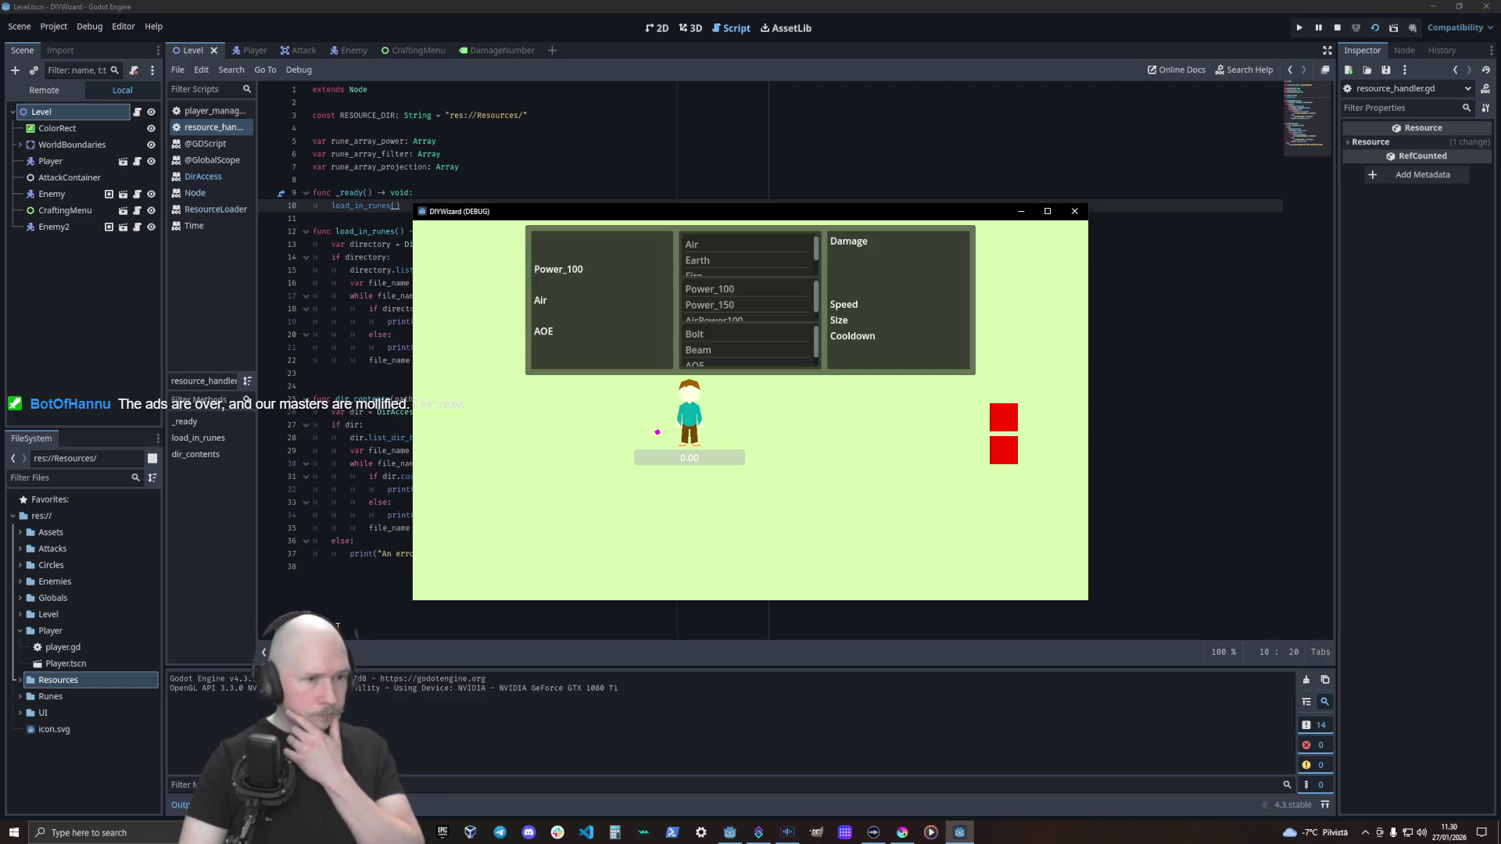
{"action": "left_click", "coordinate": [1268, 758]}
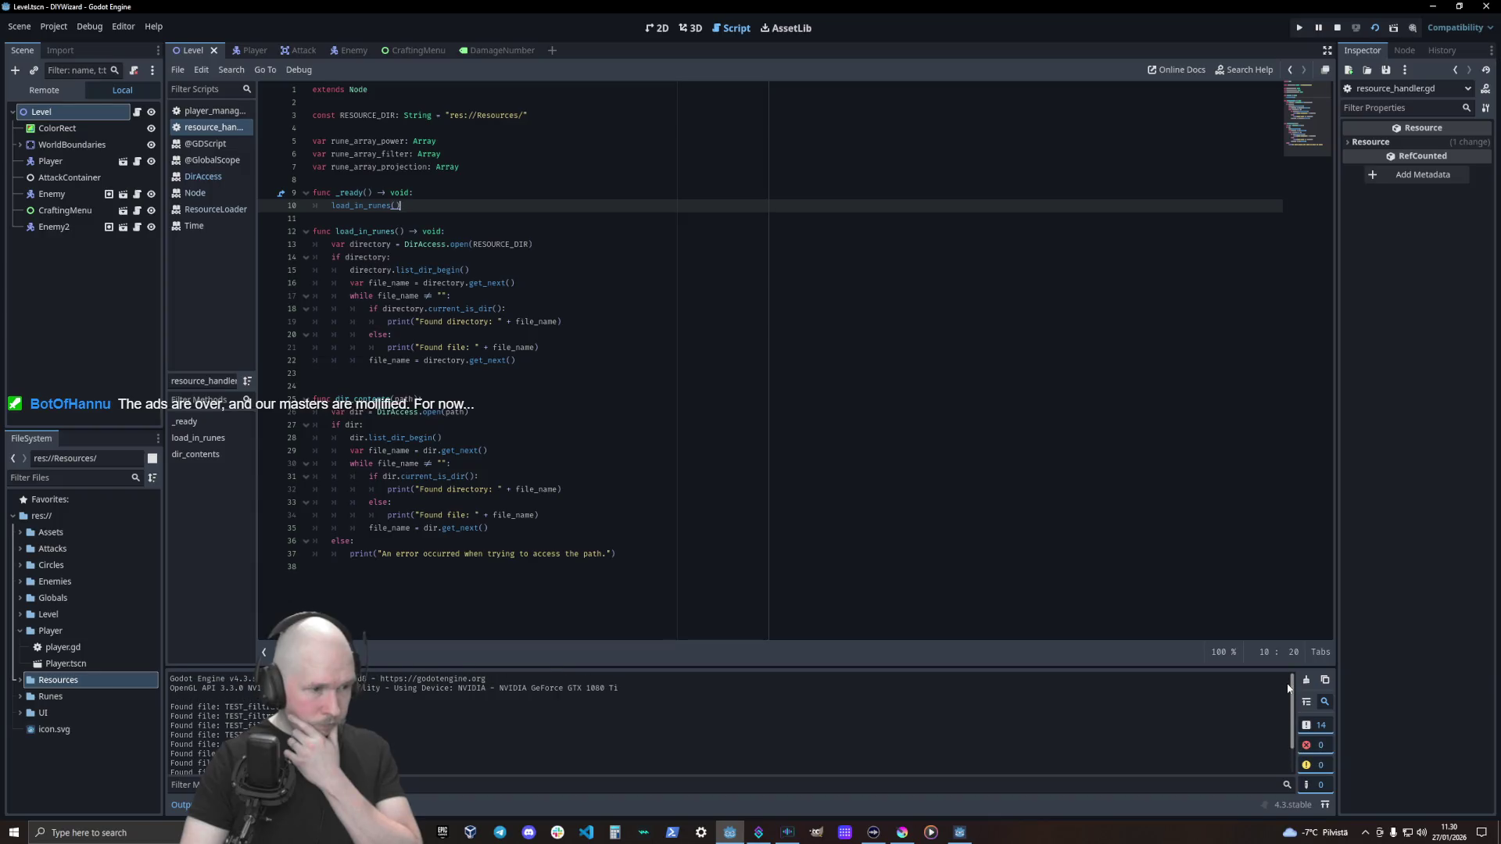
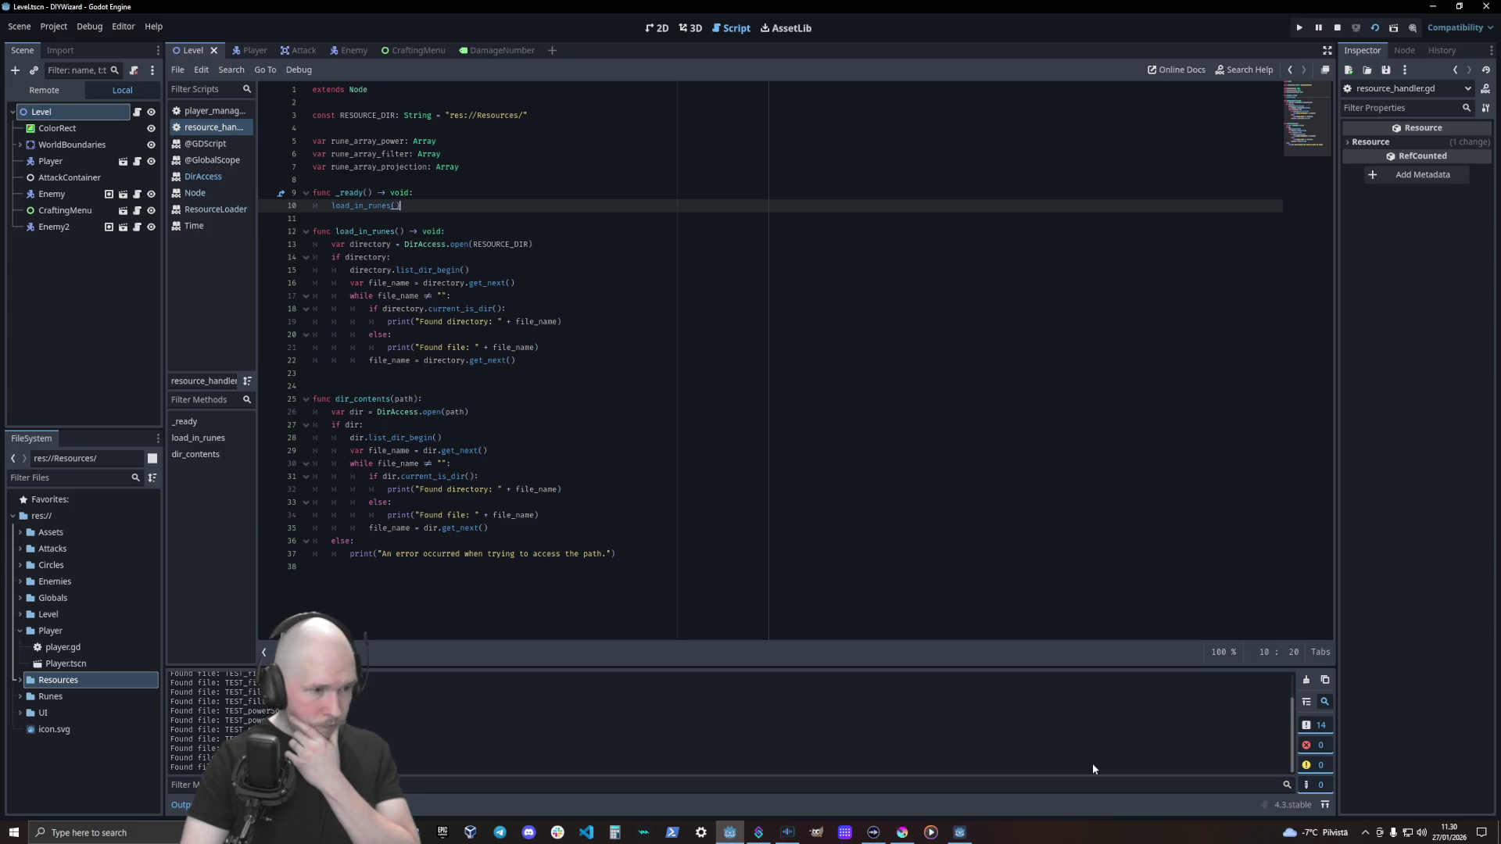
Stop the game, move the else error branch into load_in_runes, and reword it to 'load in resources'
{"action": "left_click", "coordinate": [1337, 27]}
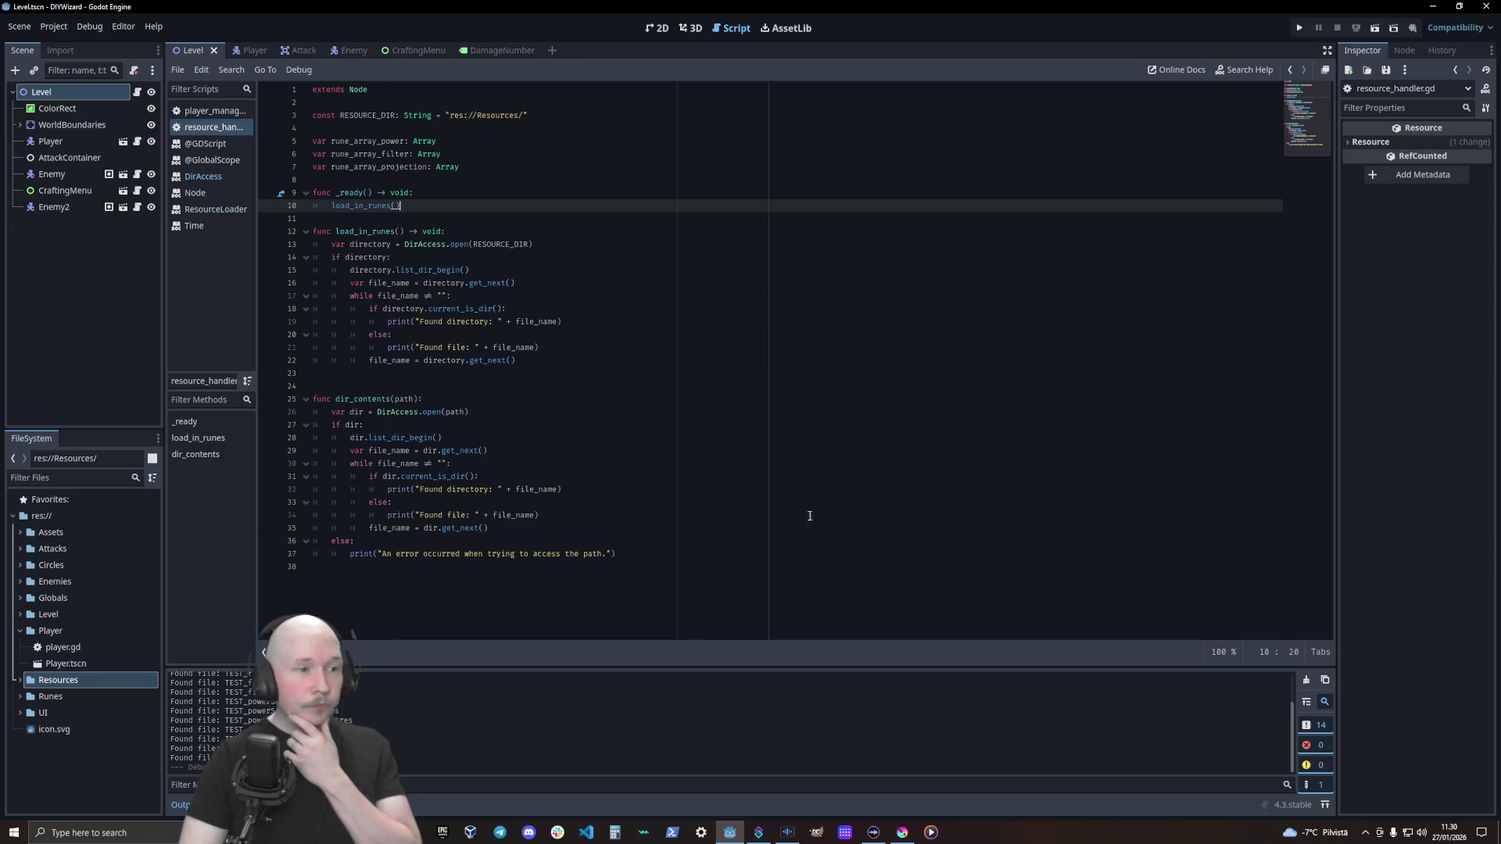
{"action": "mouse_move", "coordinate": [694, 551]}
{"action": "left_mouse_down"}
{"action": "mouse_move", "coordinate": [272, 417]}
{"action": "mouse_move", "coordinate": [270, 400]}
{"action": "left_mouse_up"}
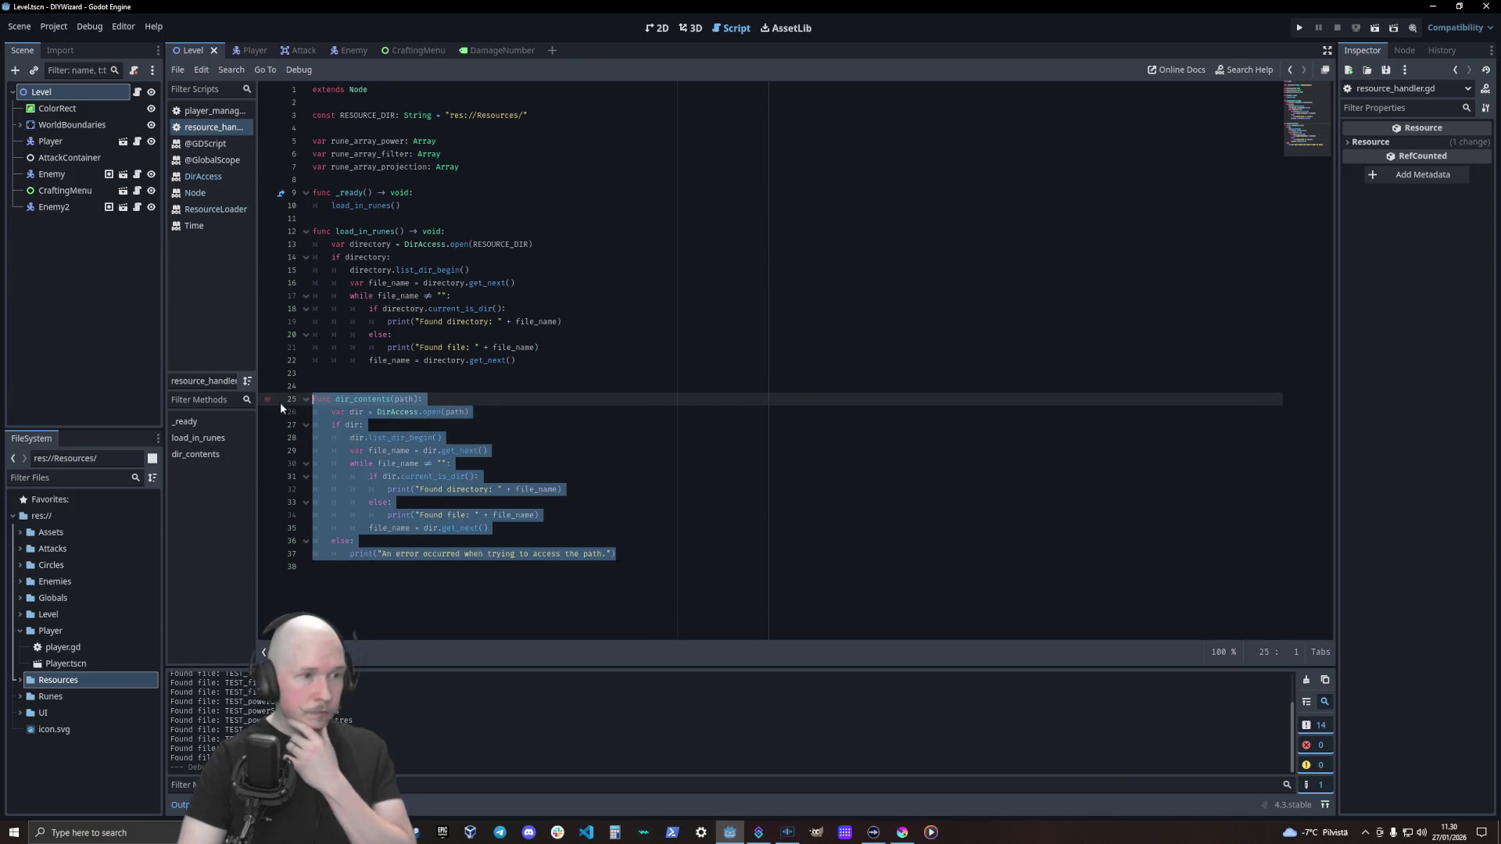
{"action": "left_click", "coordinate": [627, 513]}
{"action": "left_click_drag", "start_coordinate": [622, 555], "coordinate": [266, 543]}
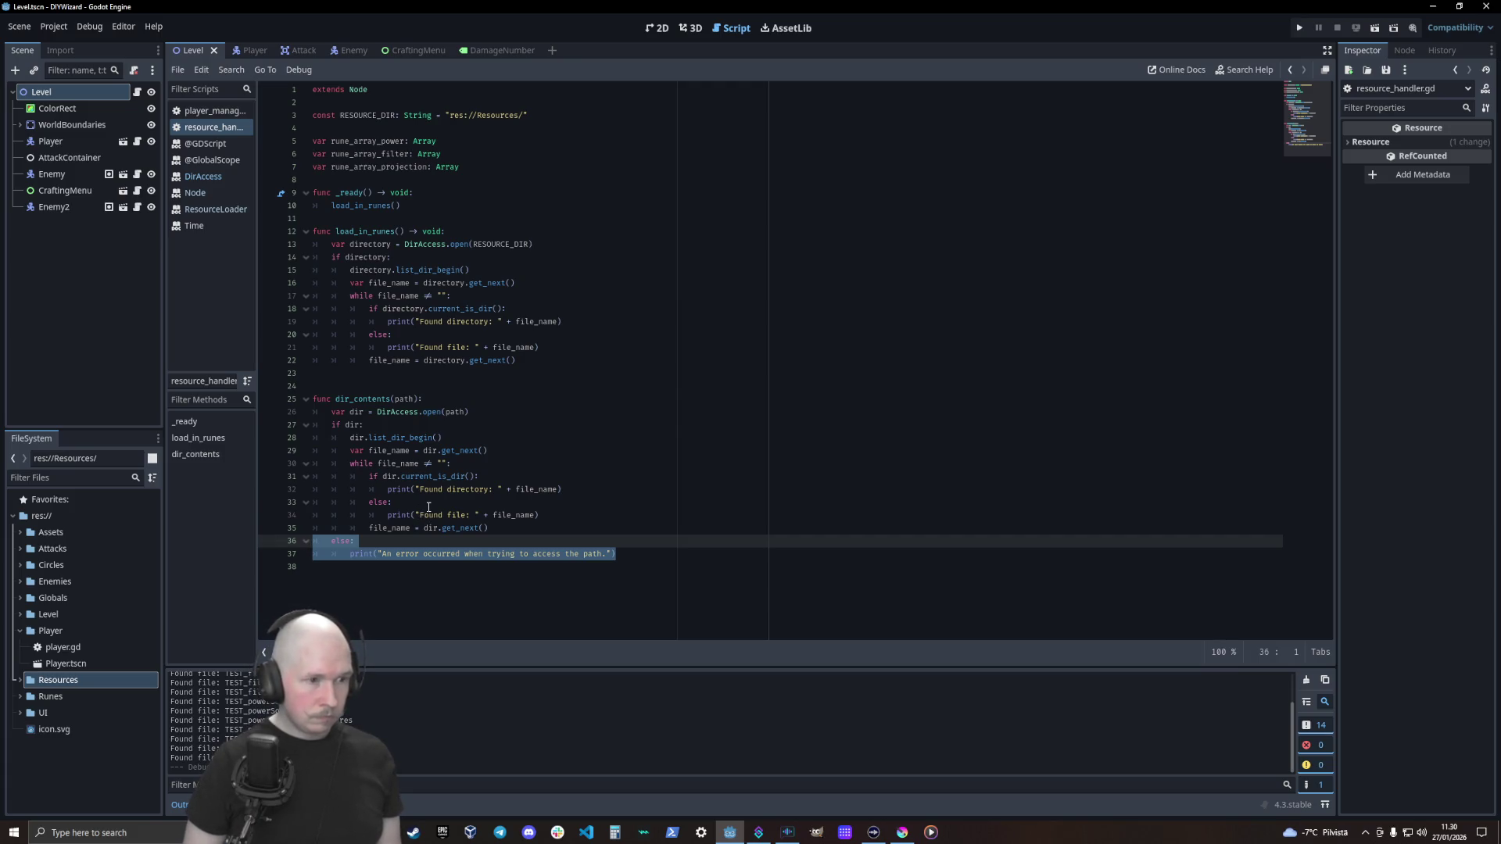
{"action": "key", "text": "Delete"}
{"action": "key", "text": "Up"}
{"action": "key", "text": "Up"}
{"action": "key", "text": "Up"}
{"action": "key", "text": "Up"}
{"action": "key", "text": "Up"}
{"action": "key", "text": "Up"}
{"action": "type", "text": "else: \t\tprint(\"An error occurred when trying to access the path.\")"}
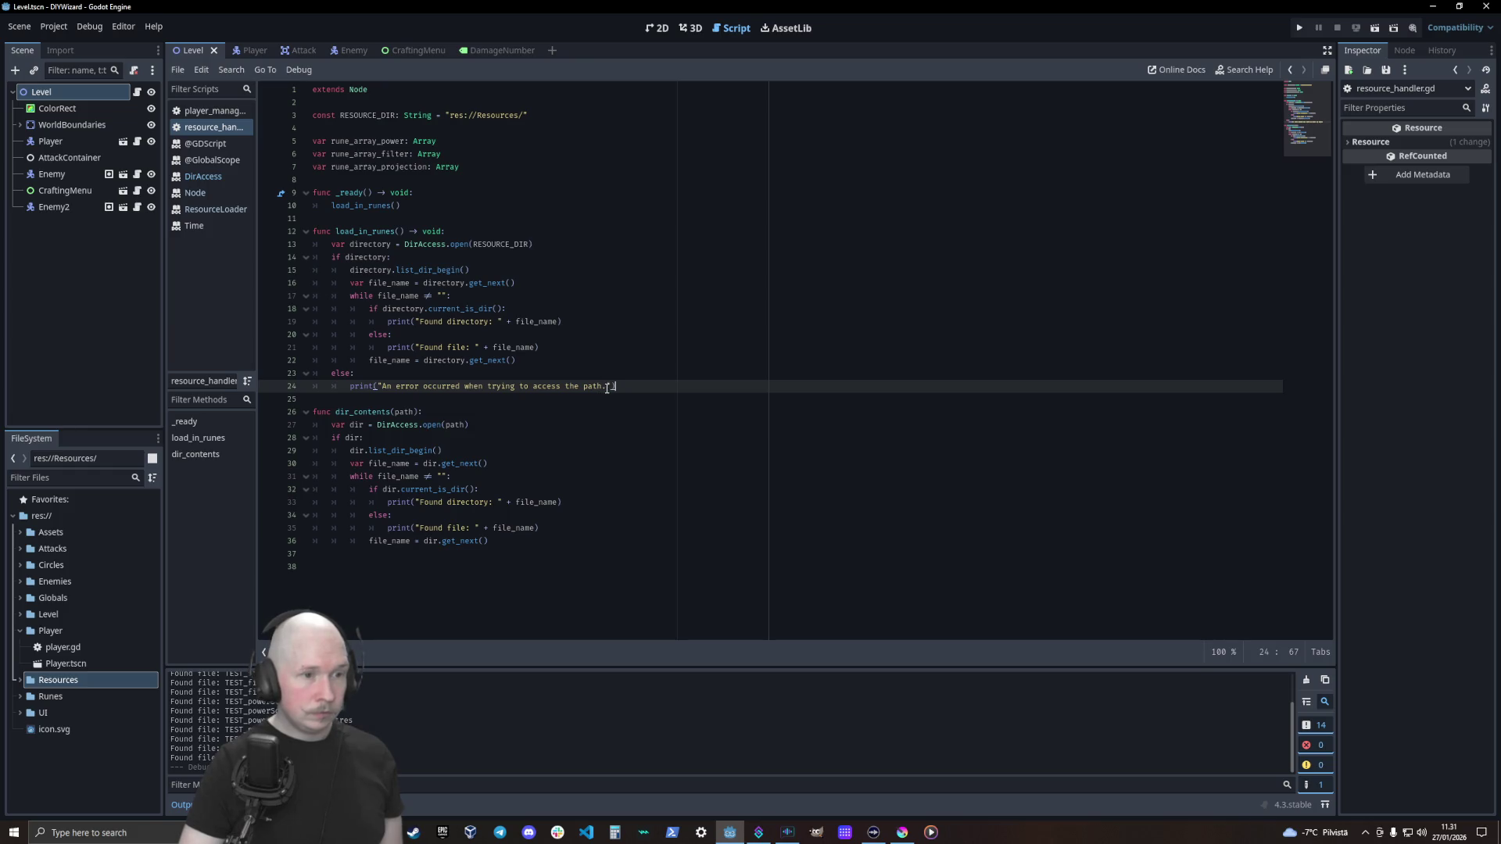
{"action": "left_click_drag", "start_coordinate": [535, 389], "coordinate": [603, 389]}
{"action": "type", "text": "load in resources"}
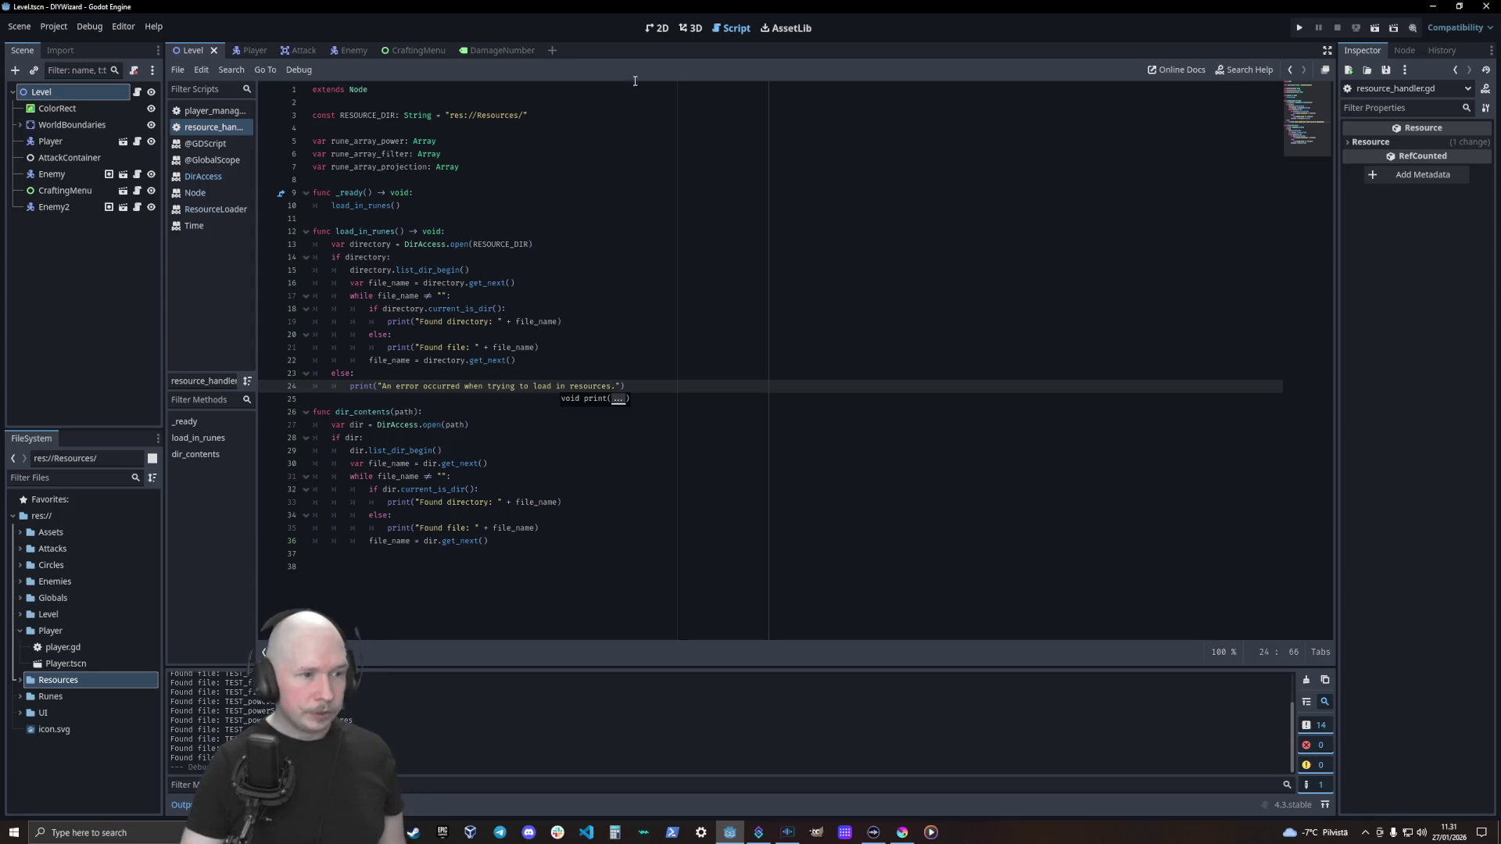
Delete the leftover dir_contents function and the trailing empty lines
{"action": "left_click", "coordinate": [497, 524]}
{"action": "key", "text": "shift+Up"}
{"action": "key", "text": "shift+Up"}
{"action": "key", "text": "shift+Up"}
{"action": "mouse_move", "coordinate": [493, 541]}
{"action": "left_mouse_down"}
{"action": "mouse_move", "coordinate": [313, 526]}
{"action": "mouse_move", "coordinate": [284, 420]}
{"action": "mouse_move", "coordinate": [363, 504]}
{"action": "mouse_move", "coordinate": [291, 421]}
{"action": "left_mouse_up"}
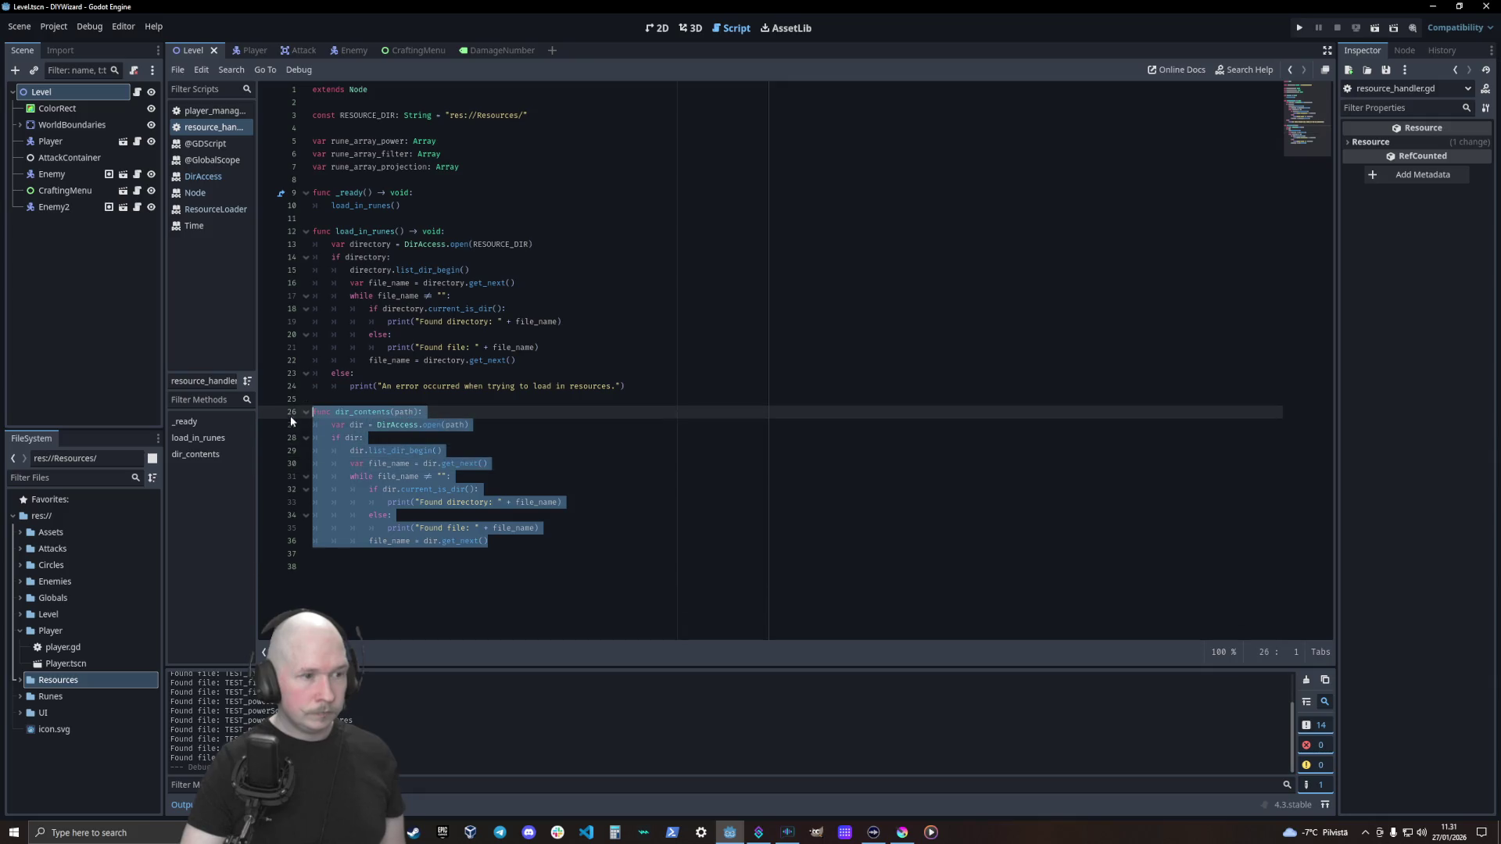
{"action": "key", "text": "Delete"}
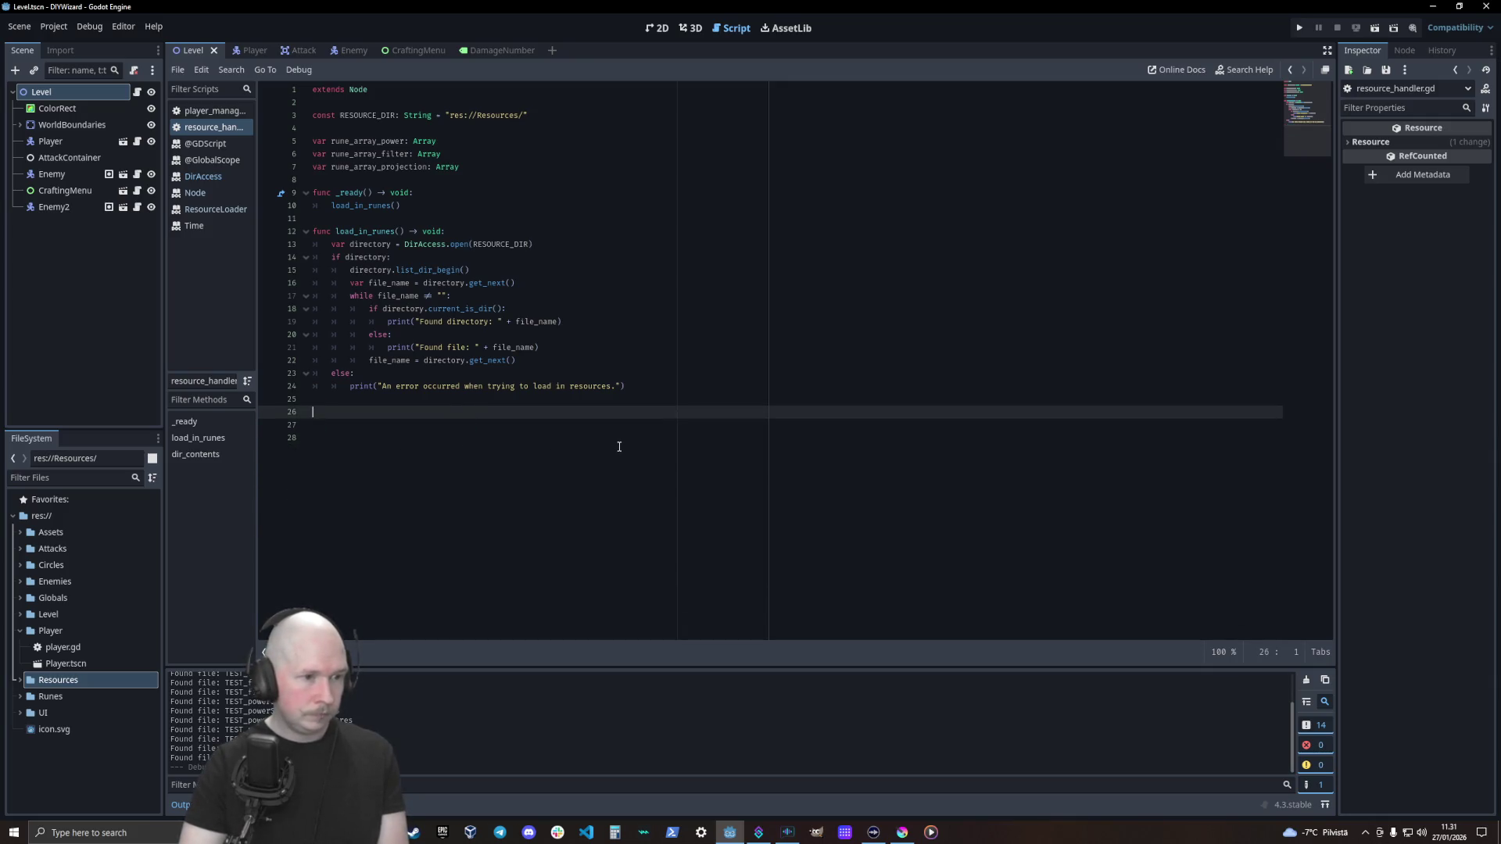
{"action": "key", "text": "BackSpace"}
{"action": "key", "text": "BackSpace"}
{"action": "key", "text": "BackSpace"}
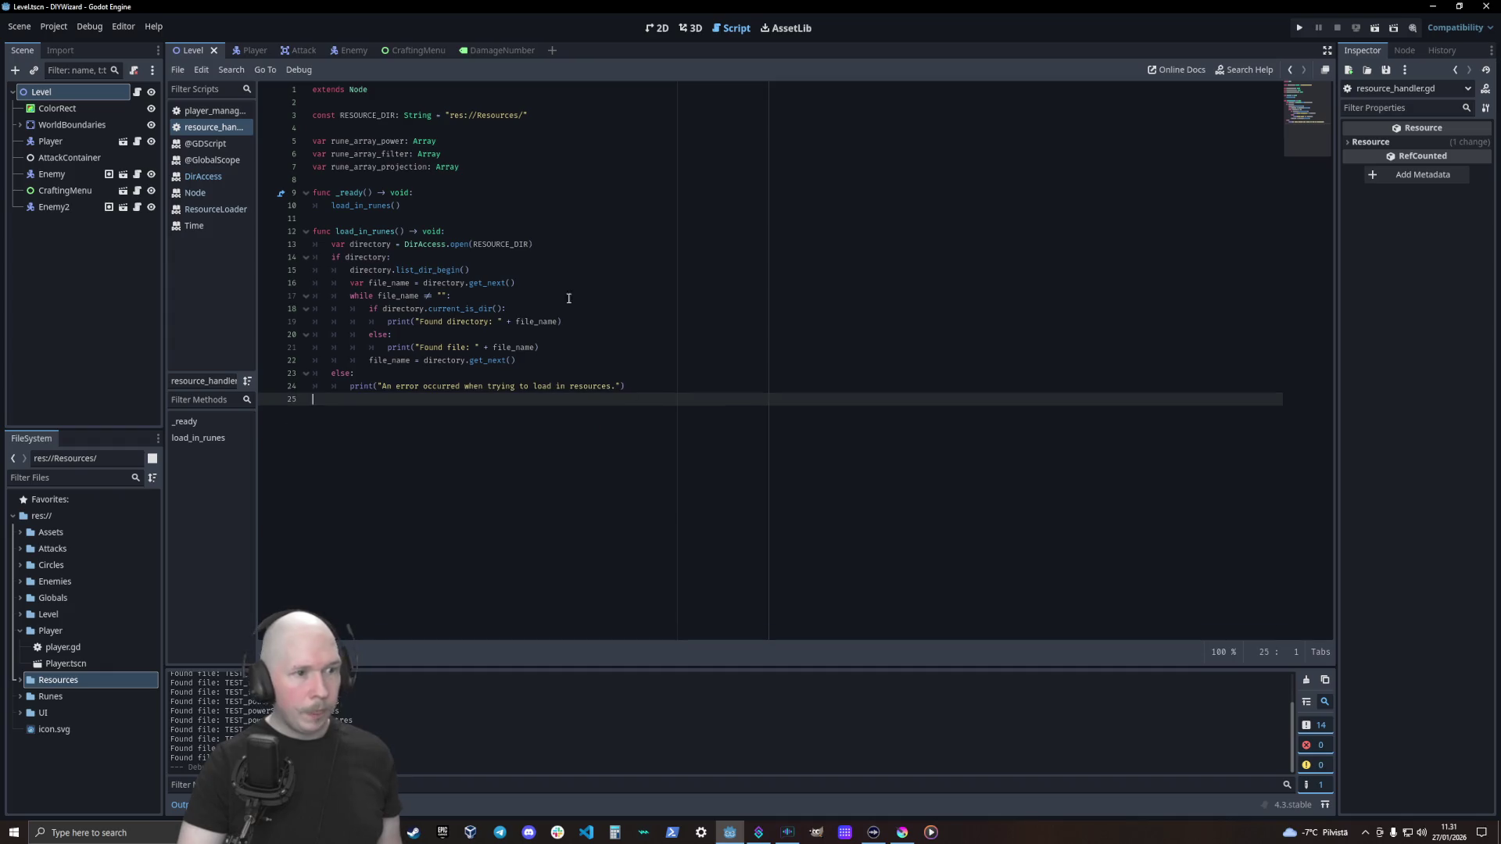
Insert an empty line after the found-file print
{"action": "left_click", "coordinate": [604, 323]}
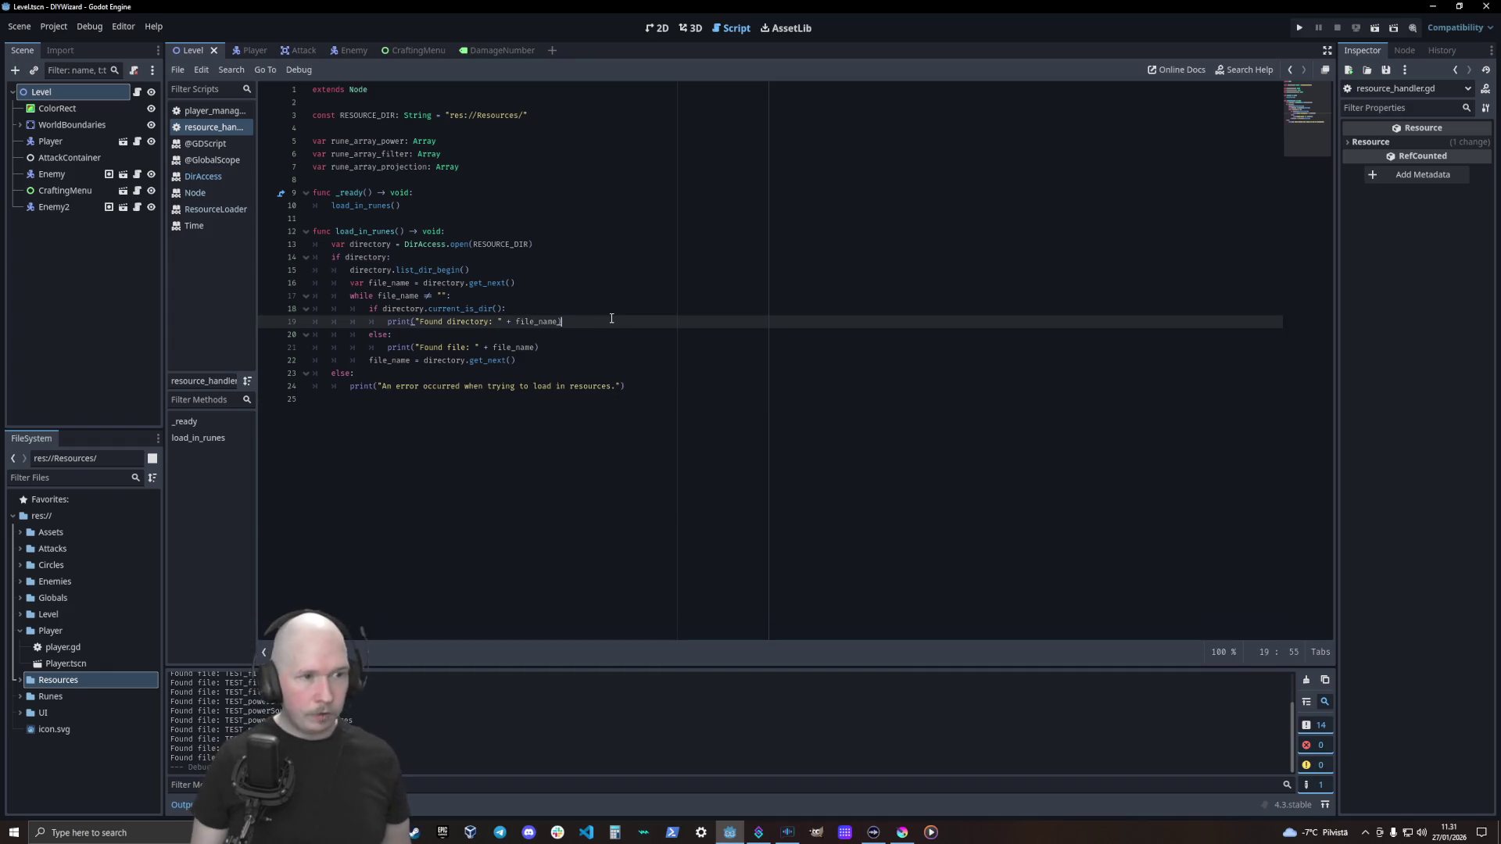
{"action": "key", "text": "Down"}
{"action": "key", "text": "Down"}
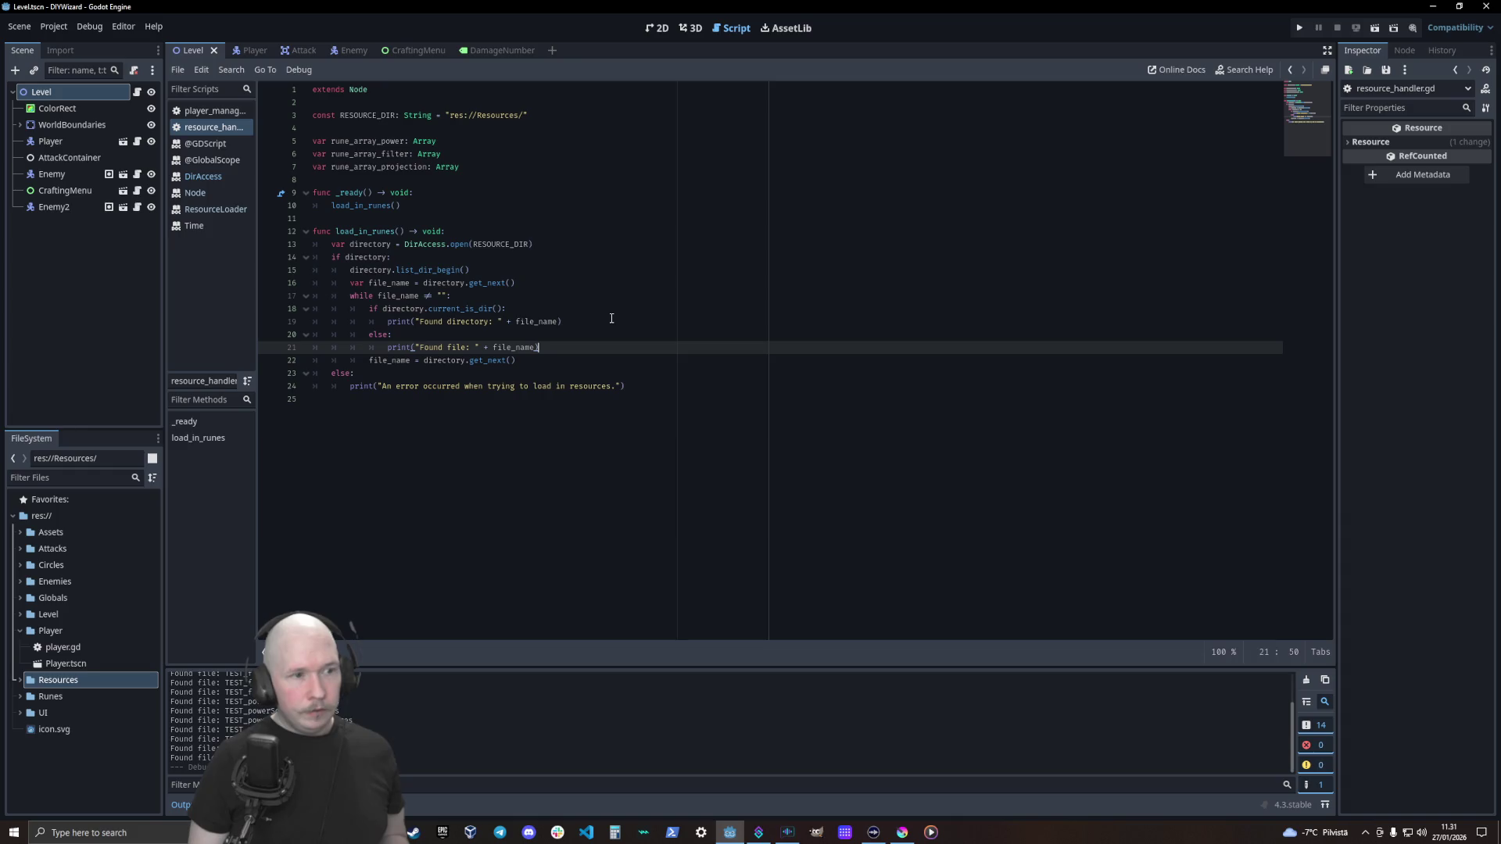
{"action": "key", "text": "Return"}
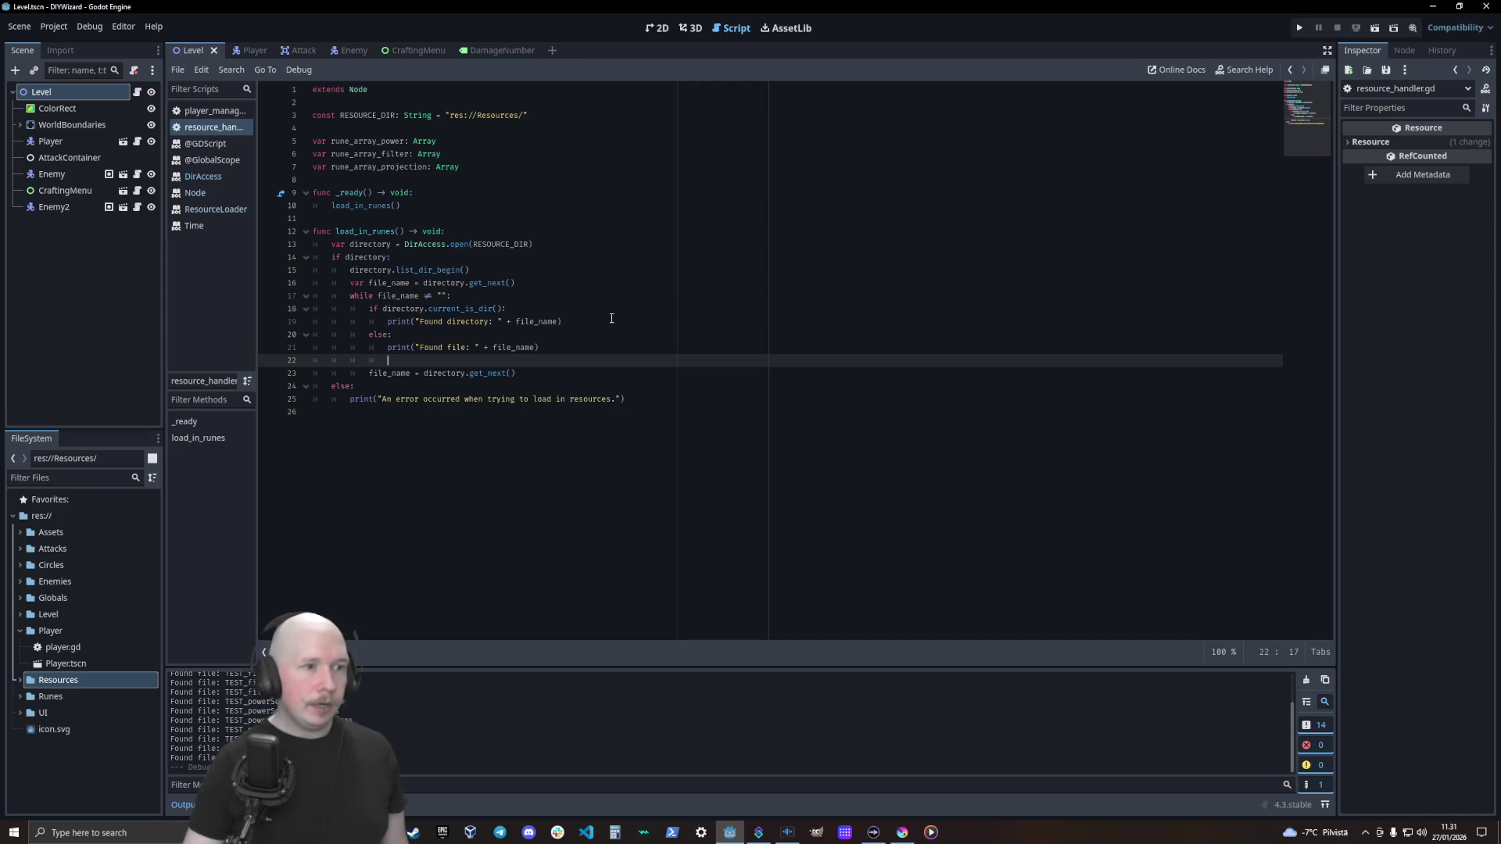
Check the DirAccess docs and give the directory variable the DirAccess type
{"action": "left_click", "coordinate": [388, 244]}
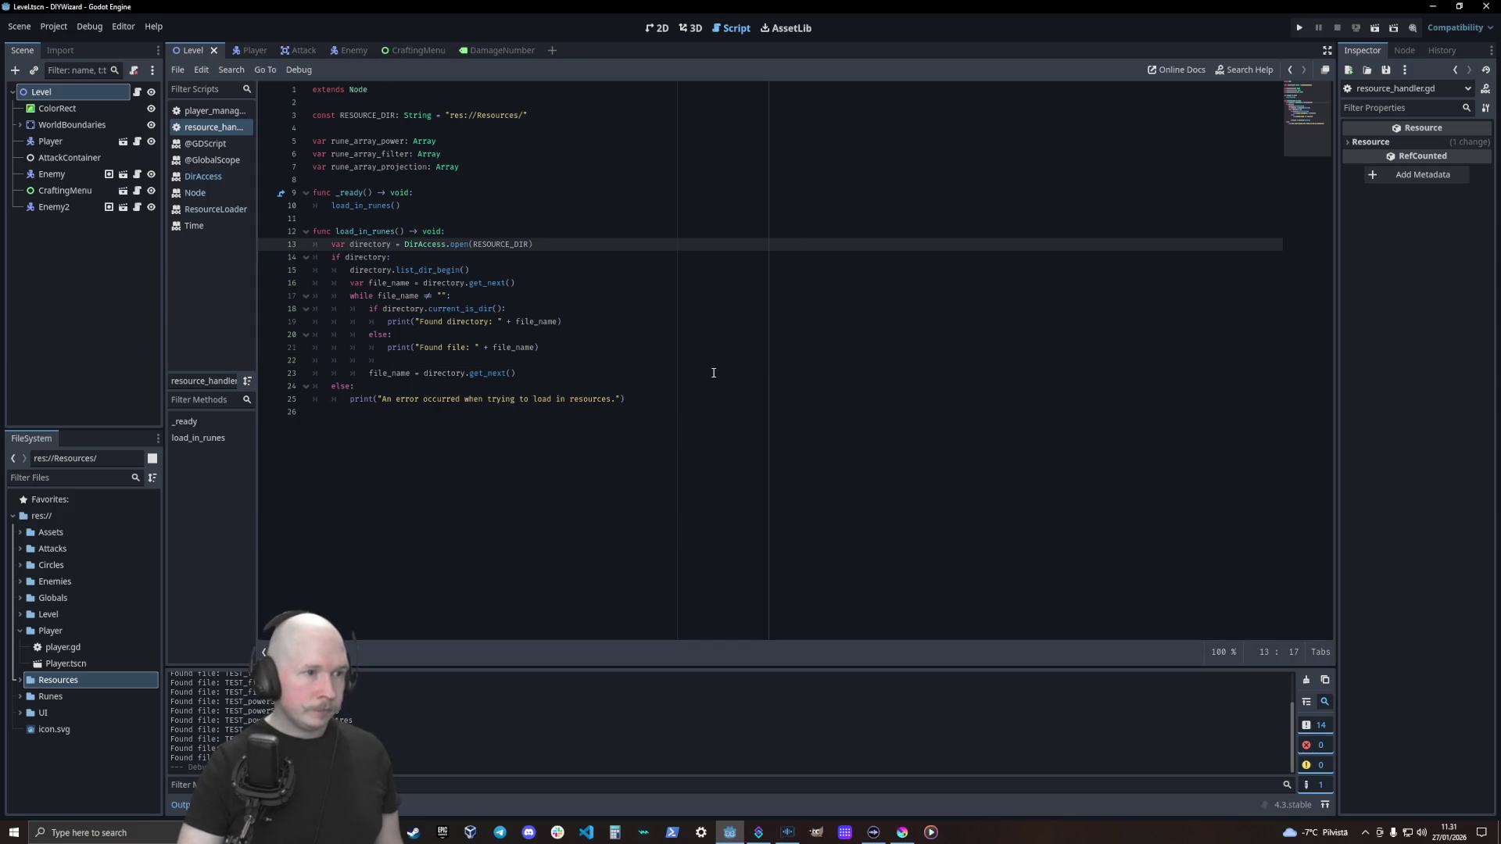
{"action": "left_click", "coordinate": [456, 244], "text": "ctrl"}
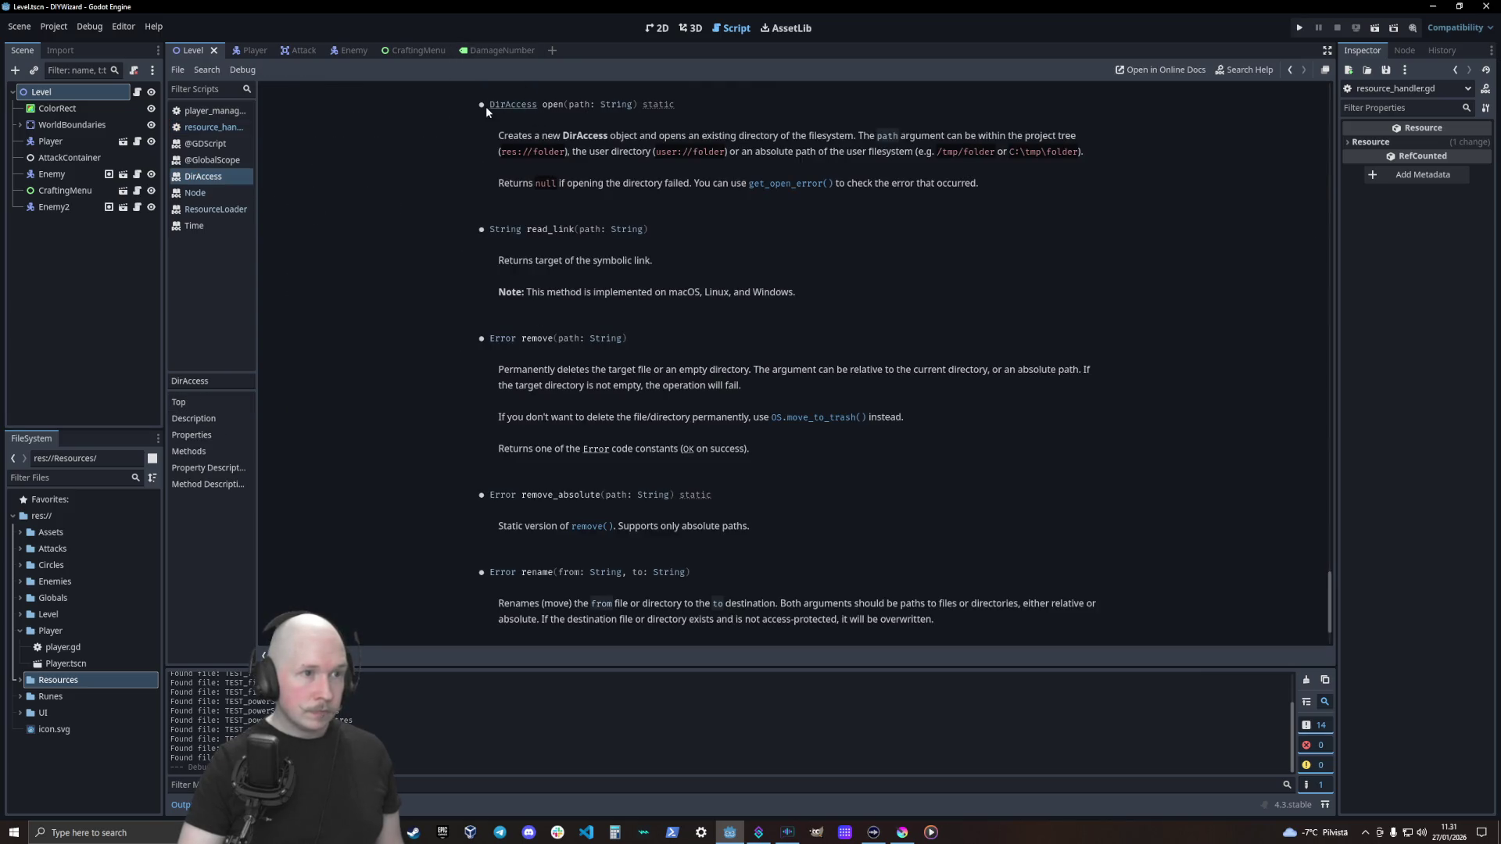
{"action": "left_click", "coordinate": [218, 128]}
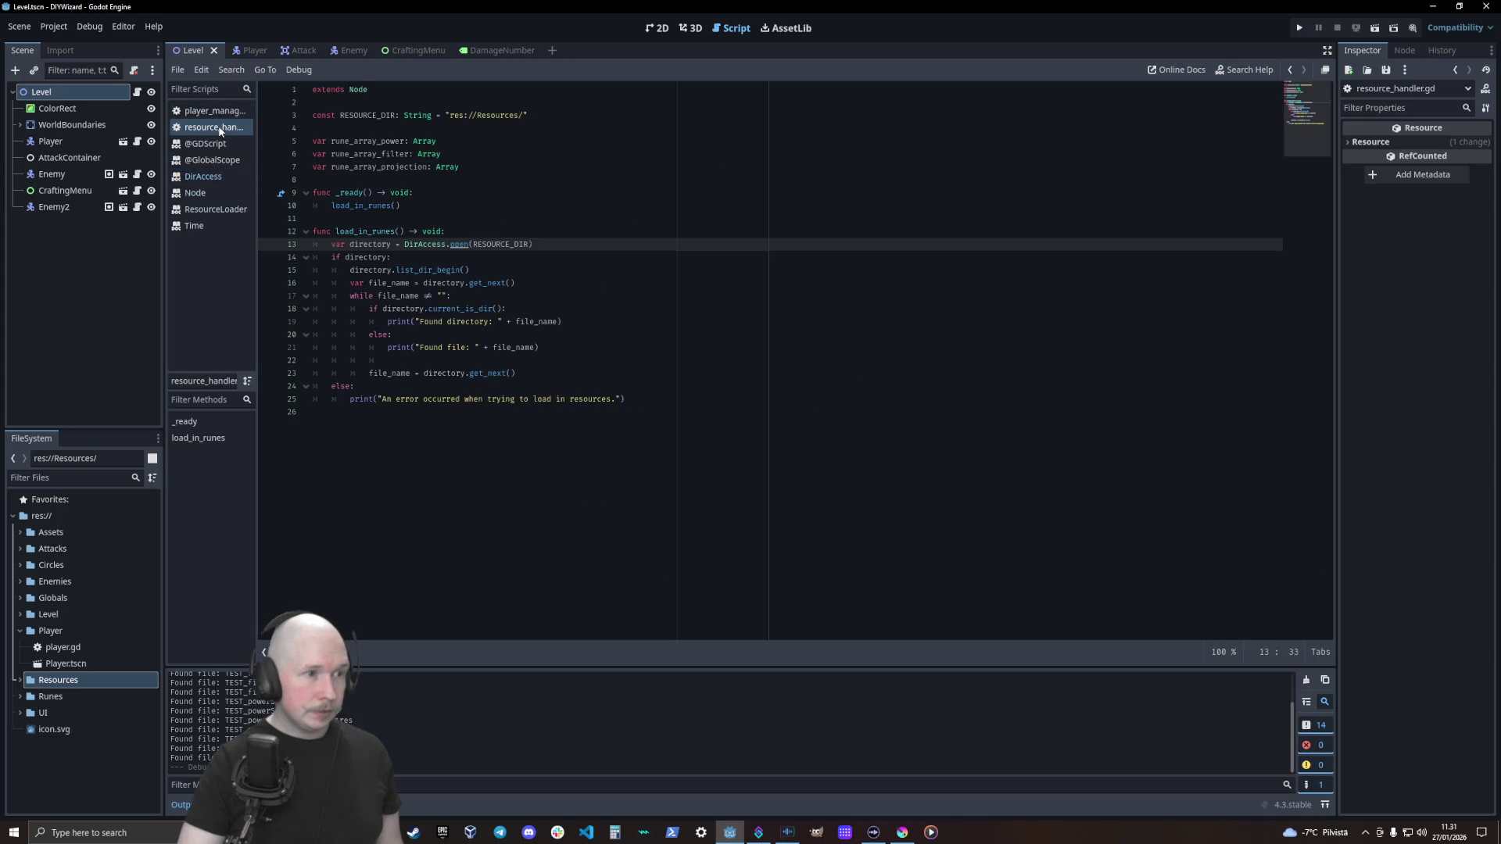
{"action": "left_click", "coordinate": [390, 245]}
{"action": "type", "text": ": DirA"}
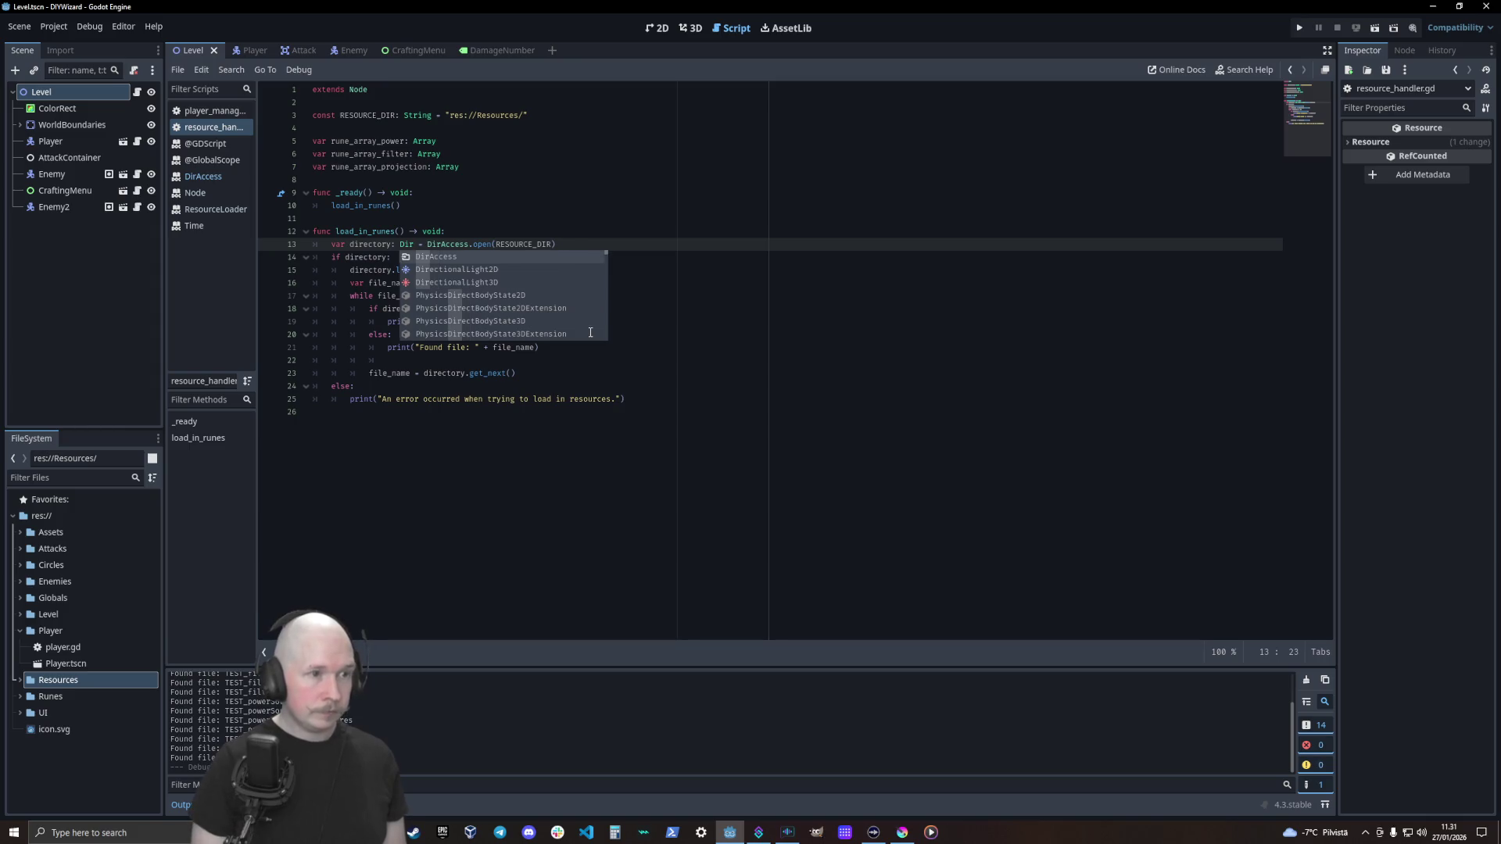
{"action": "key", "text": "Return"}
Give the file_name variable the String type
{"action": "key", "text": "Down"}
{"action": "key", "text": "Down"}
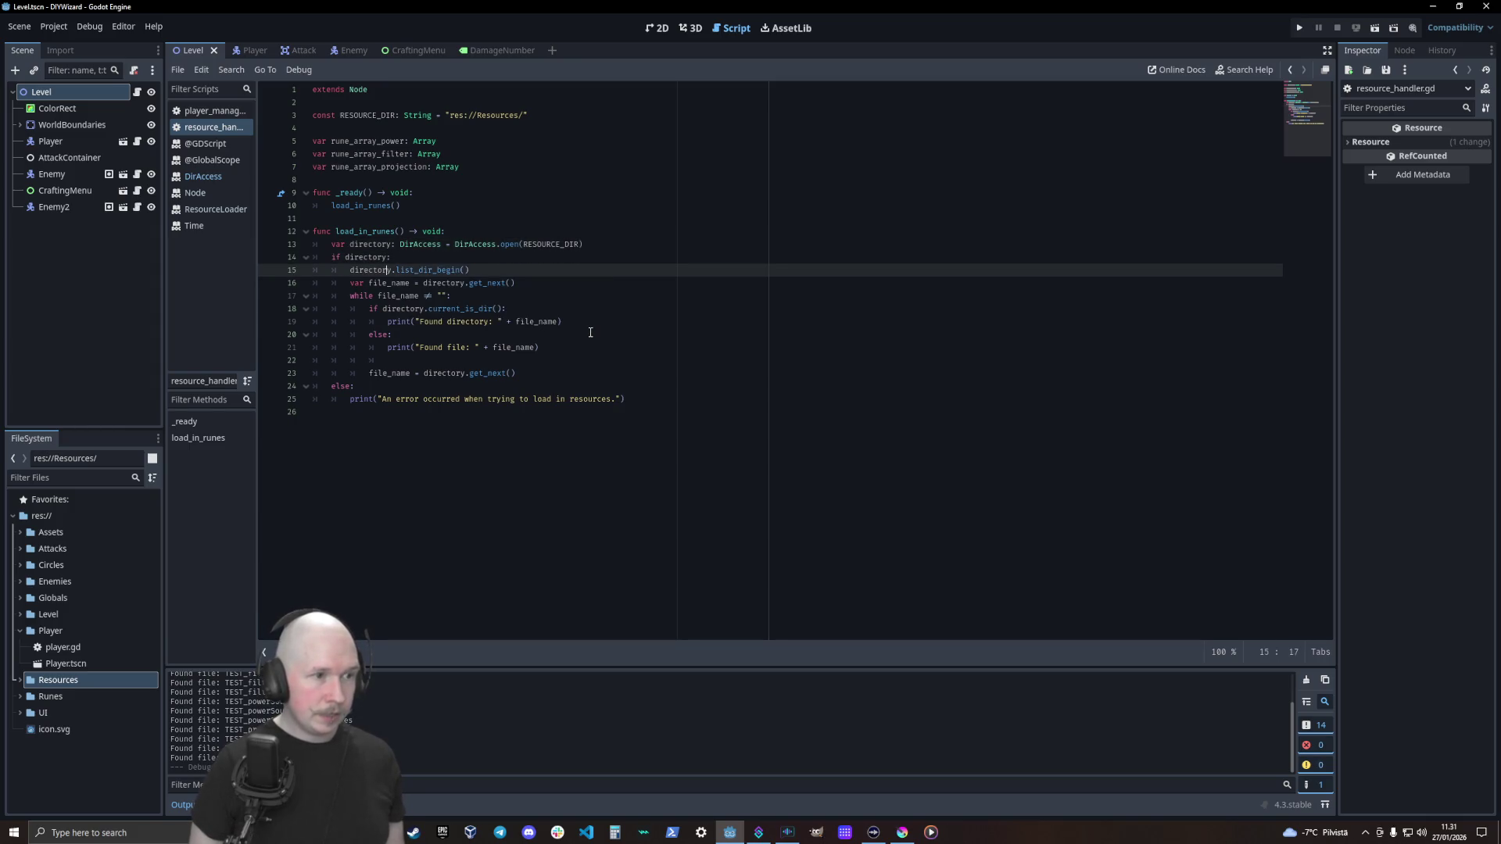
{"action": "key", "text": "Down"}
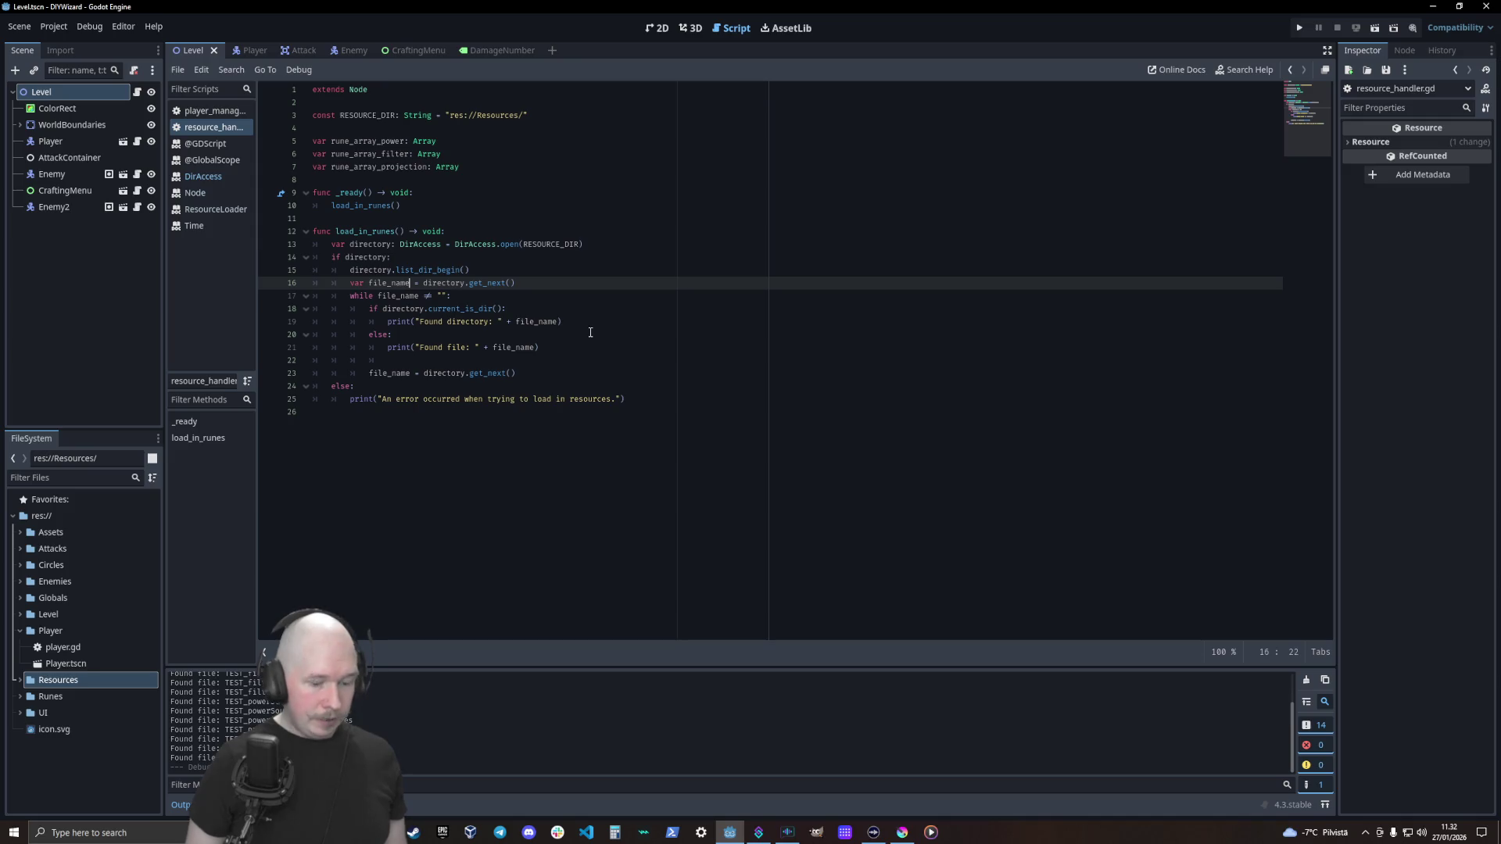
{"action": "key", "text": "Right"}
{"action": "key", "text": "Right"}
{"action": "type", "text": ": Stri"}
{"action": "key", "text": "Return"}
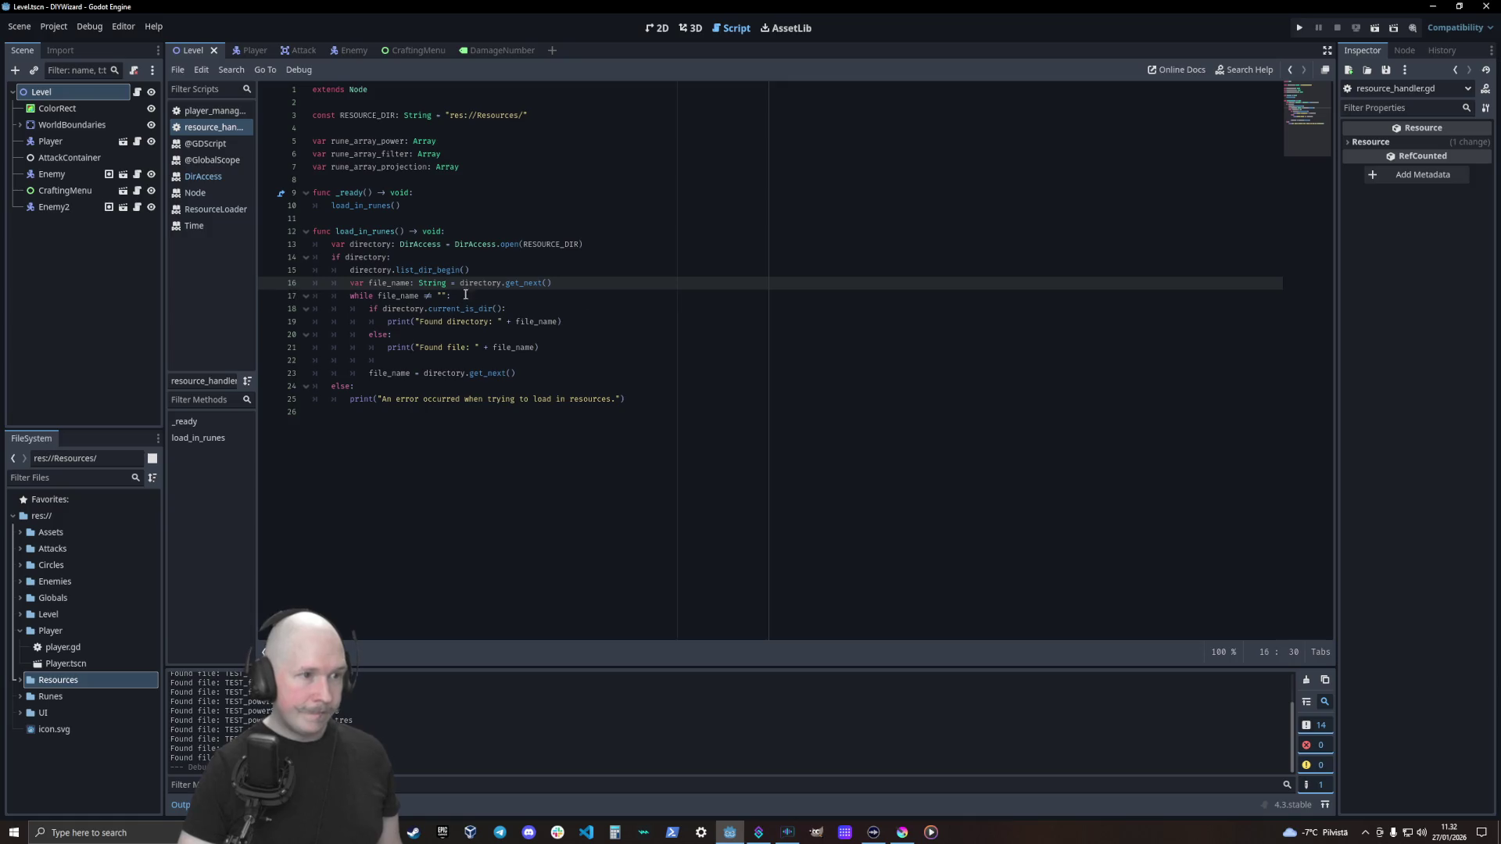
{"action": "left_click", "coordinate": [516, 283], "text": "ctrl"}
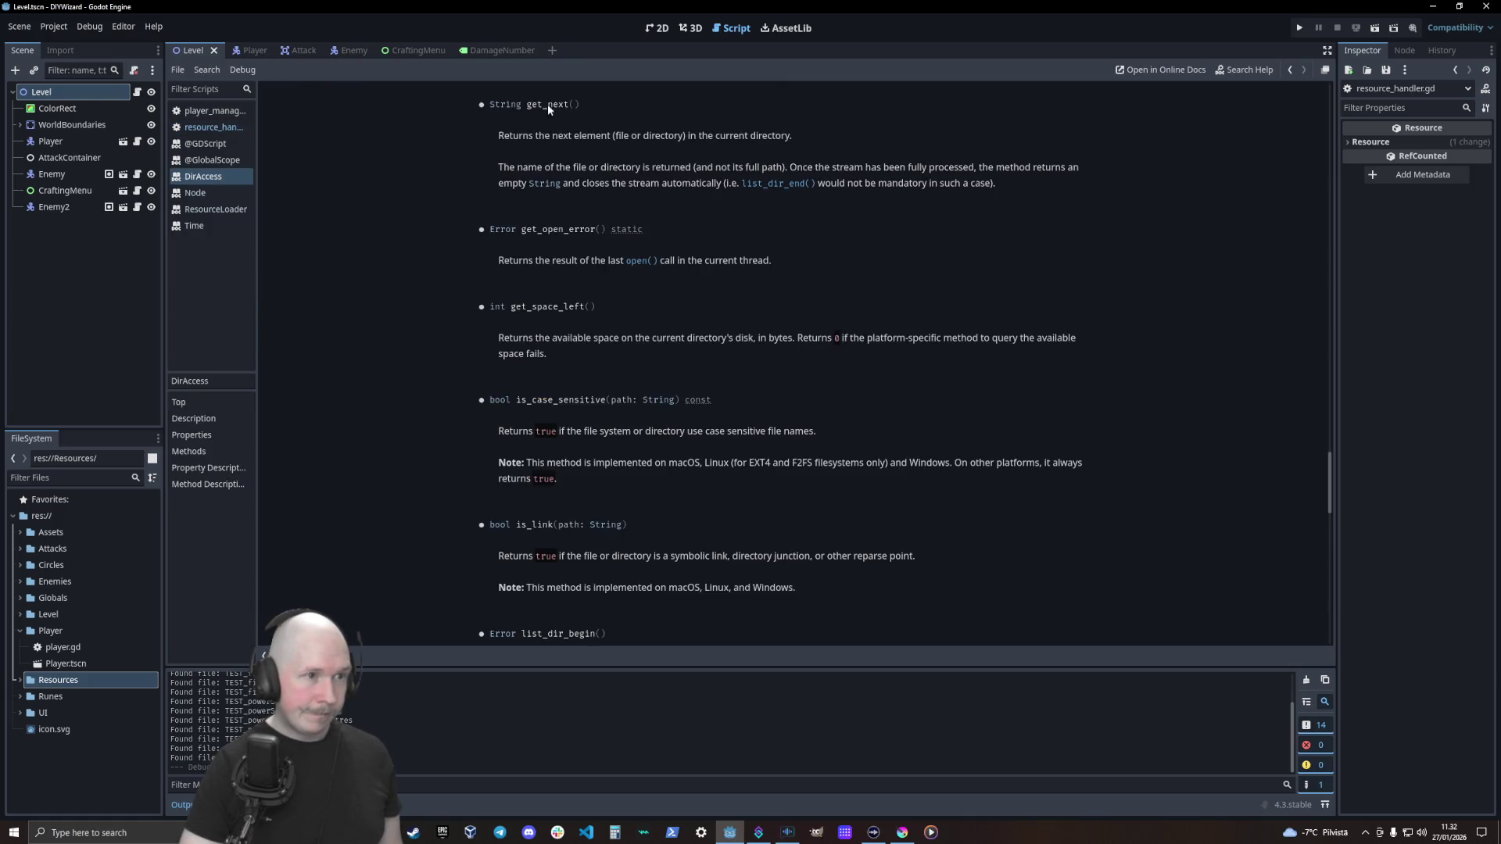
{"action": "left_click", "coordinate": [213, 126]}
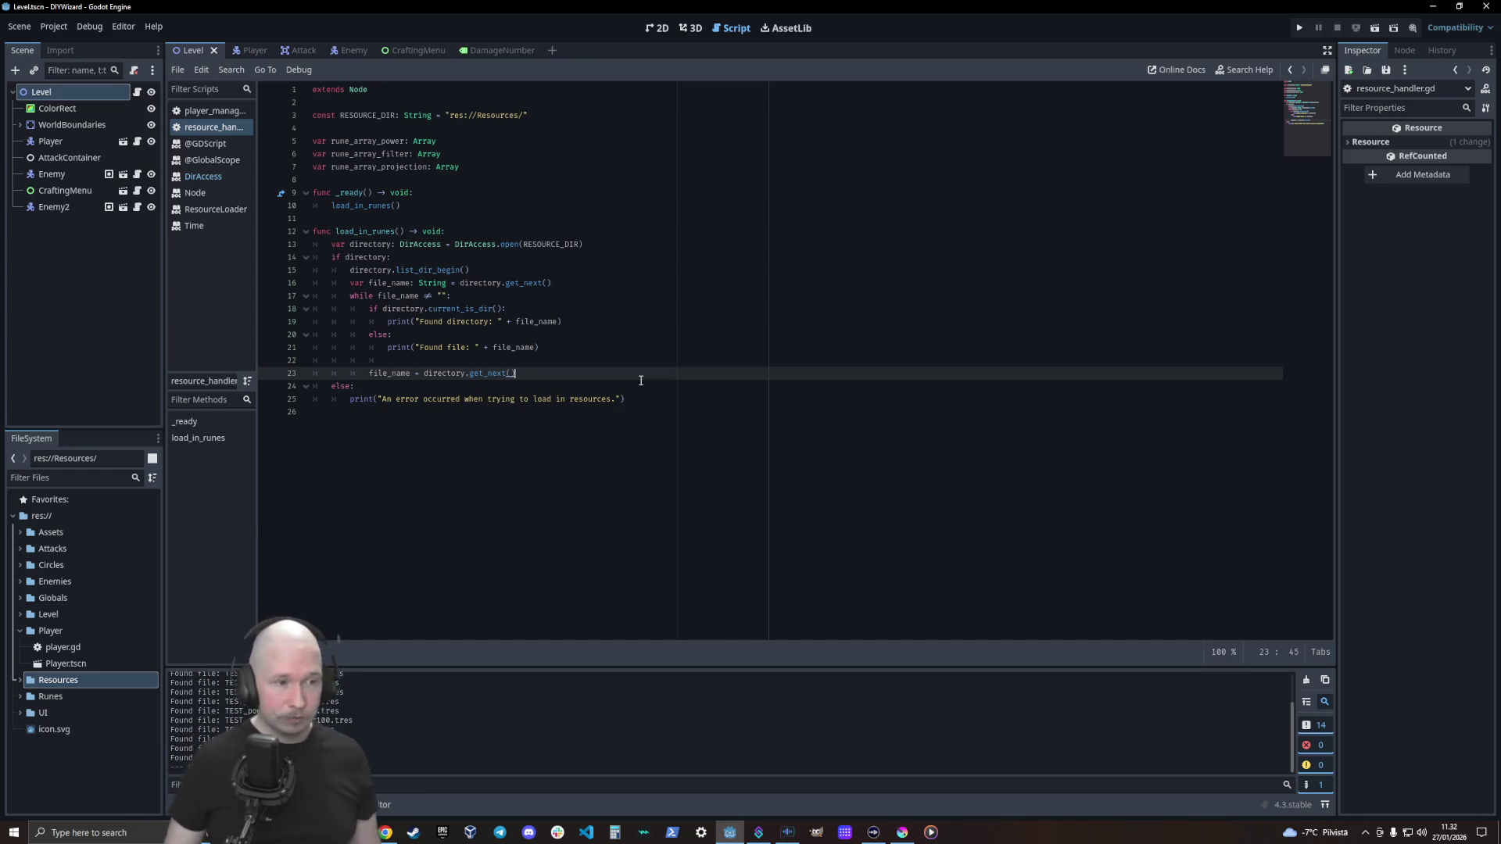
{"action": "key", "text": "Up"}
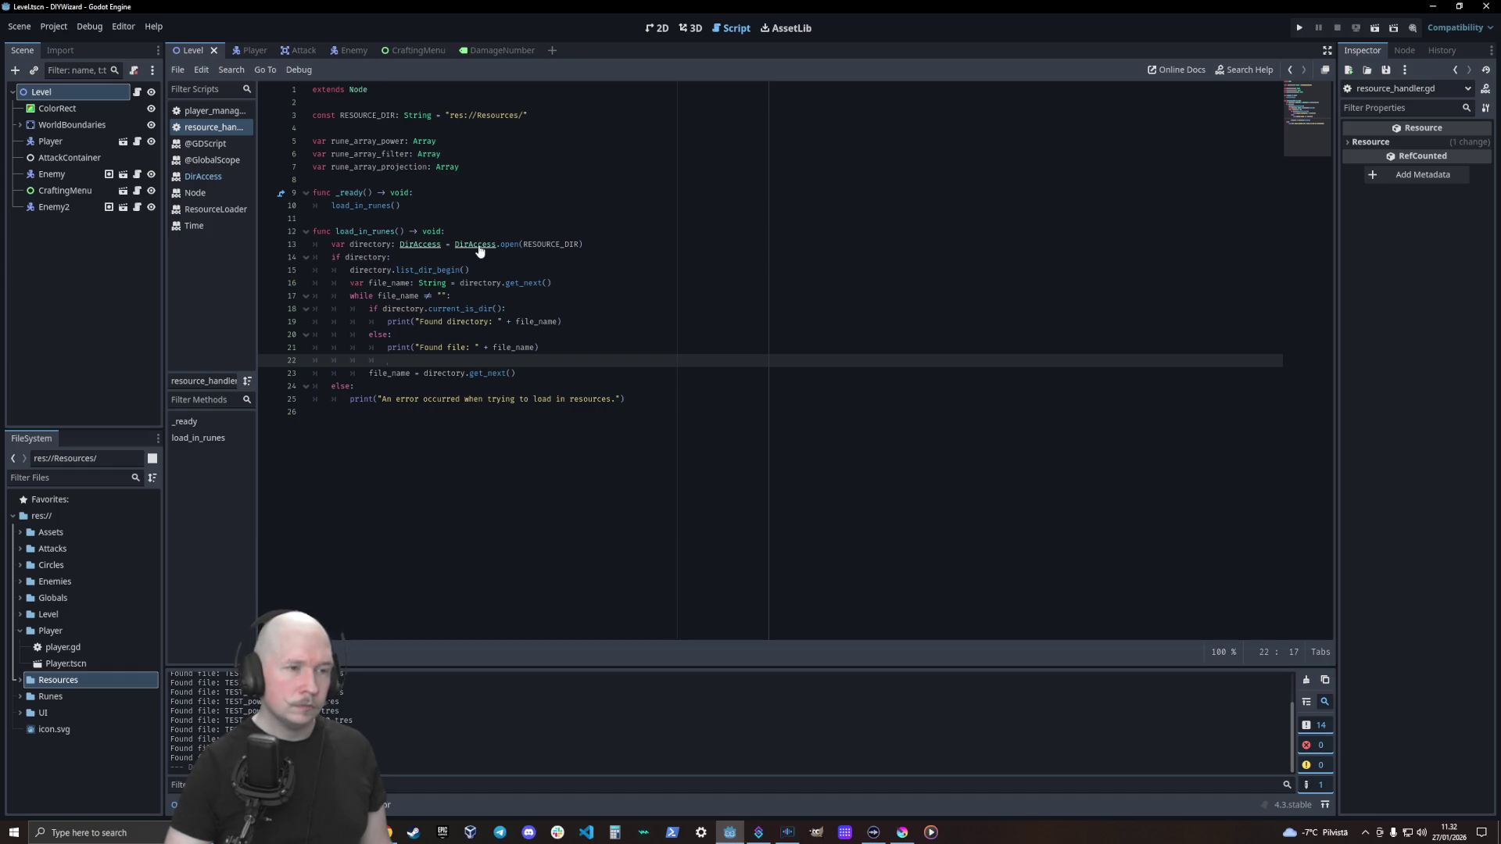
{"action": "left_click", "coordinate": [438, 283], "text": "ctrl"}
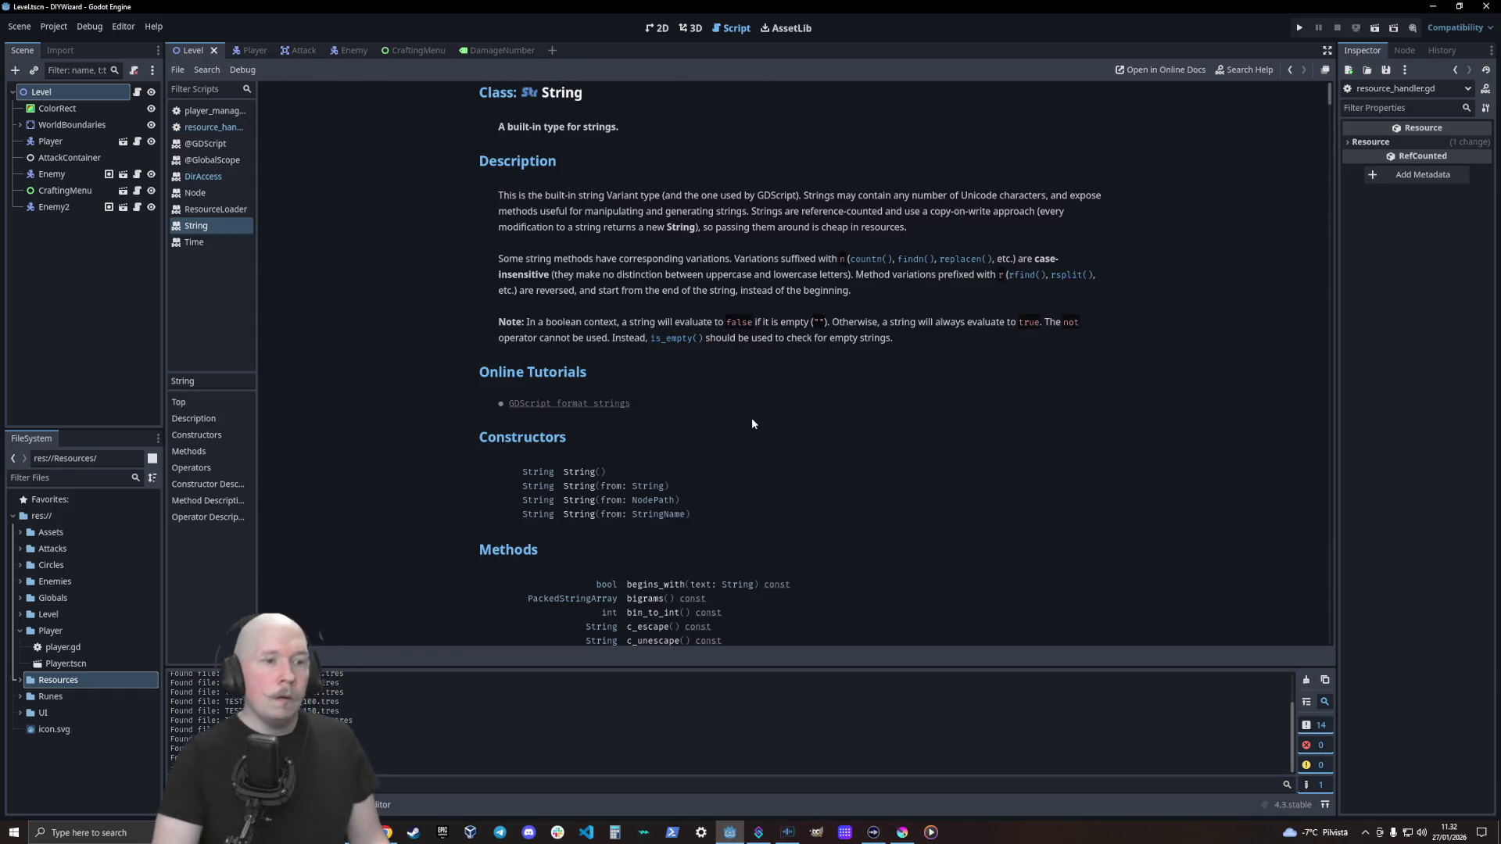
{"action": "scroll", "coordinate": [765, 393], "scroll_direction": "down", "scroll_amount": 5}
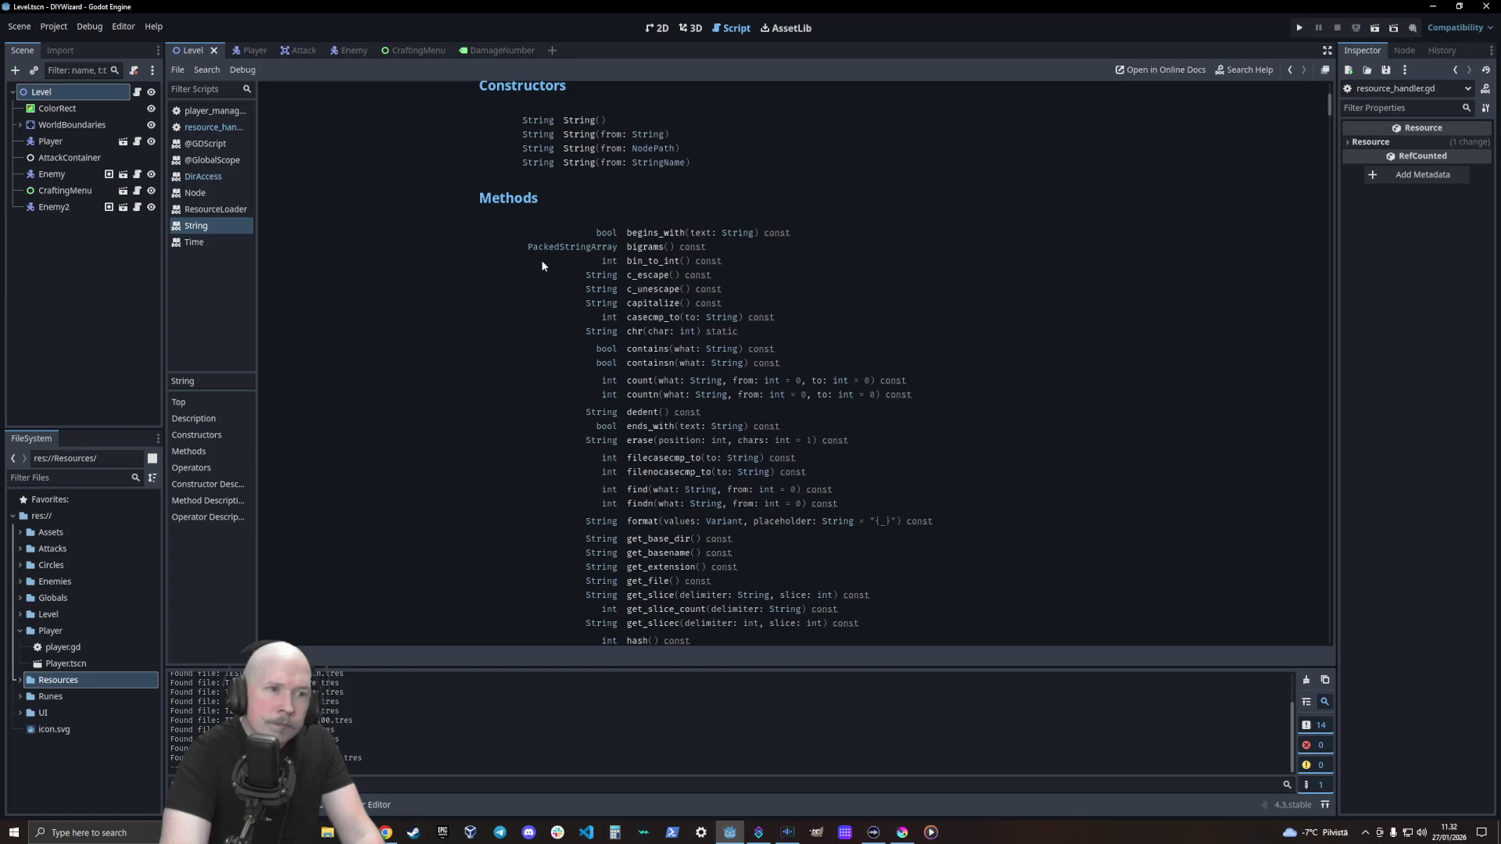
{"action": "left_click", "coordinate": [641, 350]}
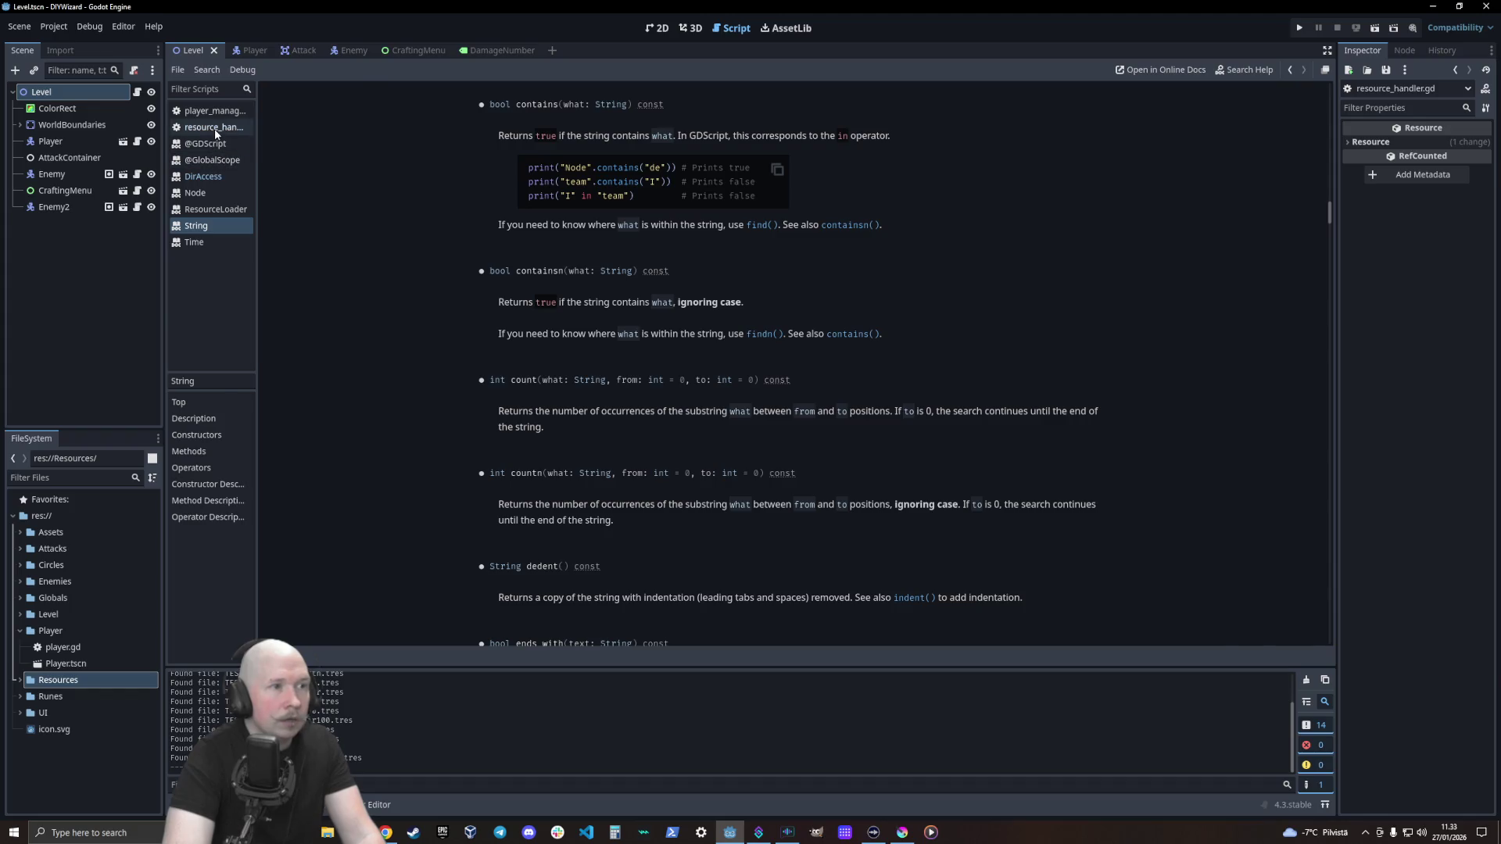
{"action": "left_click", "coordinate": [213, 126]}
{"action": "left_click", "coordinate": [541, 359]}
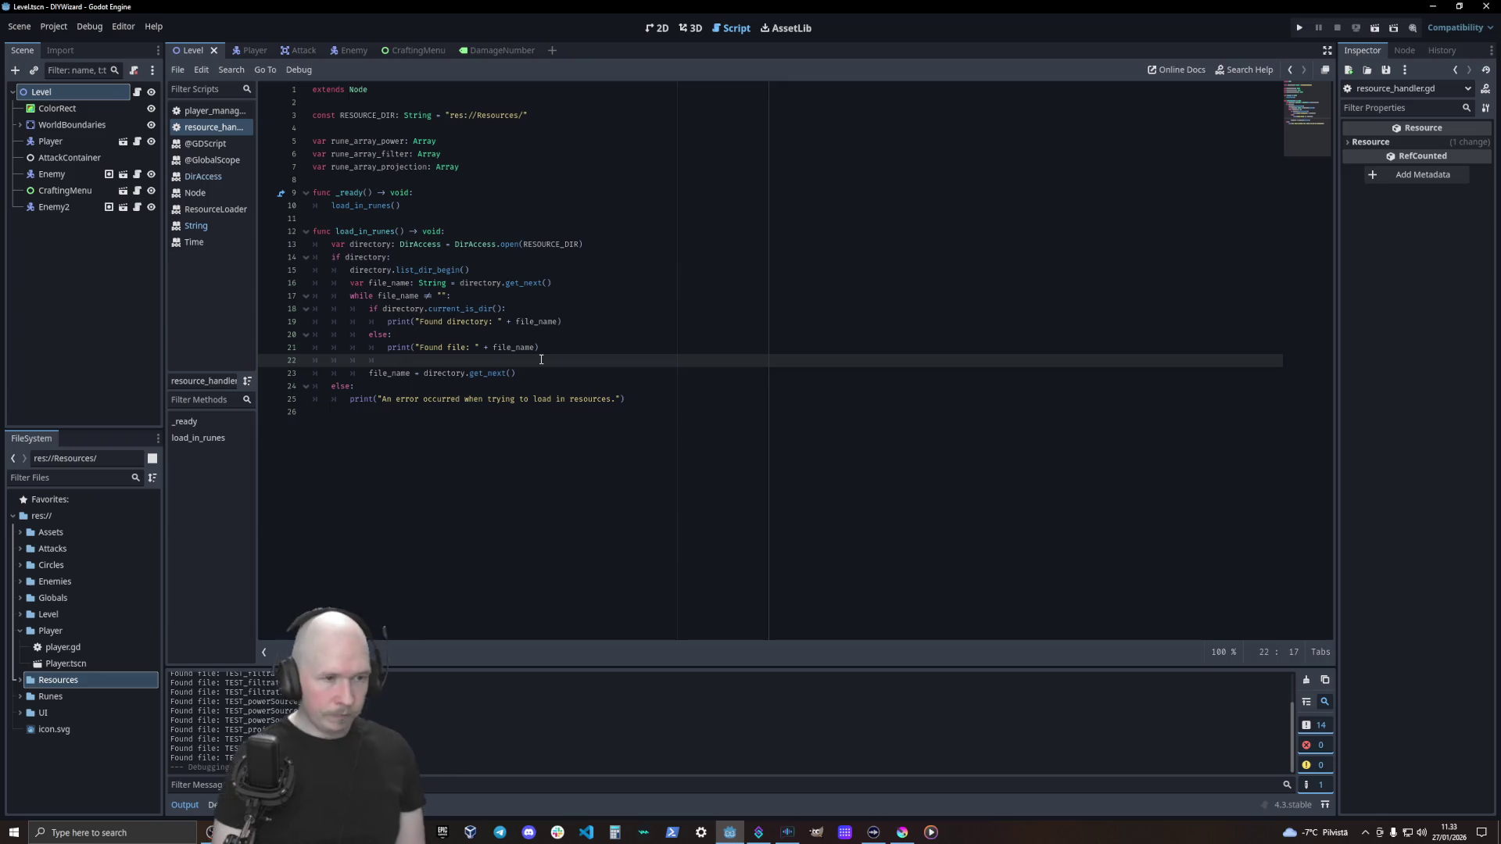
Type 'if file_name.contains(' on line 22 and add a blank line below RESOURCE_DIR
{"action": "type", "text": "if "}
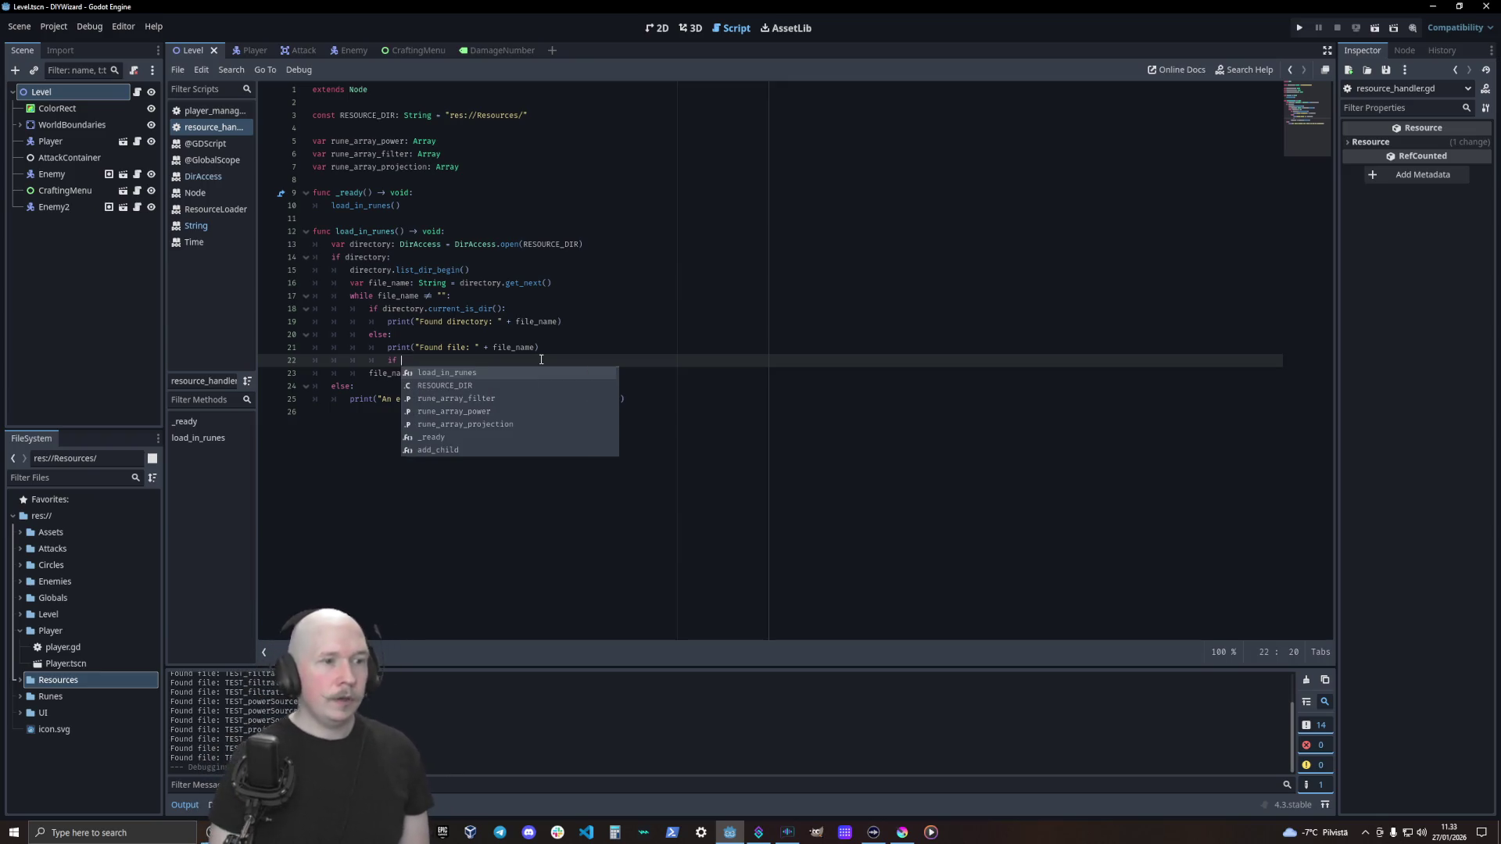
{"action": "type", "text": "fil"}
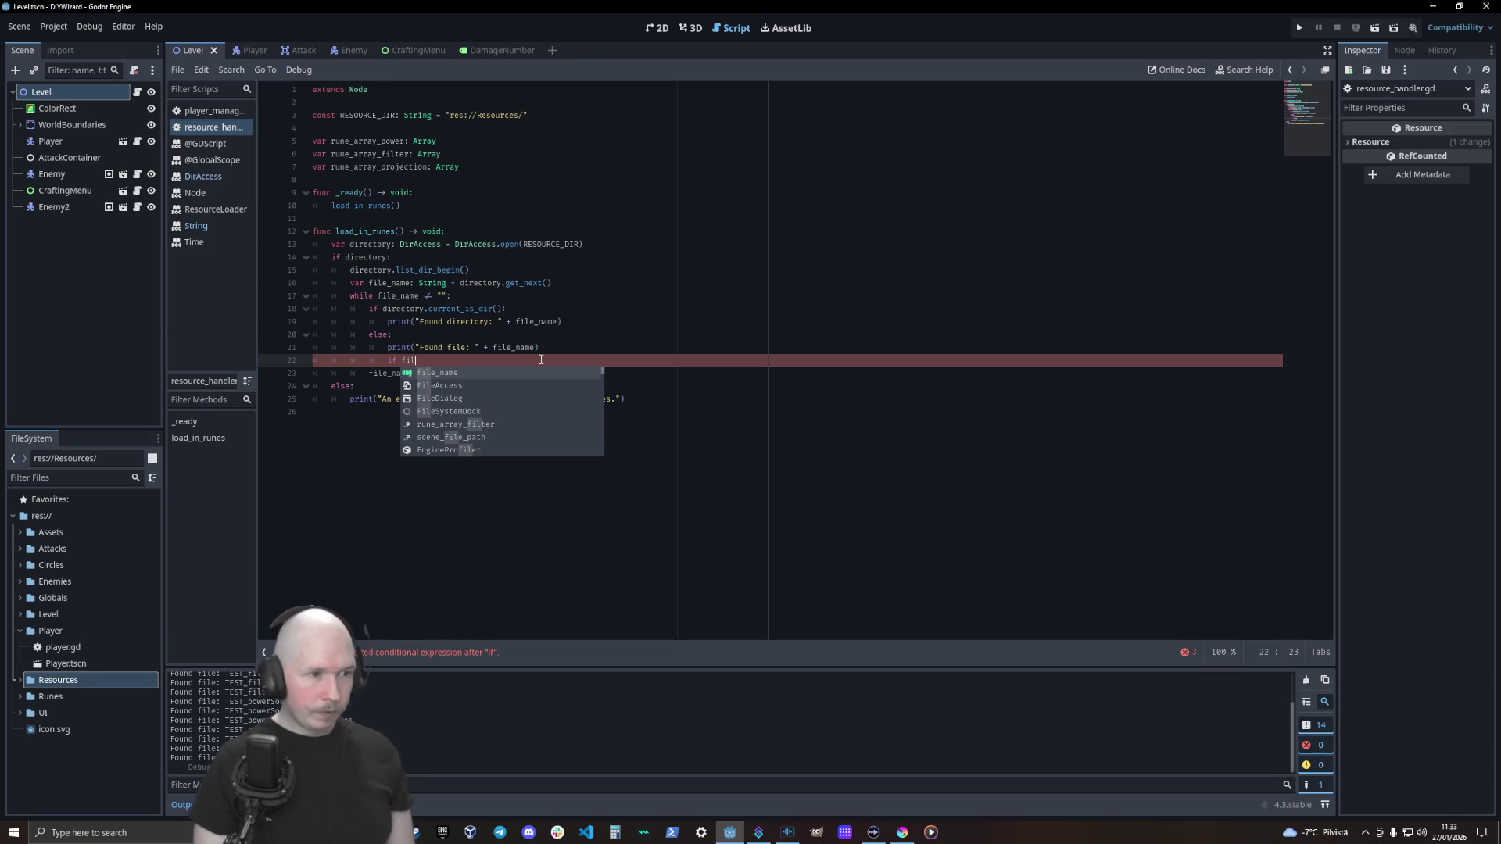
{"action": "type", "text": "e_name.contains("}
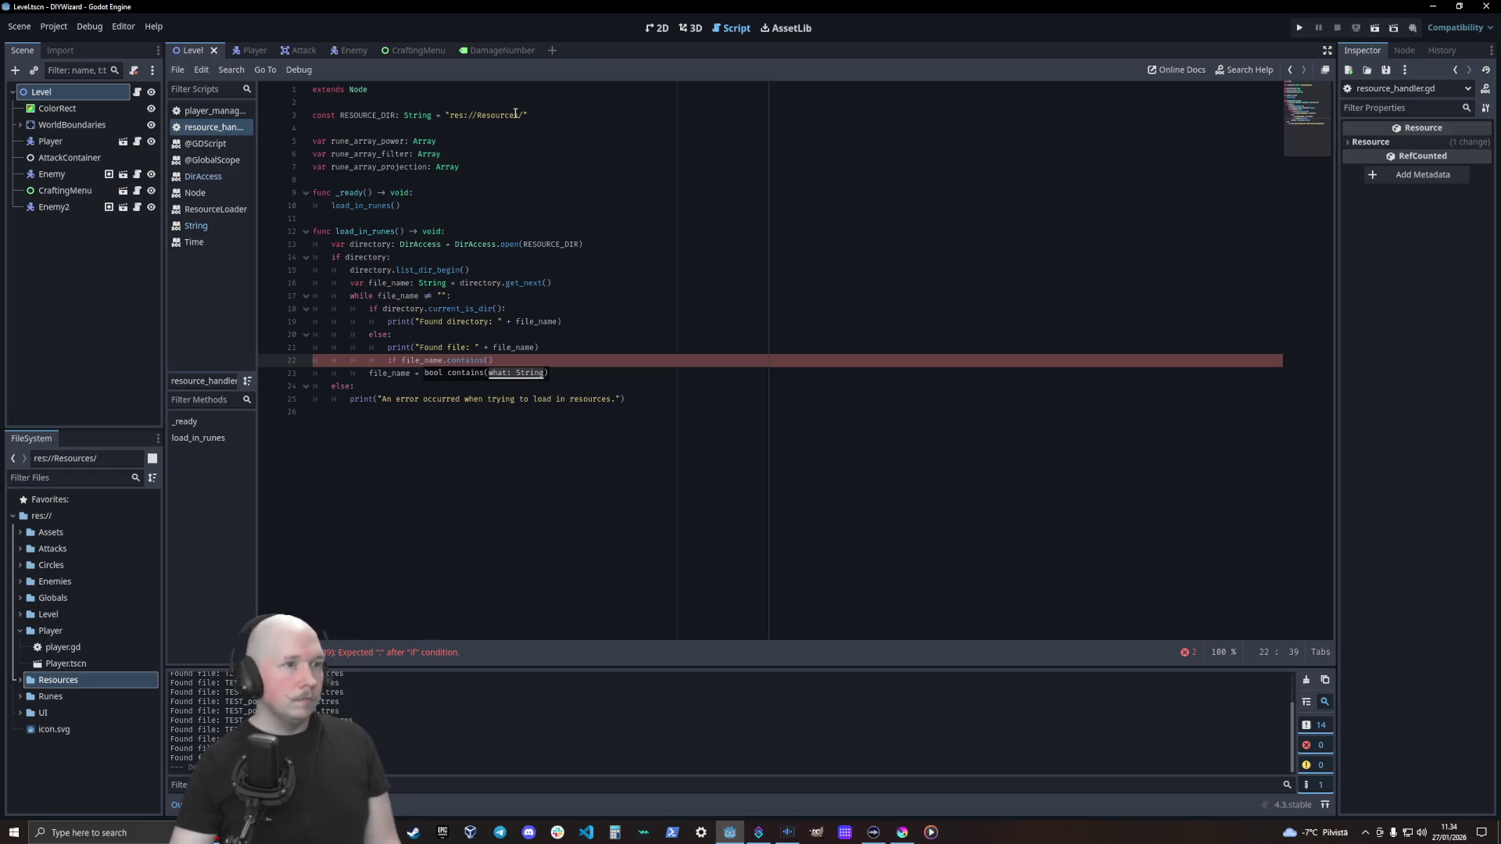
{"action": "left_click", "coordinate": [481, 127]}
{"action": "key", "text": "Return"}
{"action": "key", "text": "Up"}
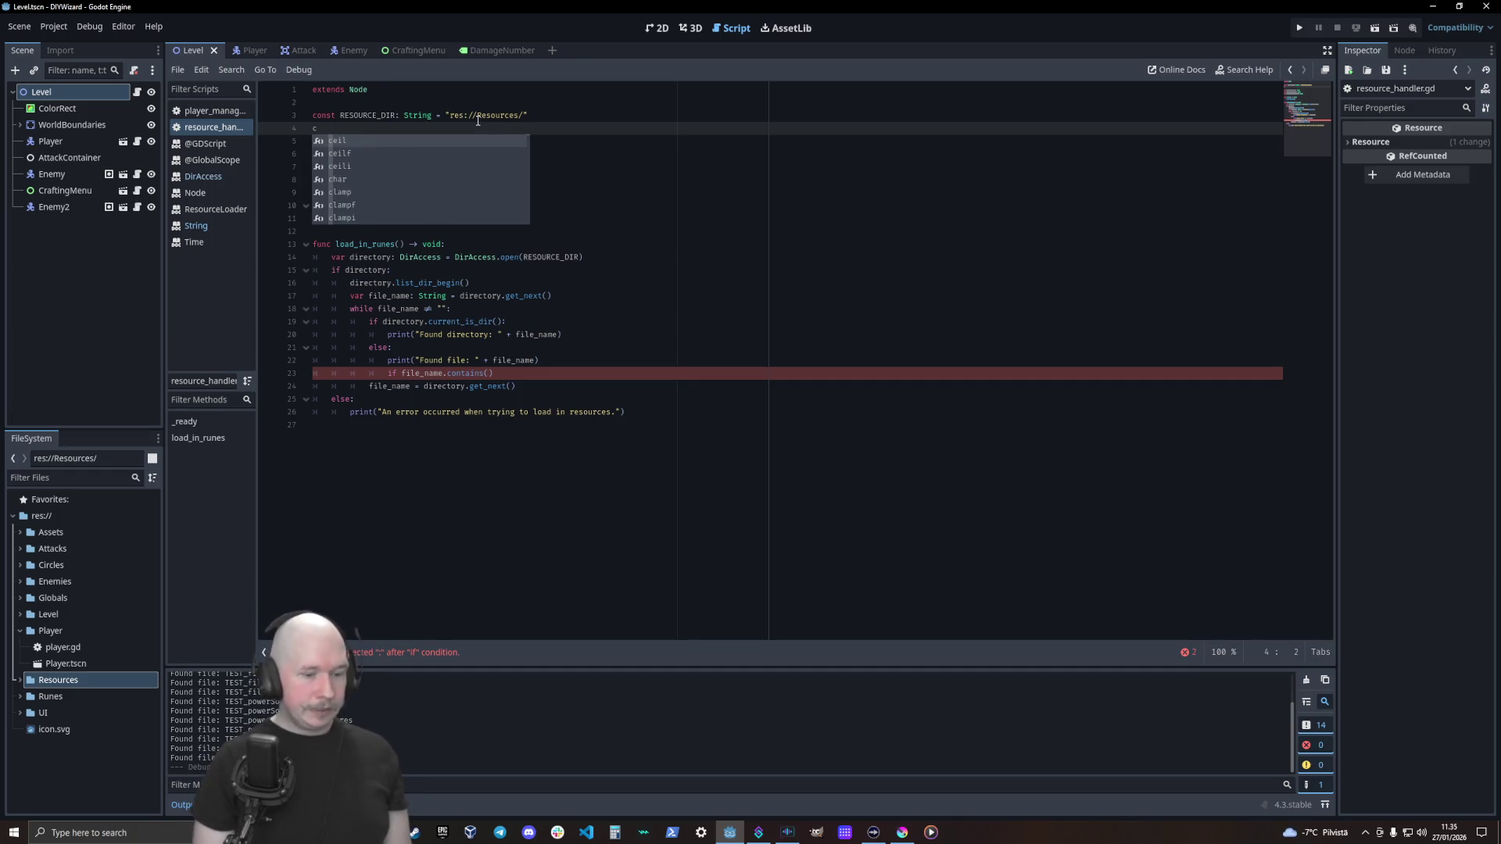
Start a const declaration on the new line below RESOURCE_DIR
{"action": "type", "text": "onst"}
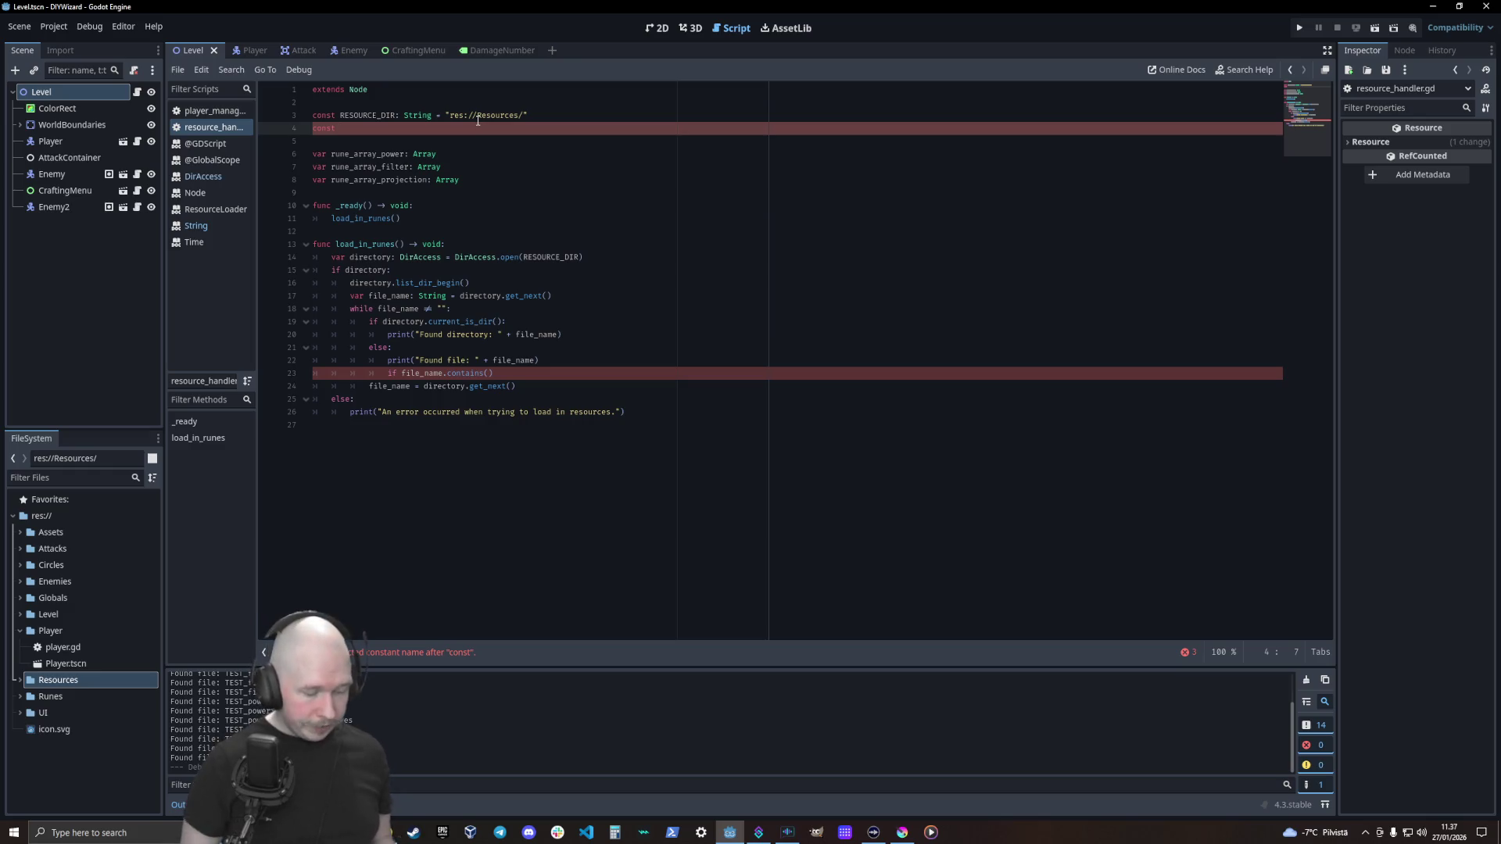
Add const POWER_IDENTIFIER: String = "powerSource", fix the name typo, and duplicate the line twice
{"action": "type", "text": "PO"}
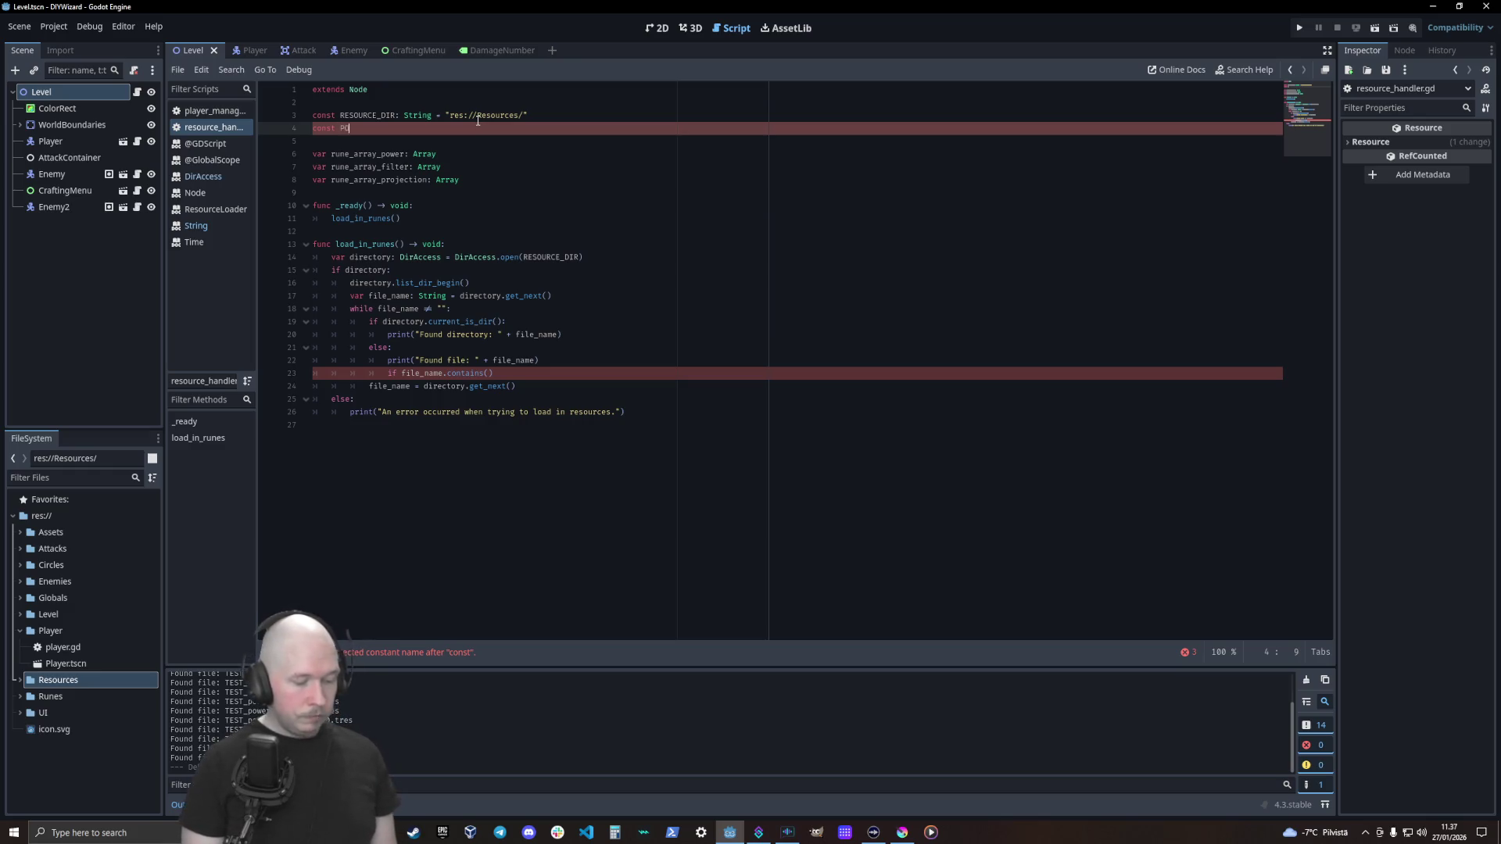
{"action": "type", "text": "WER_IDEN"}
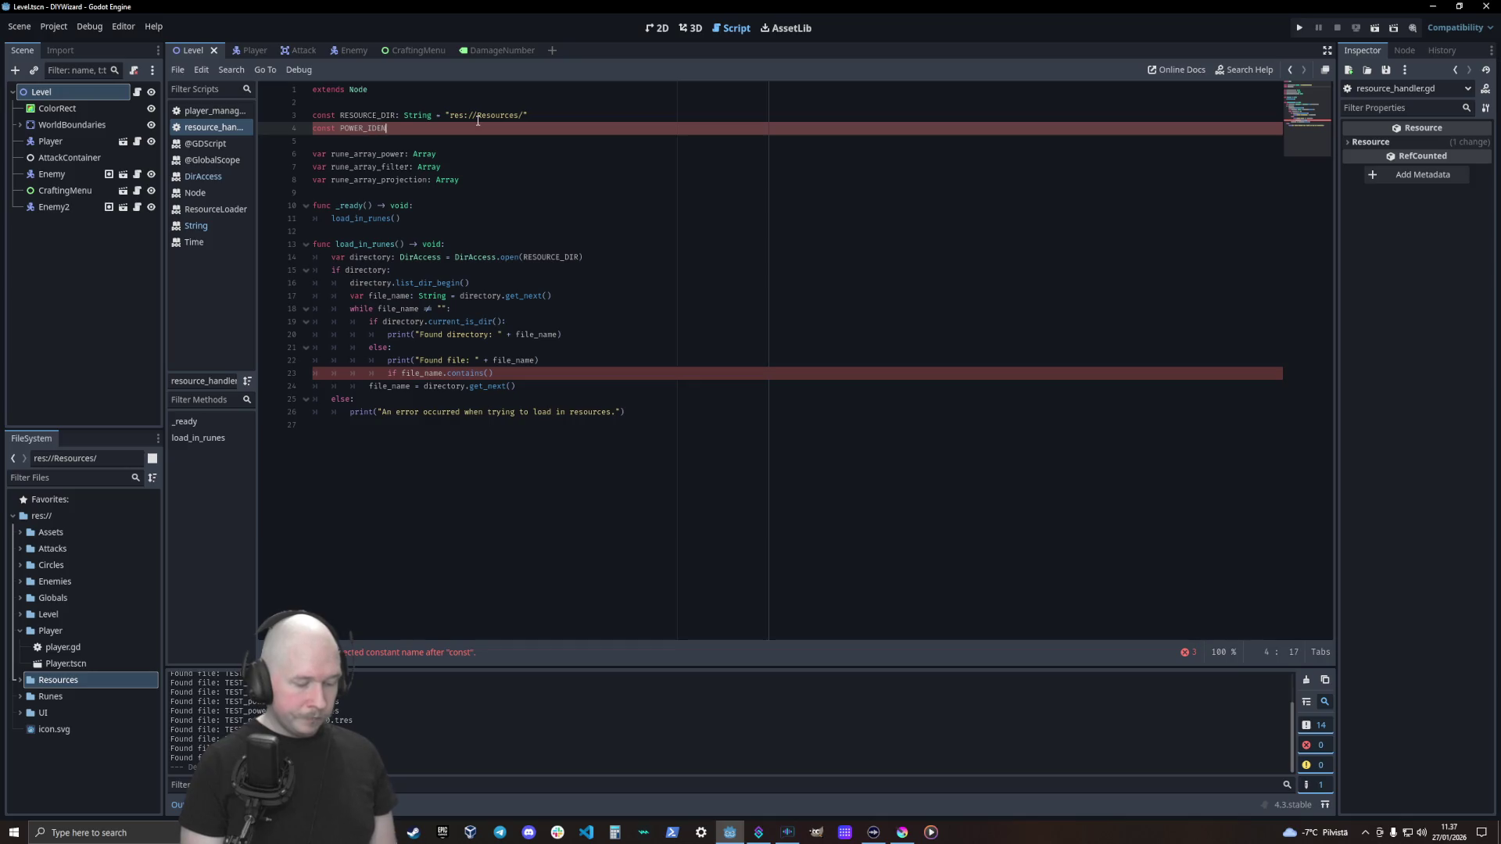
{"action": "type", "text": "TIFIRE"}
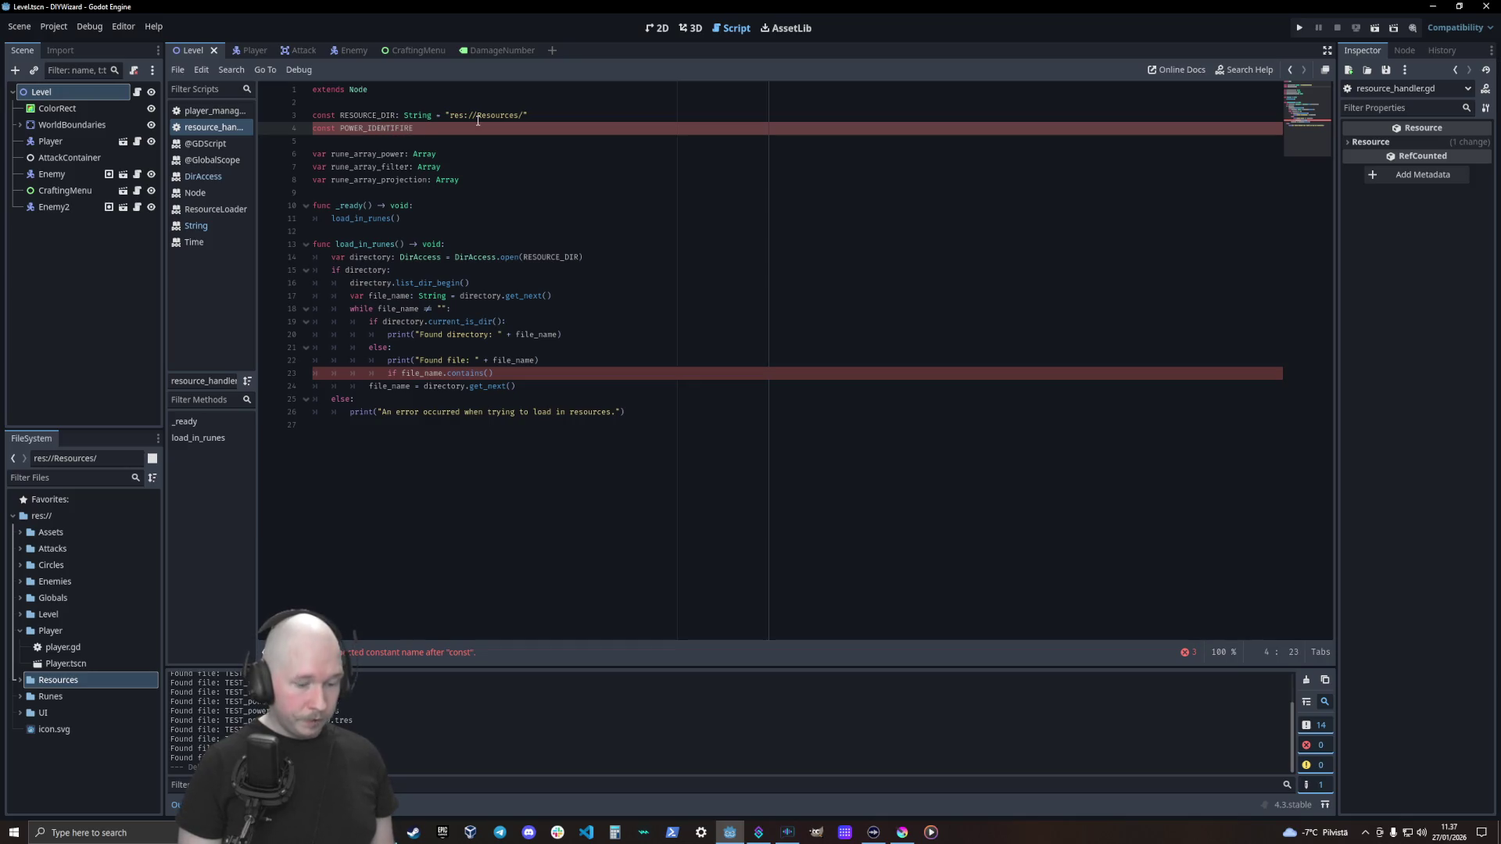
{"action": "type", "text": ": Strin"}
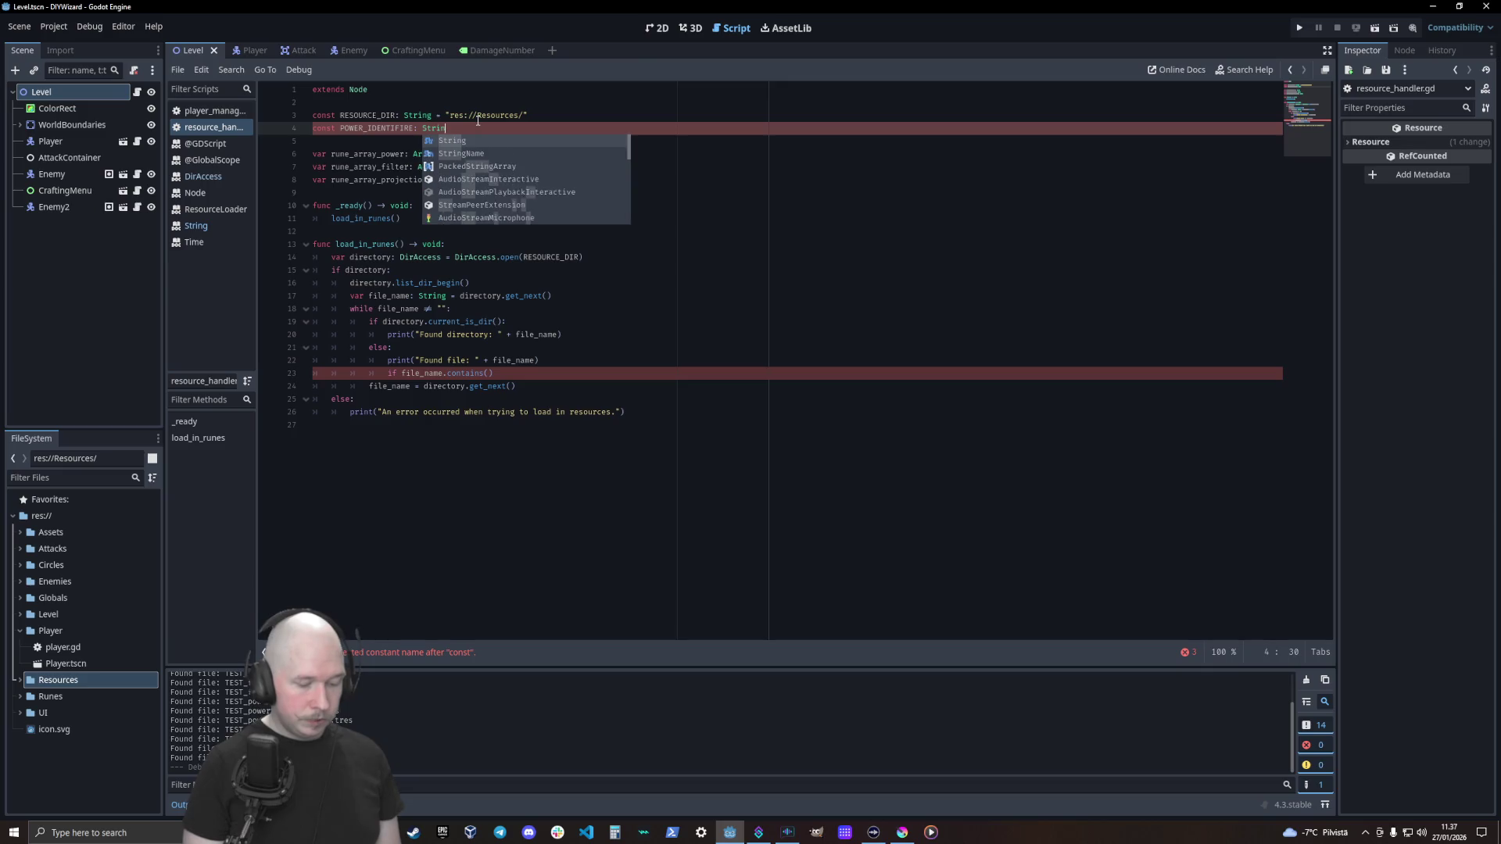
{"action": "type", "text": "g = "}
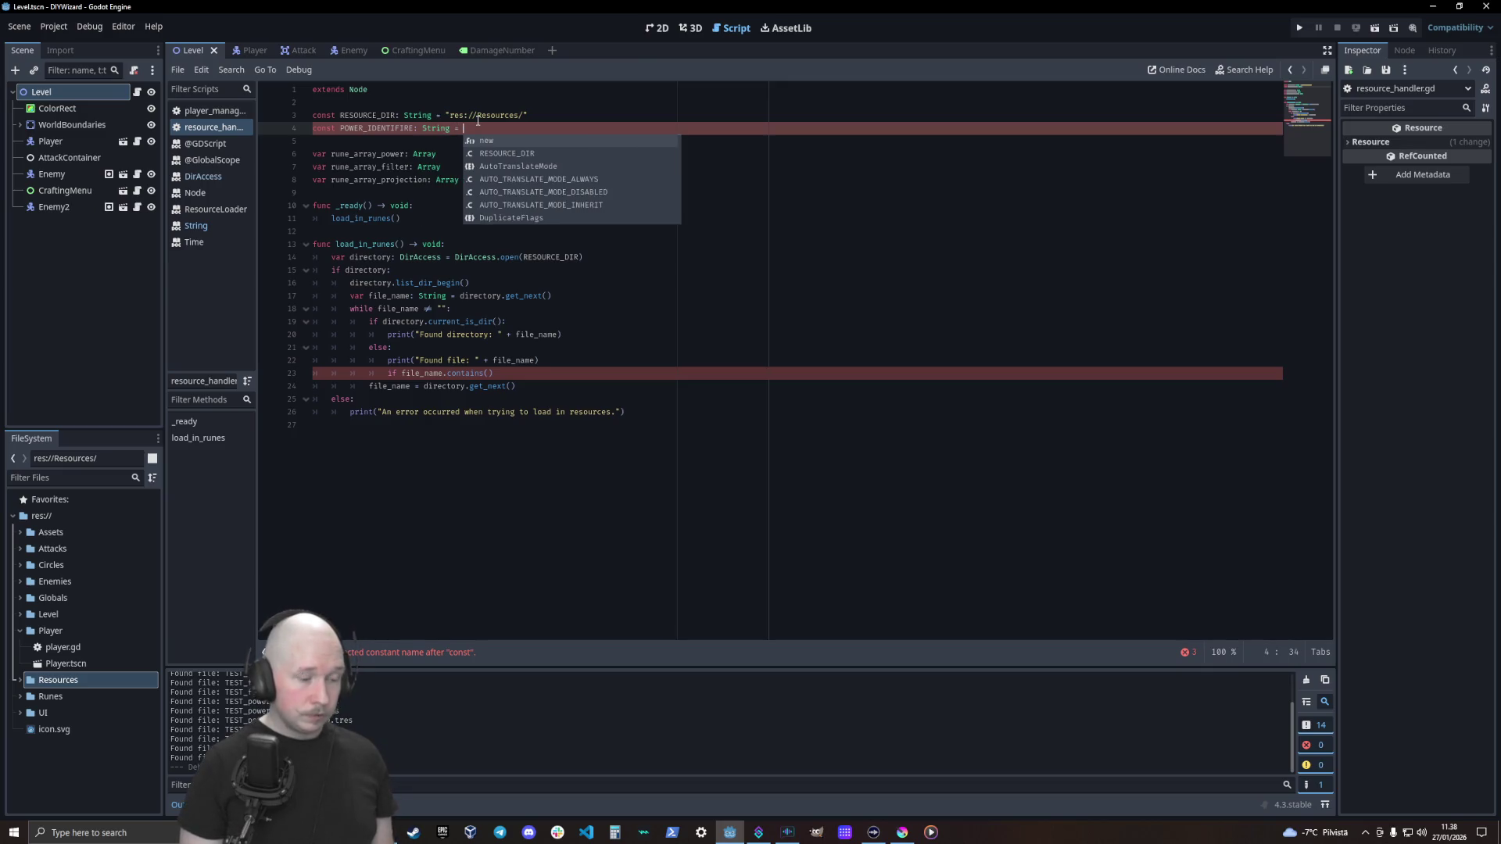
{"action": "type", "text": "\"power"}
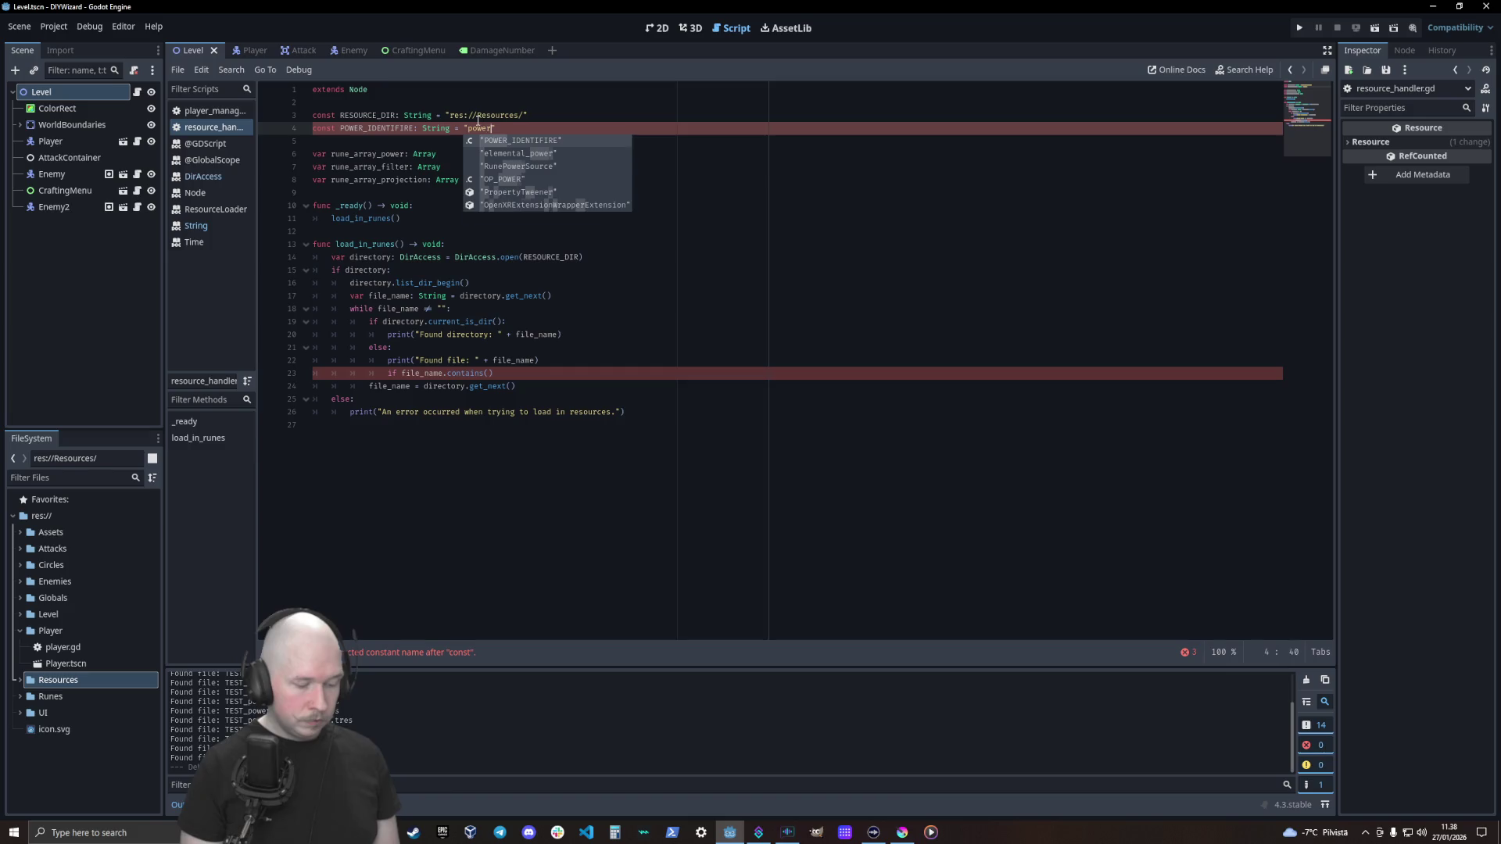
{"action": "type", "text": "Source"}
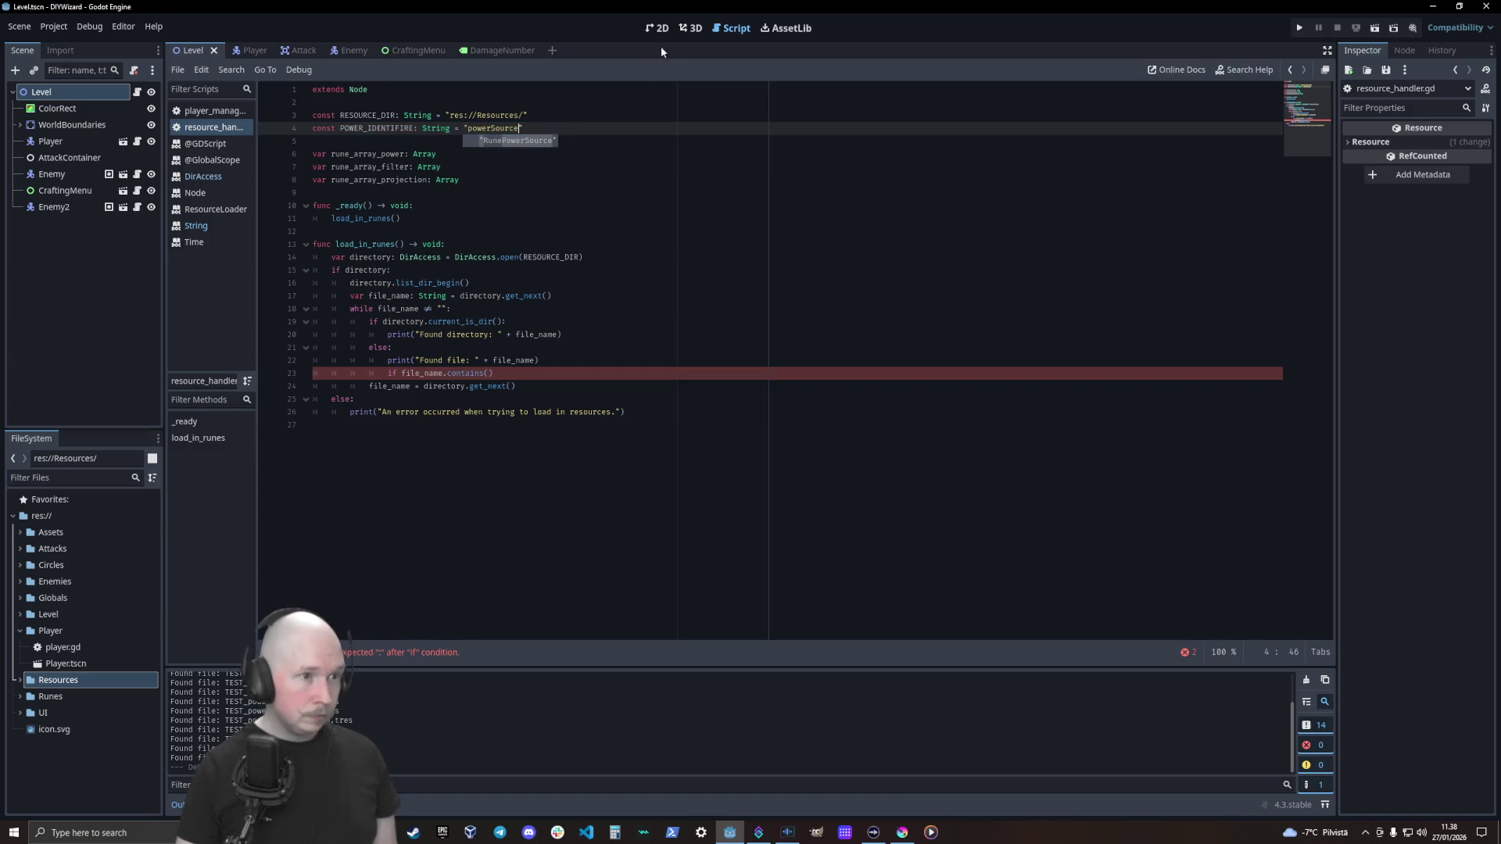
{"action": "left_click", "coordinate": [548, 126]}
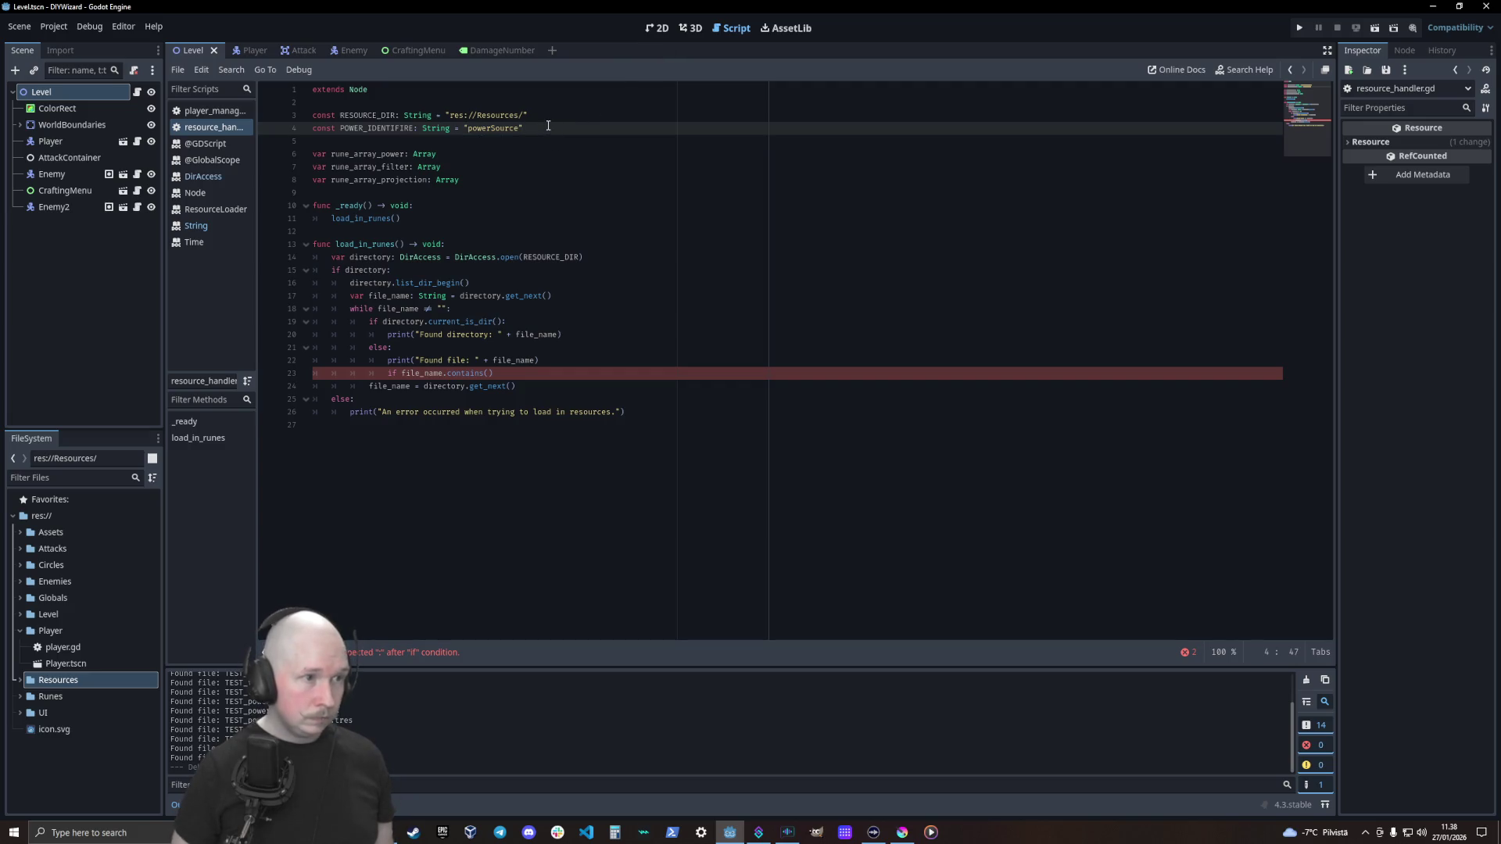
{"action": "key", "text": "ctrl+Left"}
{"action": "key", "text": "ctrl+Left"}
{"action": "key", "text": "ctrl+Left"}
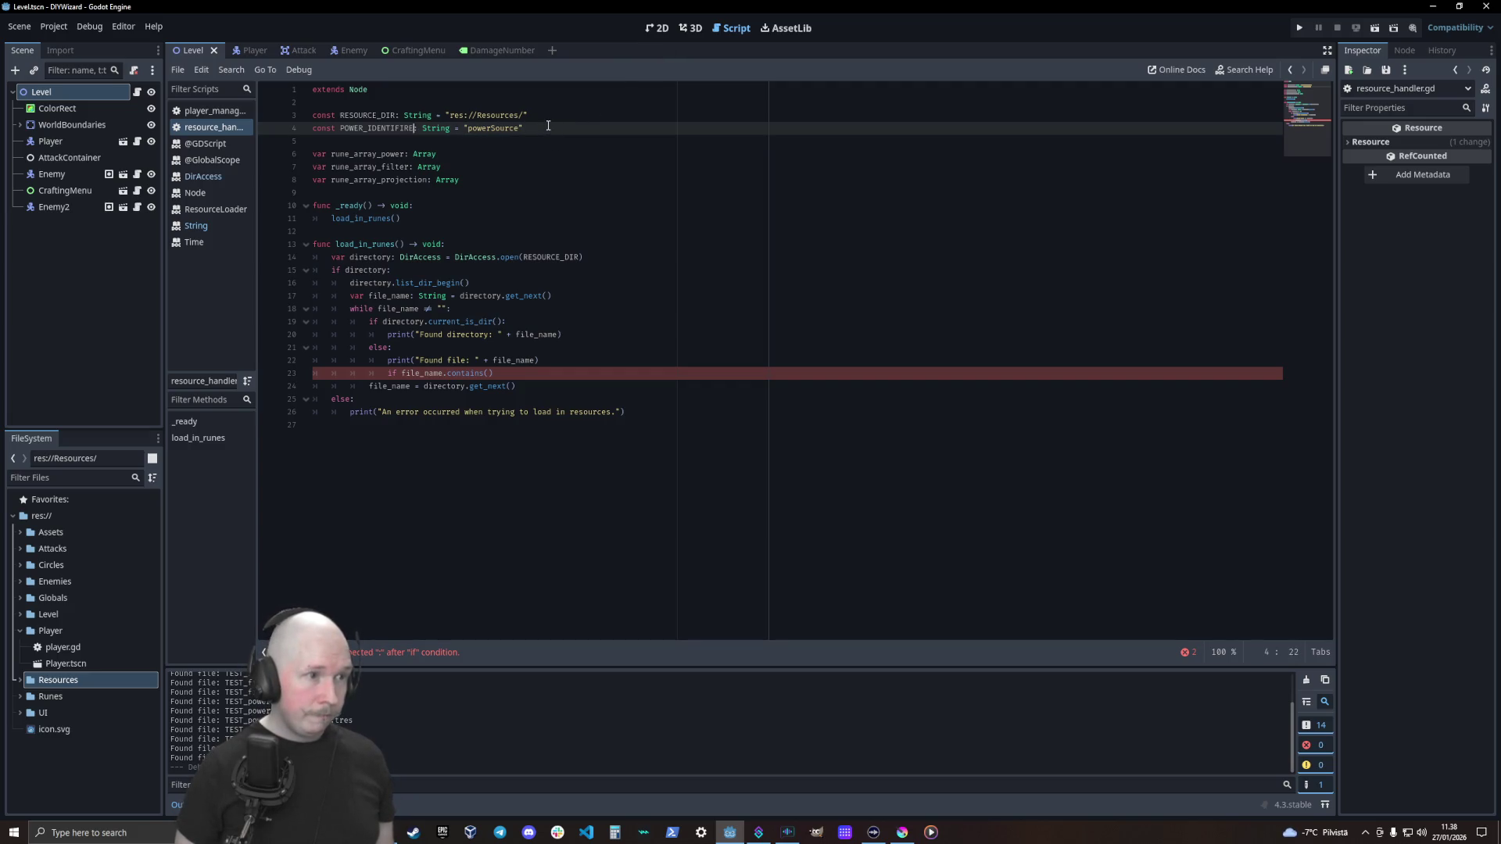
{"action": "key", "text": "Delete"}
{"action": "key", "text": "Left"}
{"action": "type", "text": "E"}
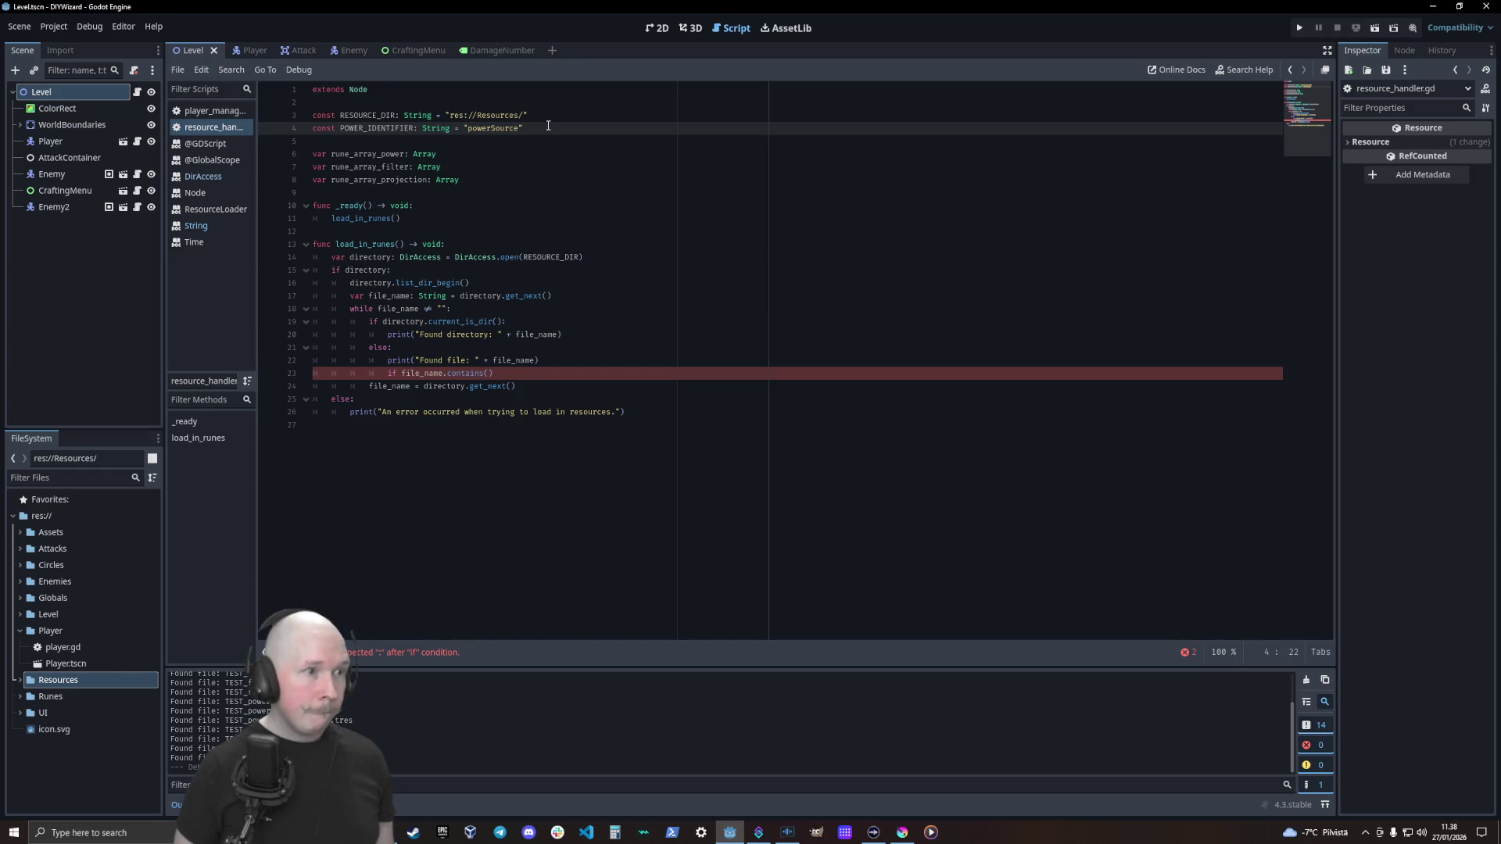
{"action": "key", "text": "ctrl+shift+d"}
{"action": "key", "text": "ctrl+shift+d"}
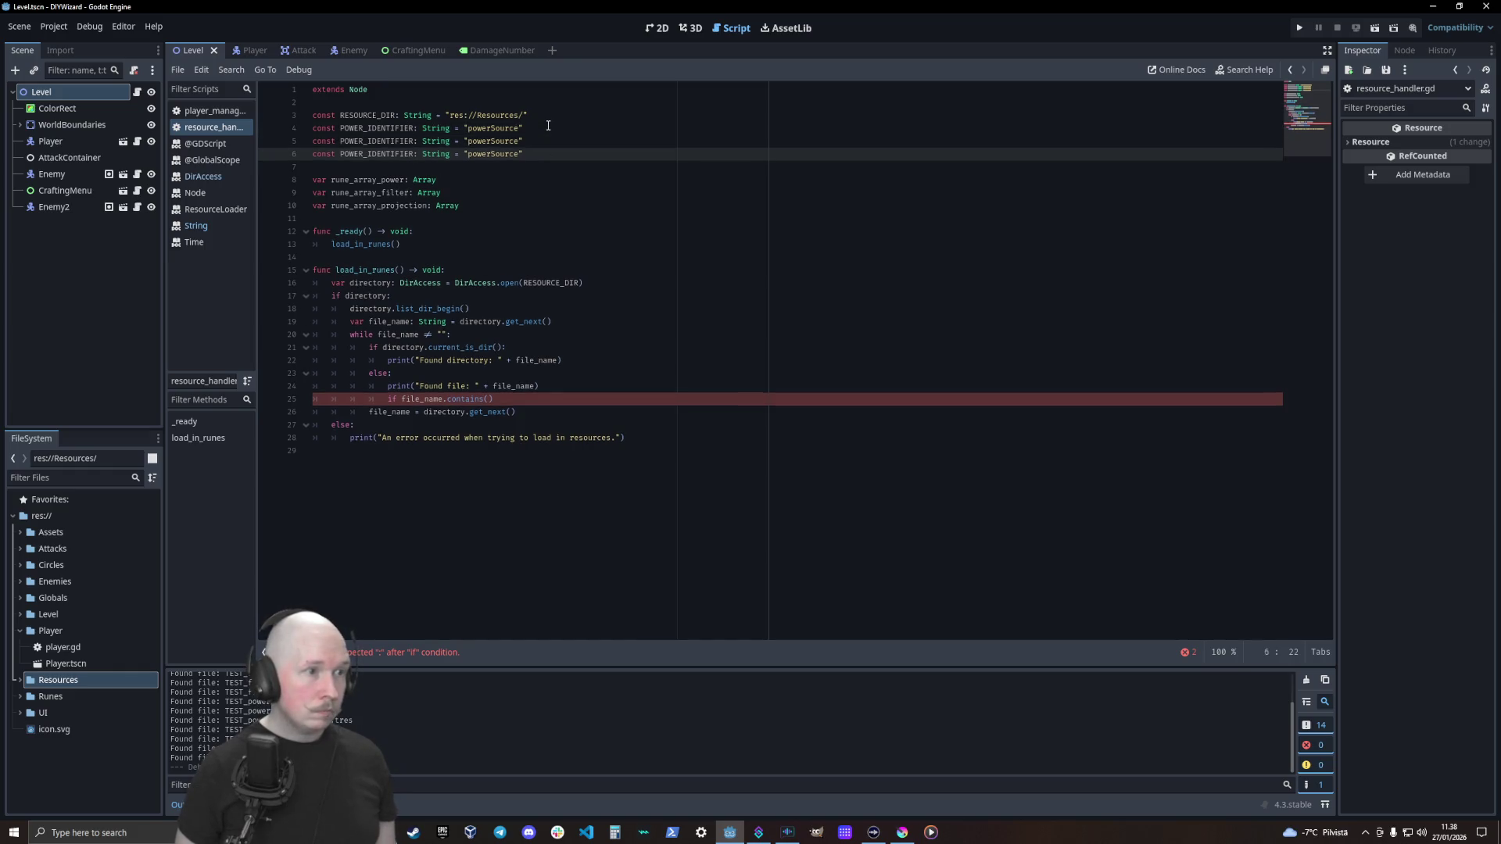
Rename the two copied constants to FILTER_IDENTIFIER and PROJECTION_IDENTIFIER
{"action": "key", "text": "Up"}
{"action": "key", "text": "ctrl+Left"}
{"action": "key", "text": "Delete"}
{"action": "key", "text": "Delete"}
{"action": "key", "text": "Delete"}
{"action": "type", "text": "FILTER"}
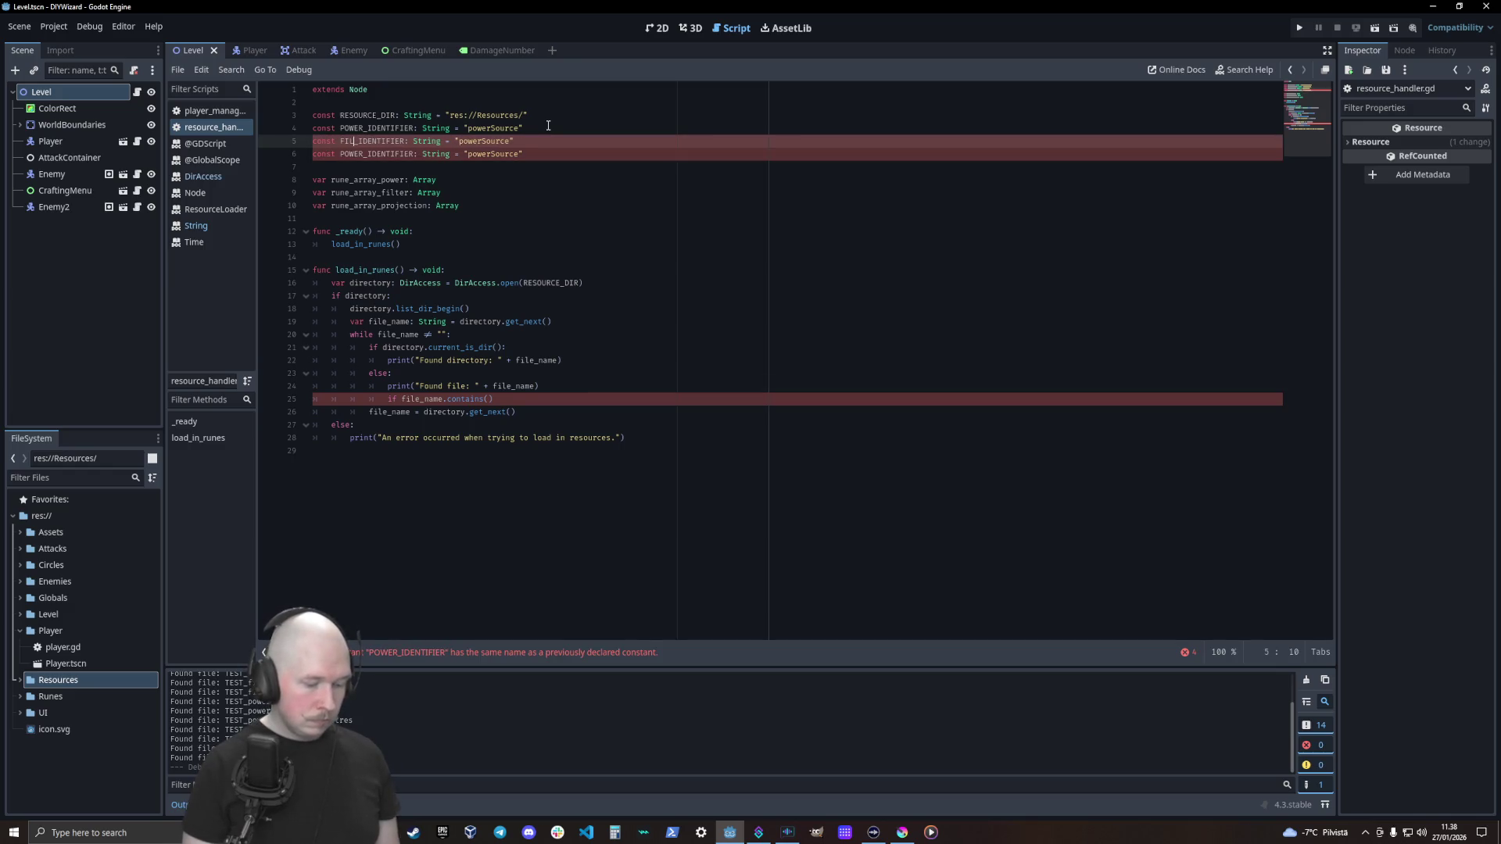
{"action": "key", "text": "Down"}
{"action": "key", "text": "BackSpace"}
{"action": "key", "text": "BackSpace"}
{"action": "key", "text": "BackSpace"}
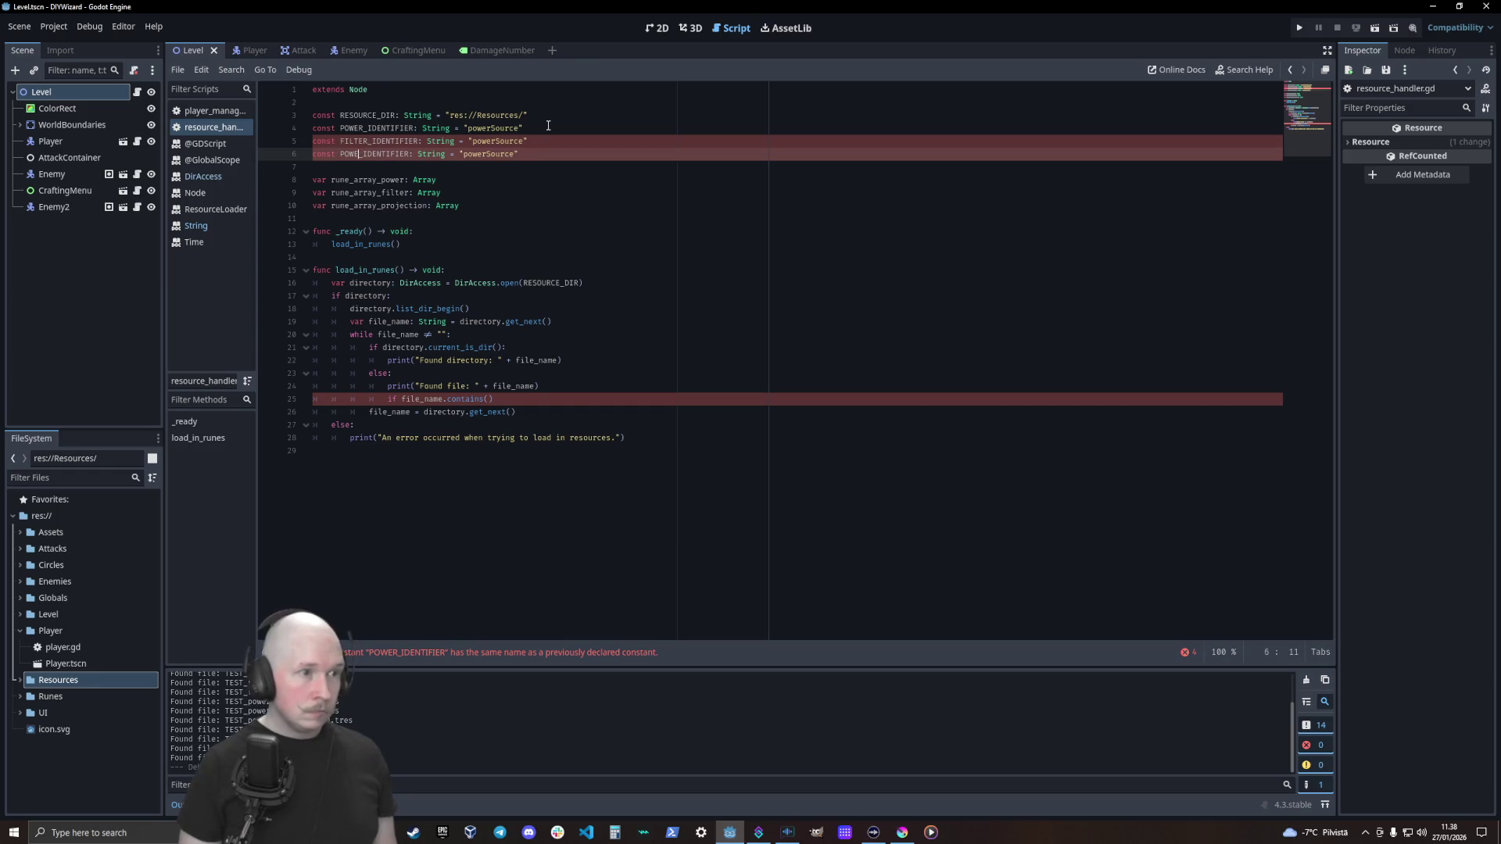
{"action": "type", "text": "PROJECTION"}
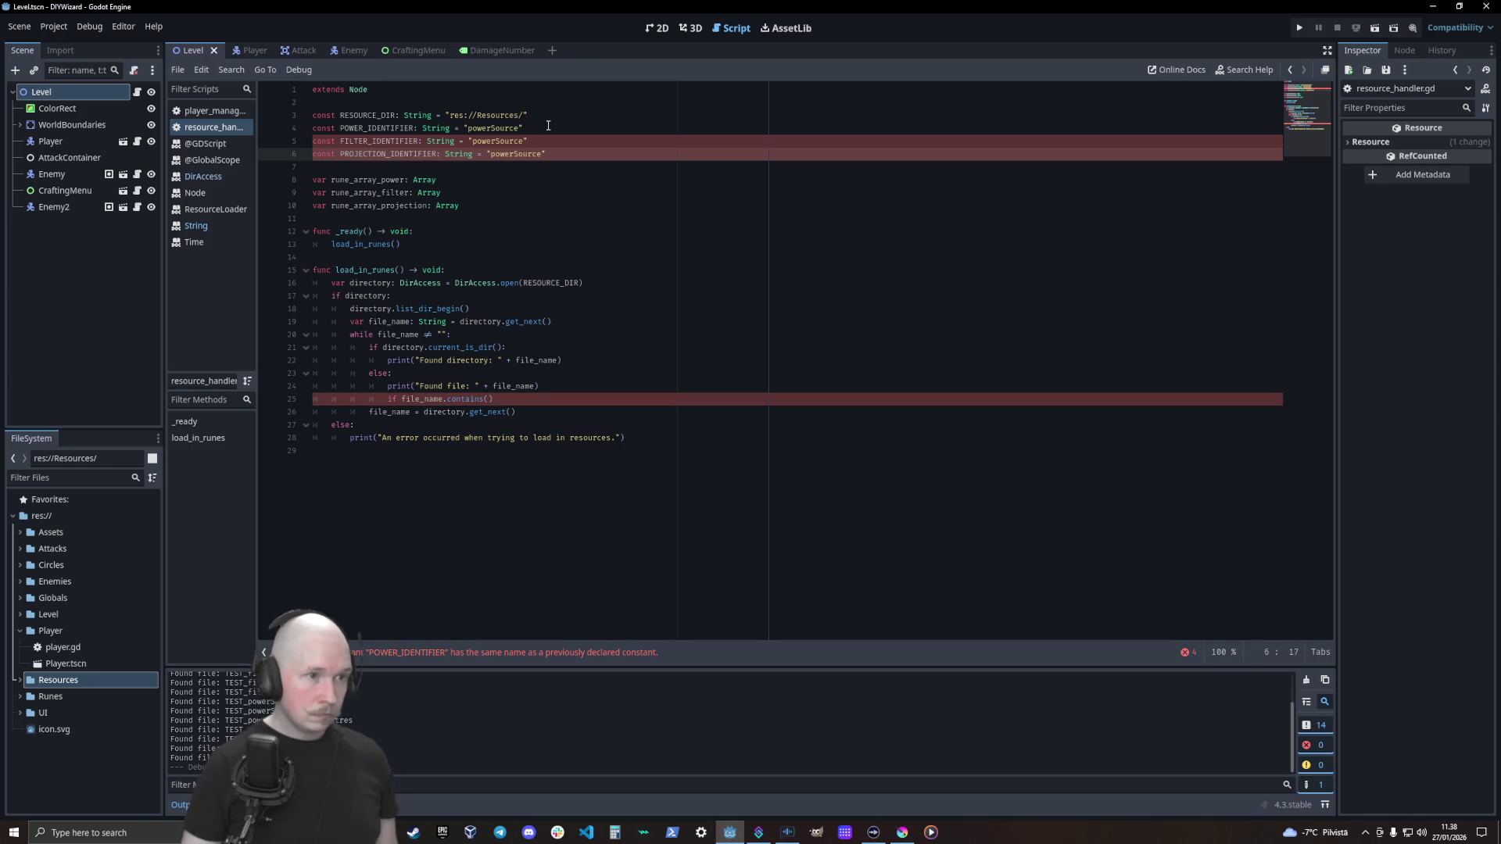
Set their values to "filtration" and "projection"
{"action": "double_click", "coordinate": [497, 141]}
{"action": "type", "text": "filtration"}
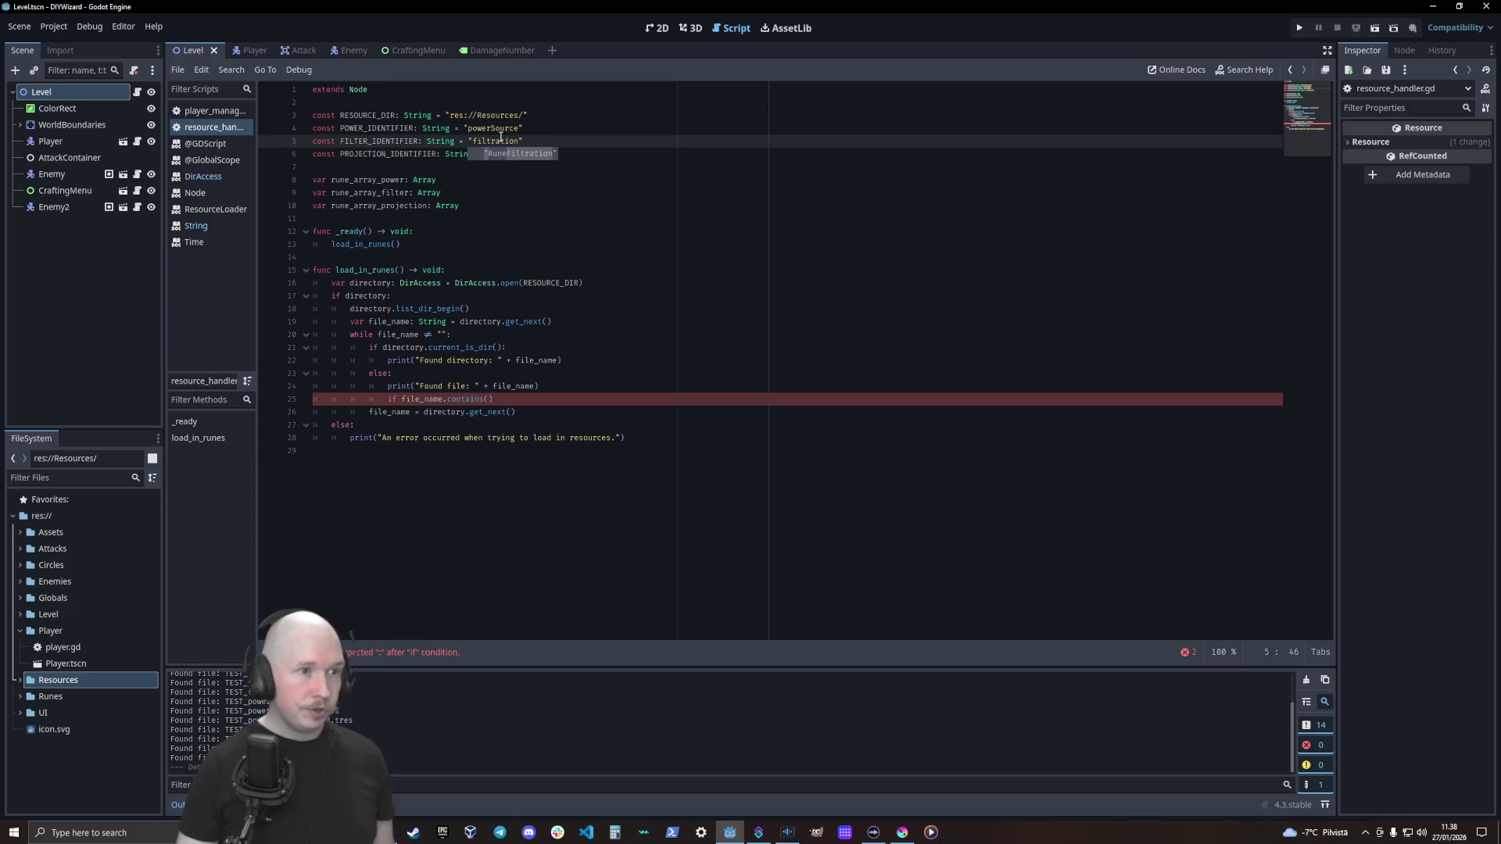
{"action": "double_click", "coordinate": [516, 153]}
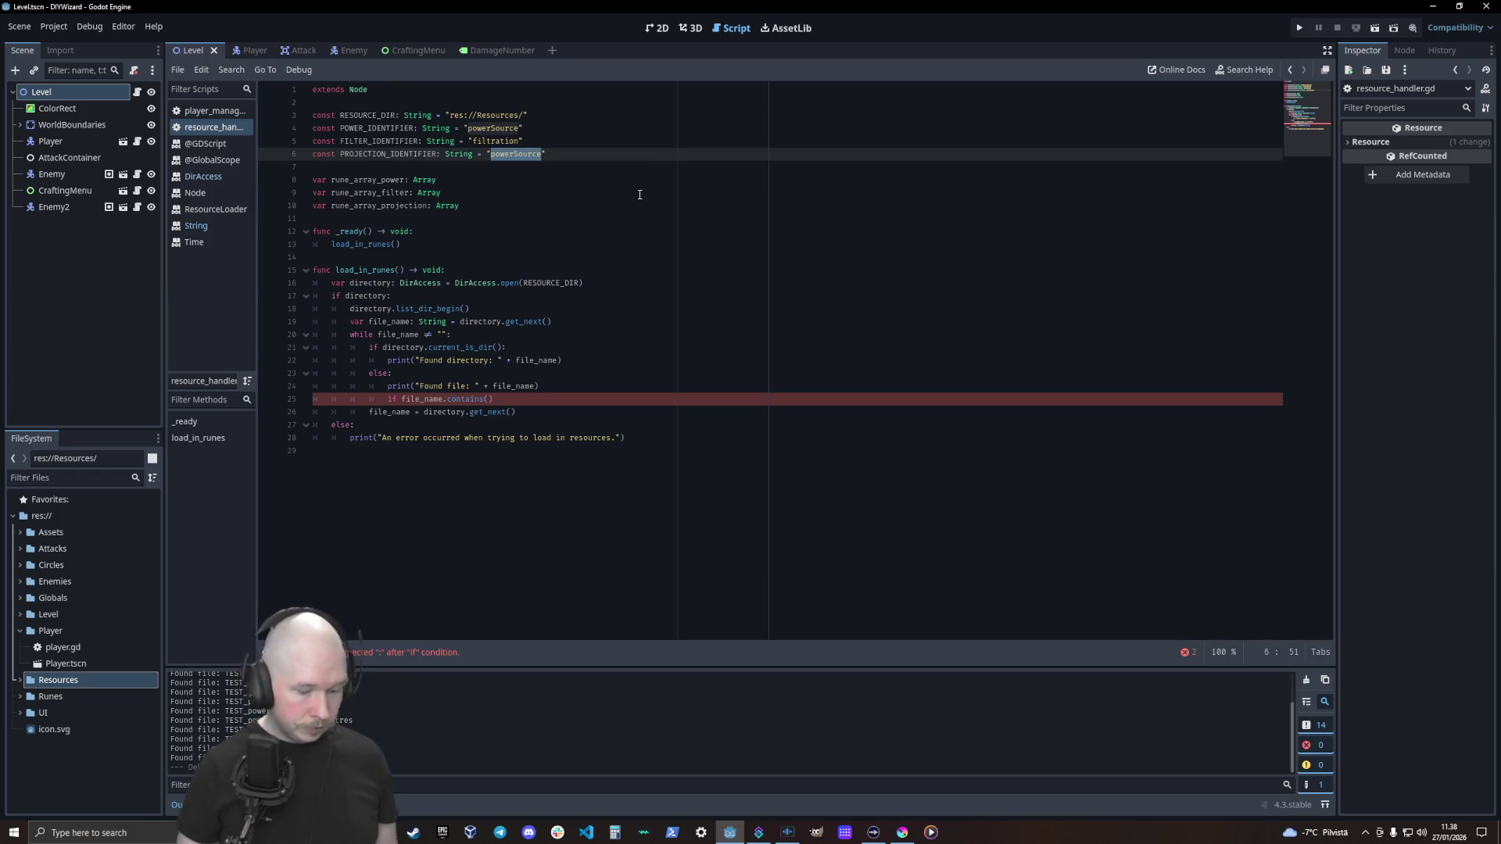
{"action": "type", "text": "projection"}
{"action": "left_click", "coordinate": [509, 399]}
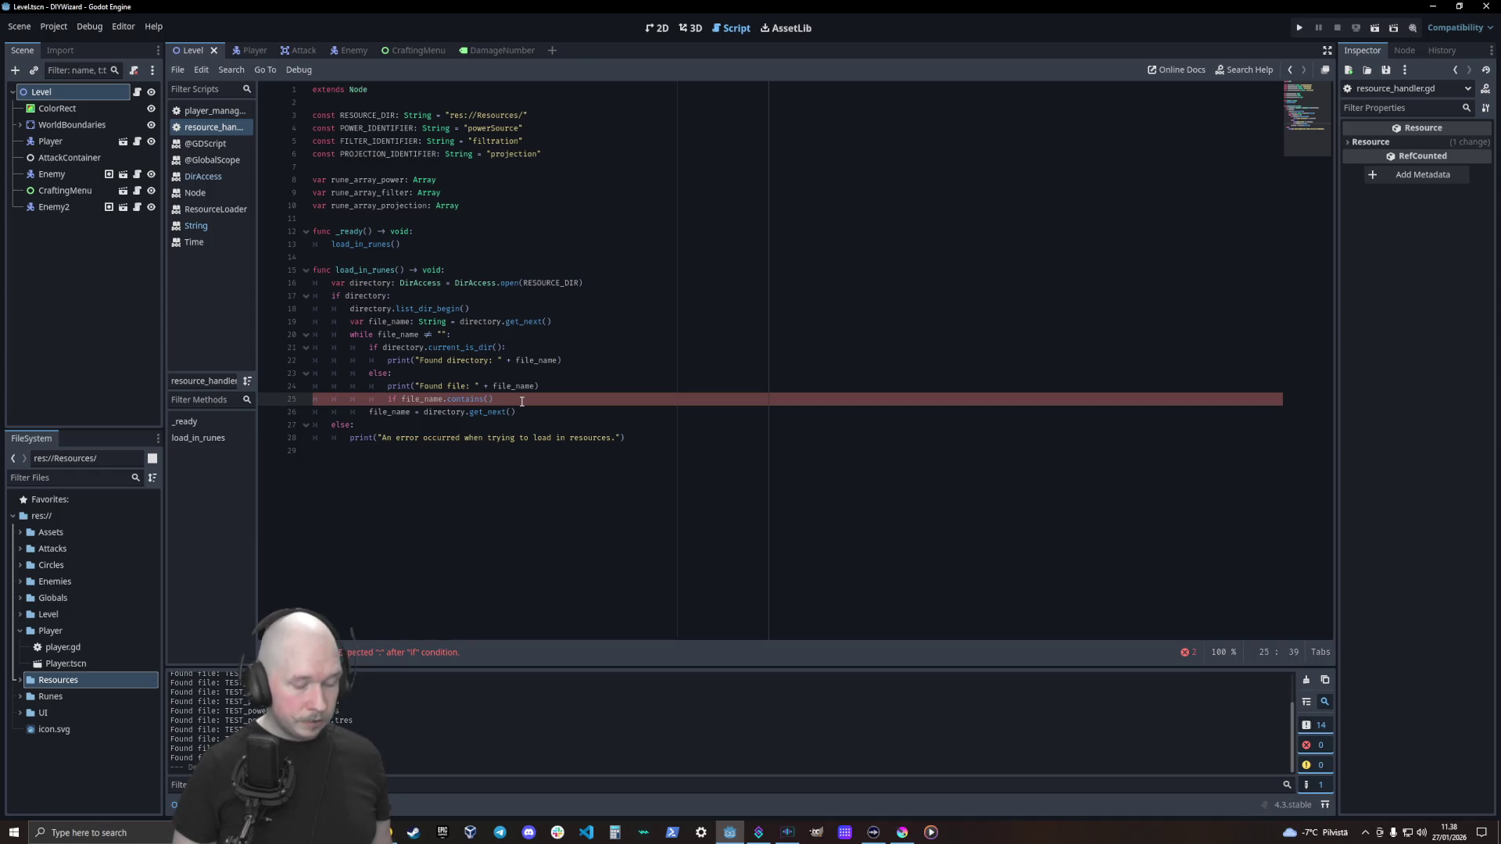
Complete the check as if file_name.contains(POWER_IDENTIFIER): and open its block
{"action": "type", "text": "POW"}
{"action": "key", "text": "Return"}
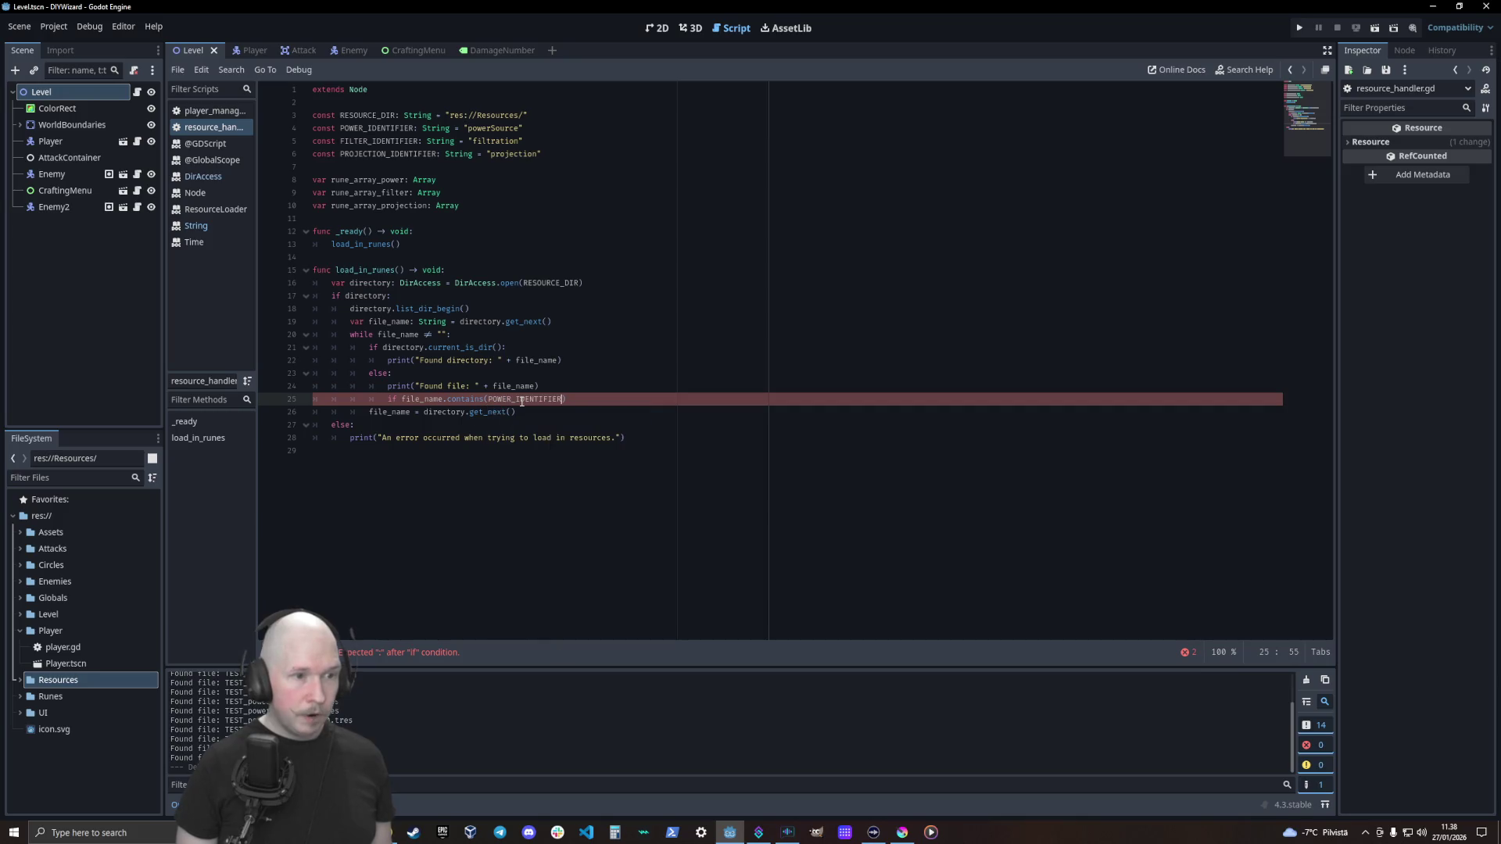
{"action": "type", "text": ":"}
{"action": "key", "text": "Return"}
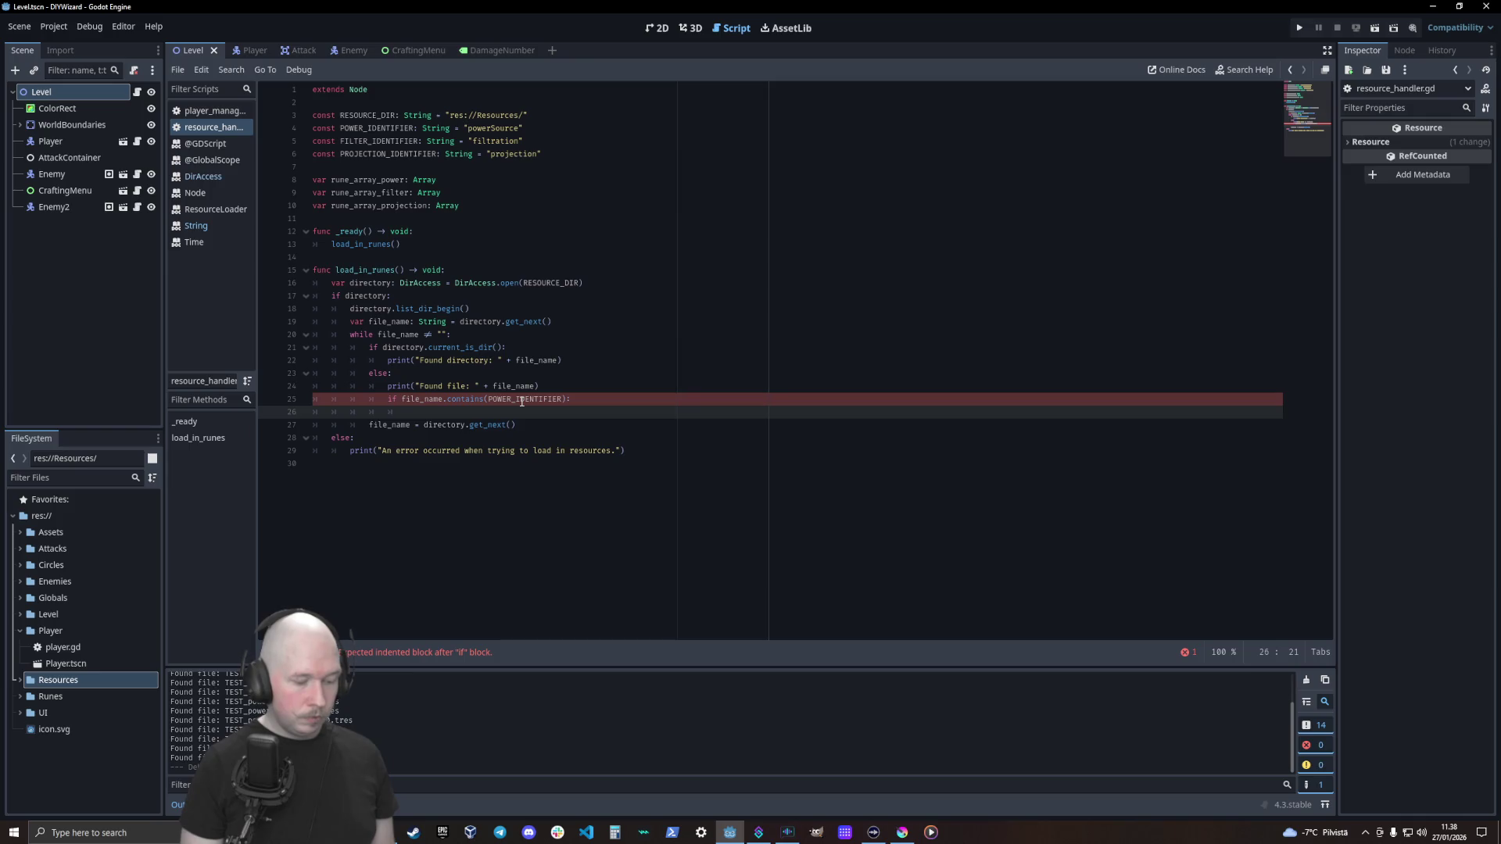
Write rune_array_power.append(ResourceLoader.load(file_name)) inside the if block
{"action": "type", "text": "res"}
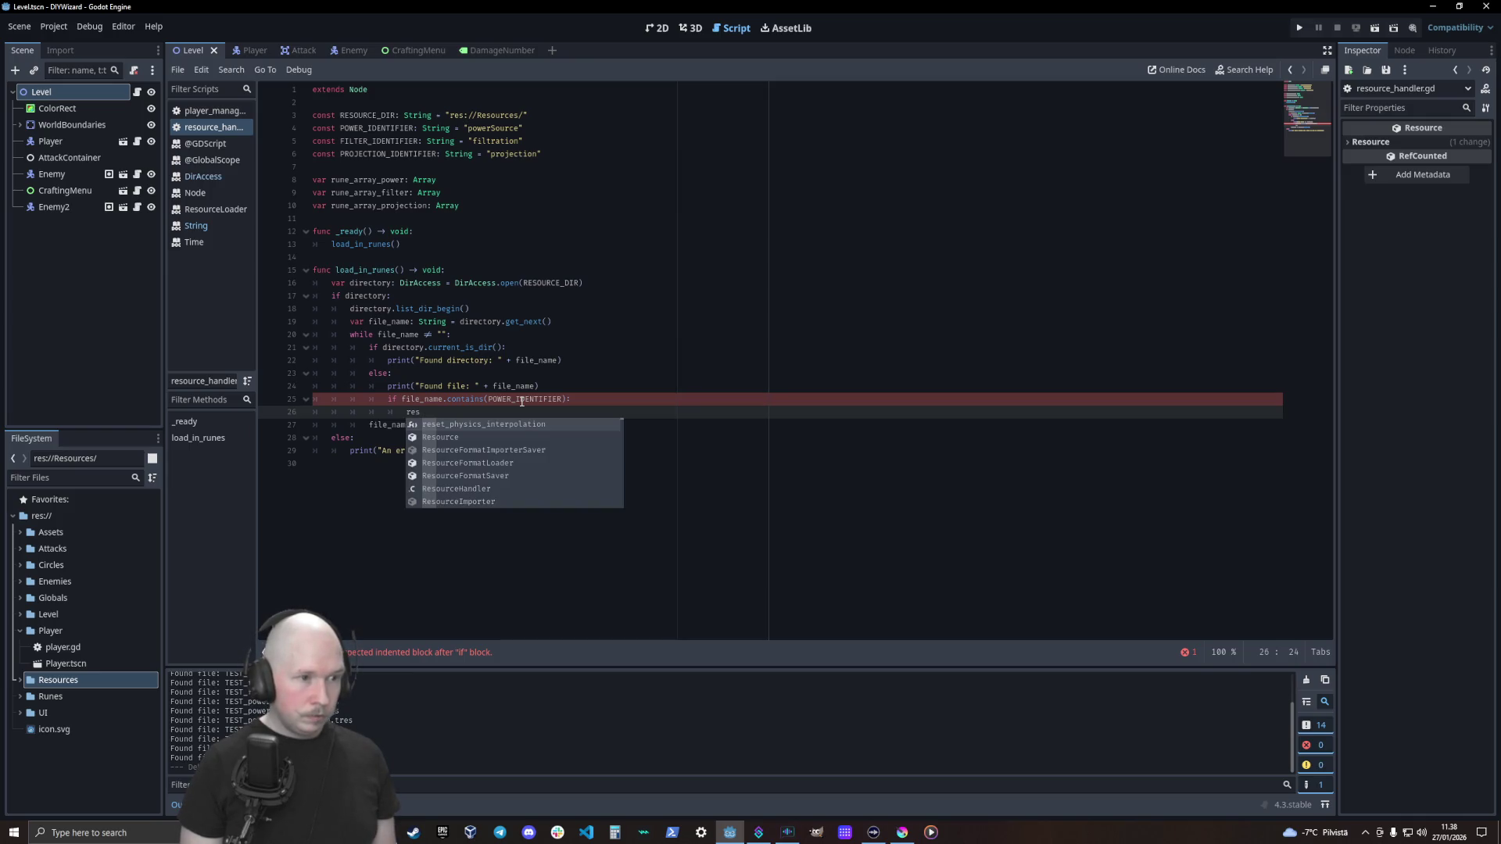
{"action": "type", "text": "ource"}
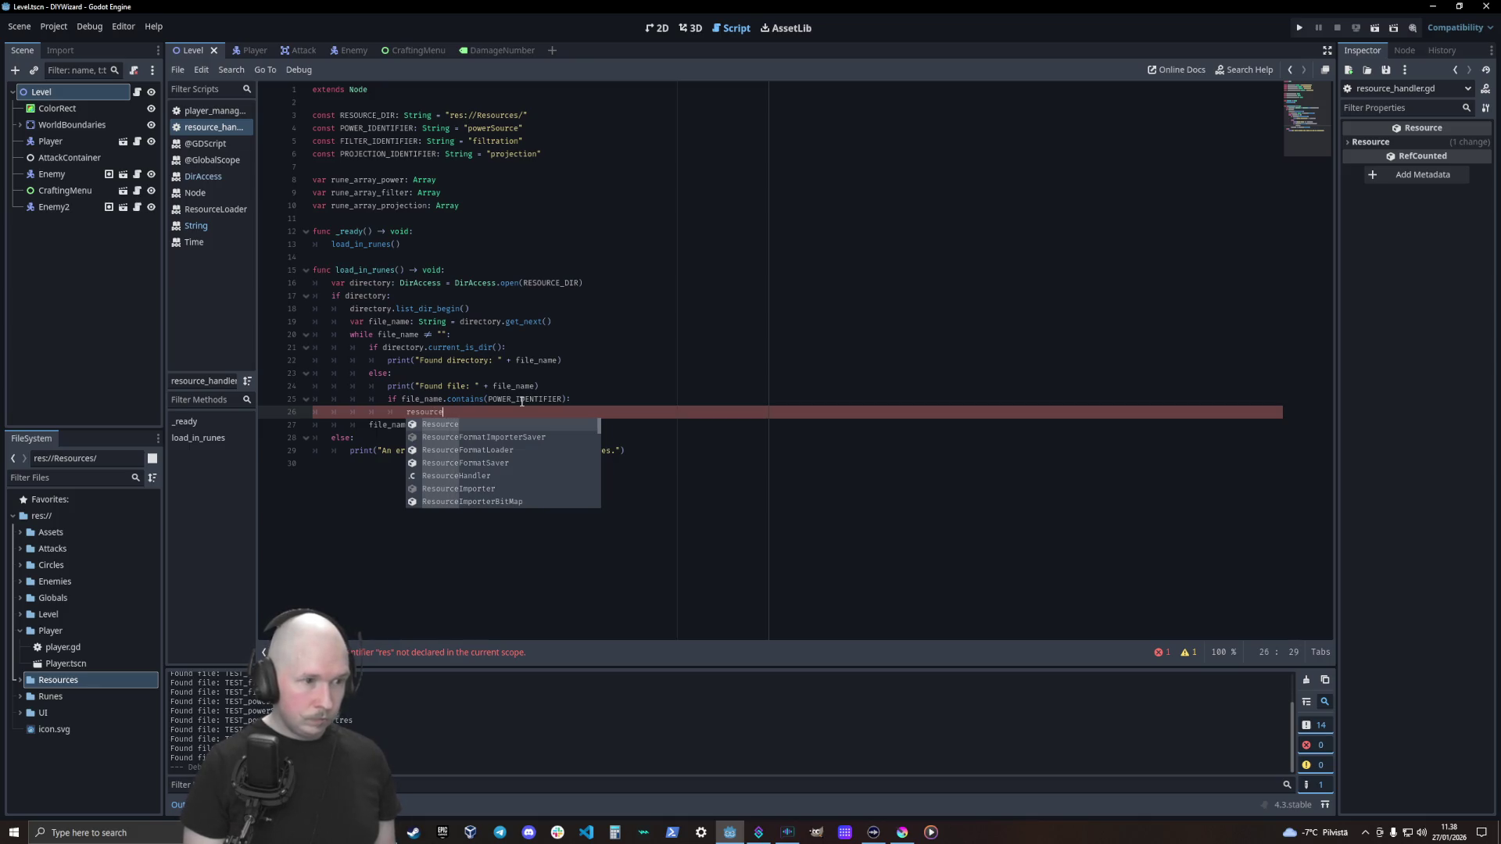
{"action": "type", "text": "l"}
{"action": "key", "text": "Return"}
{"action": "type", "text": "lo"}
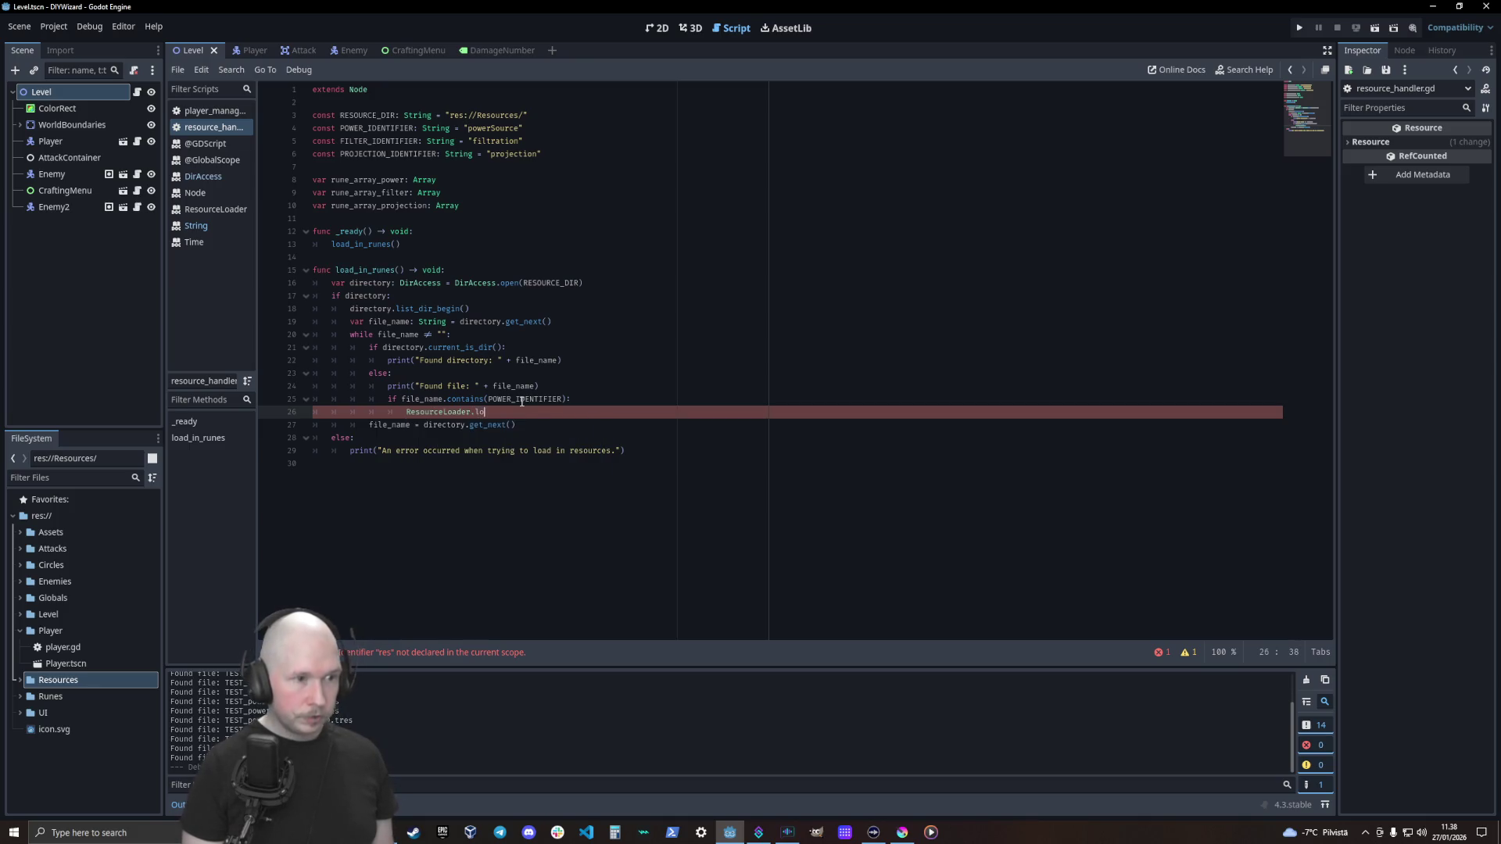
{"action": "key", "text": "Return"}
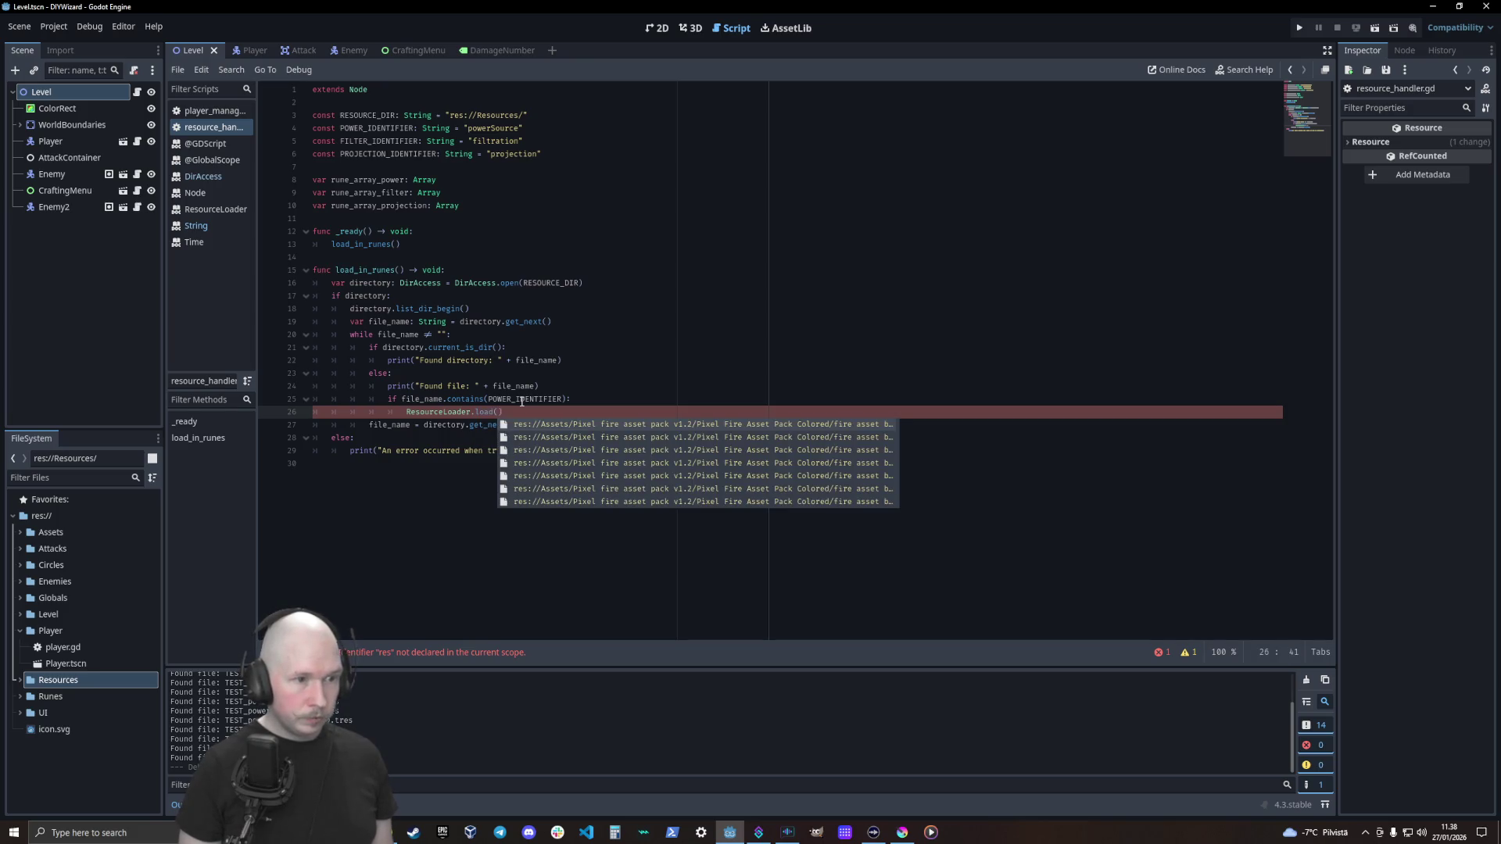
{"action": "type", "text": "file"}
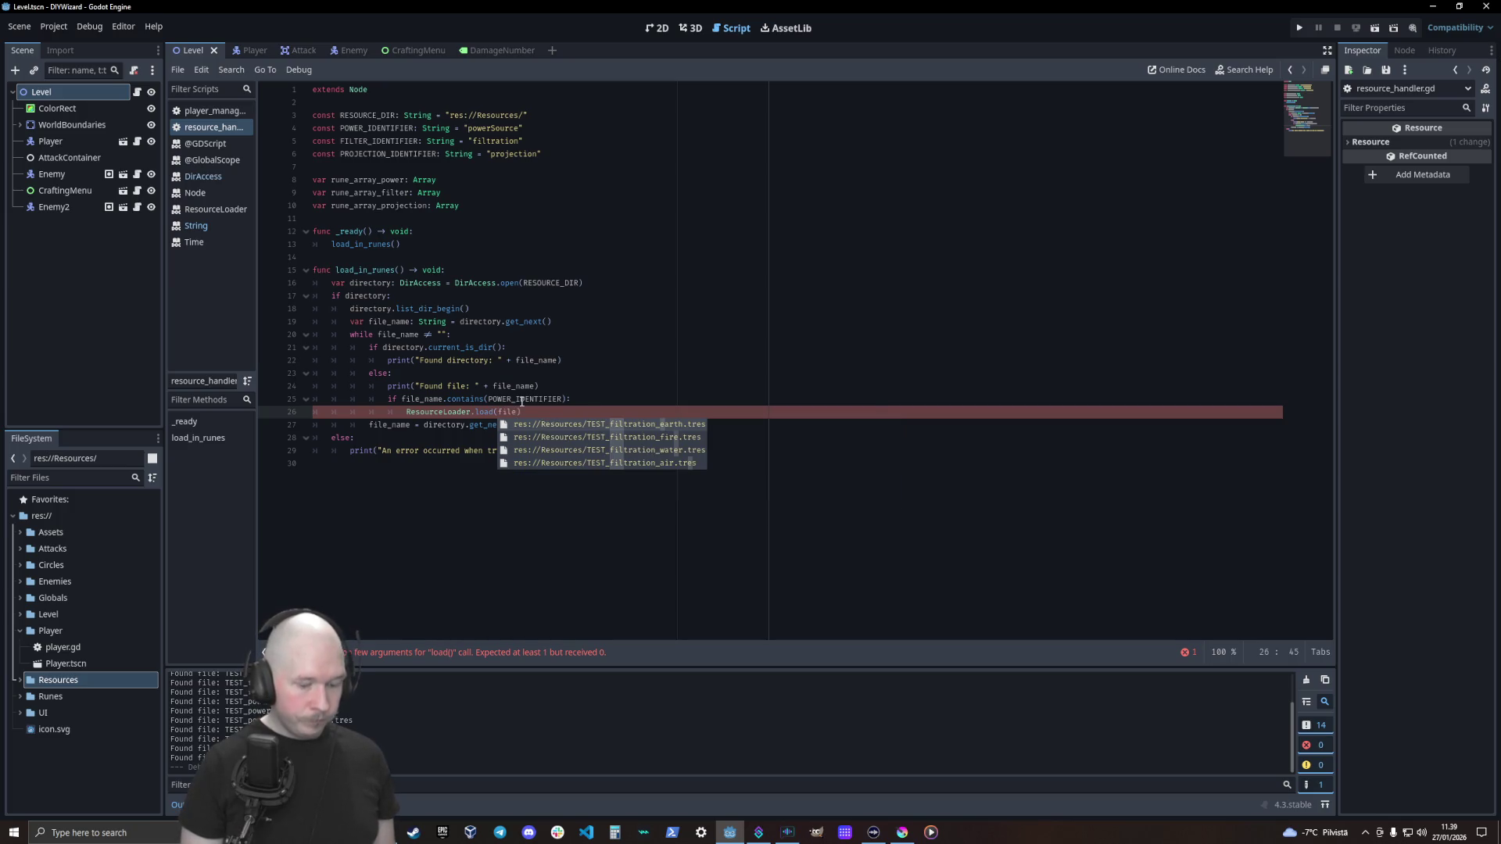
{"action": "type", "text": "_name"}
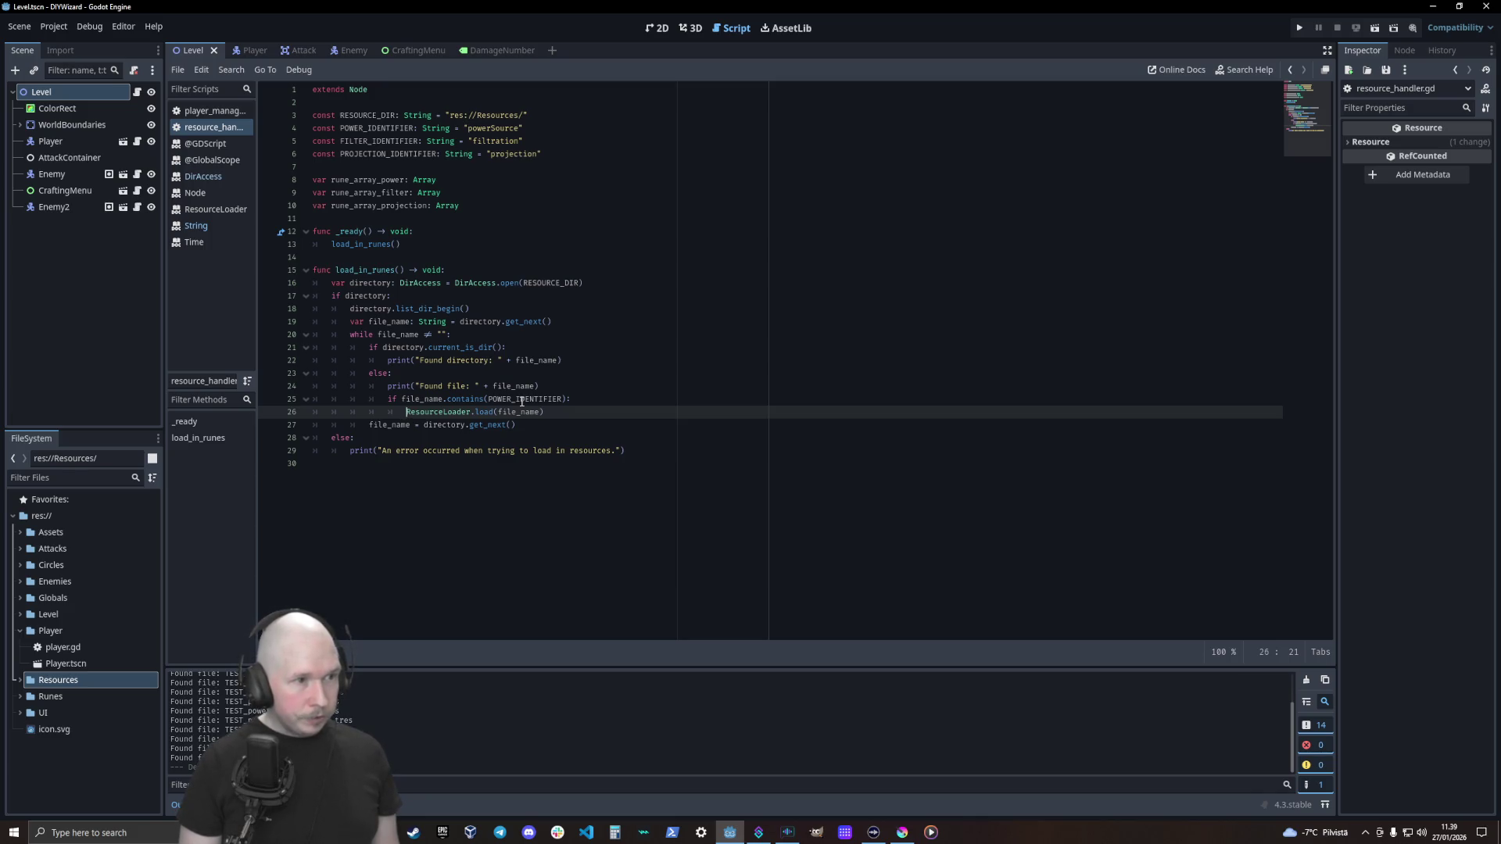
{"action": "type", "text": "rune "}
{"action": "type", "text": "_"}
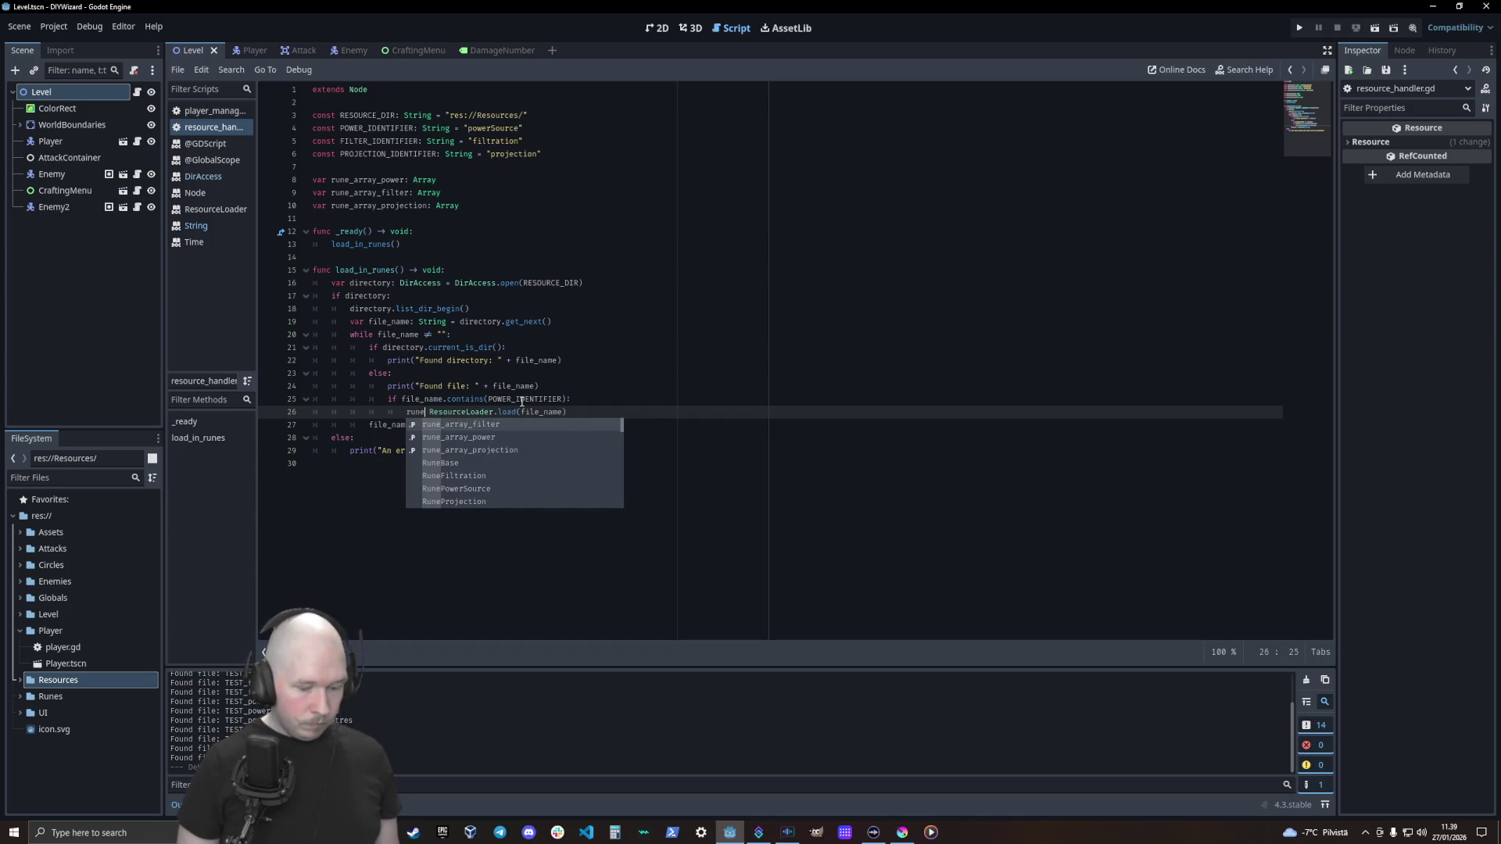
{"action": "key", "text": "Down"}
{"action": "key", "text": "Return"}
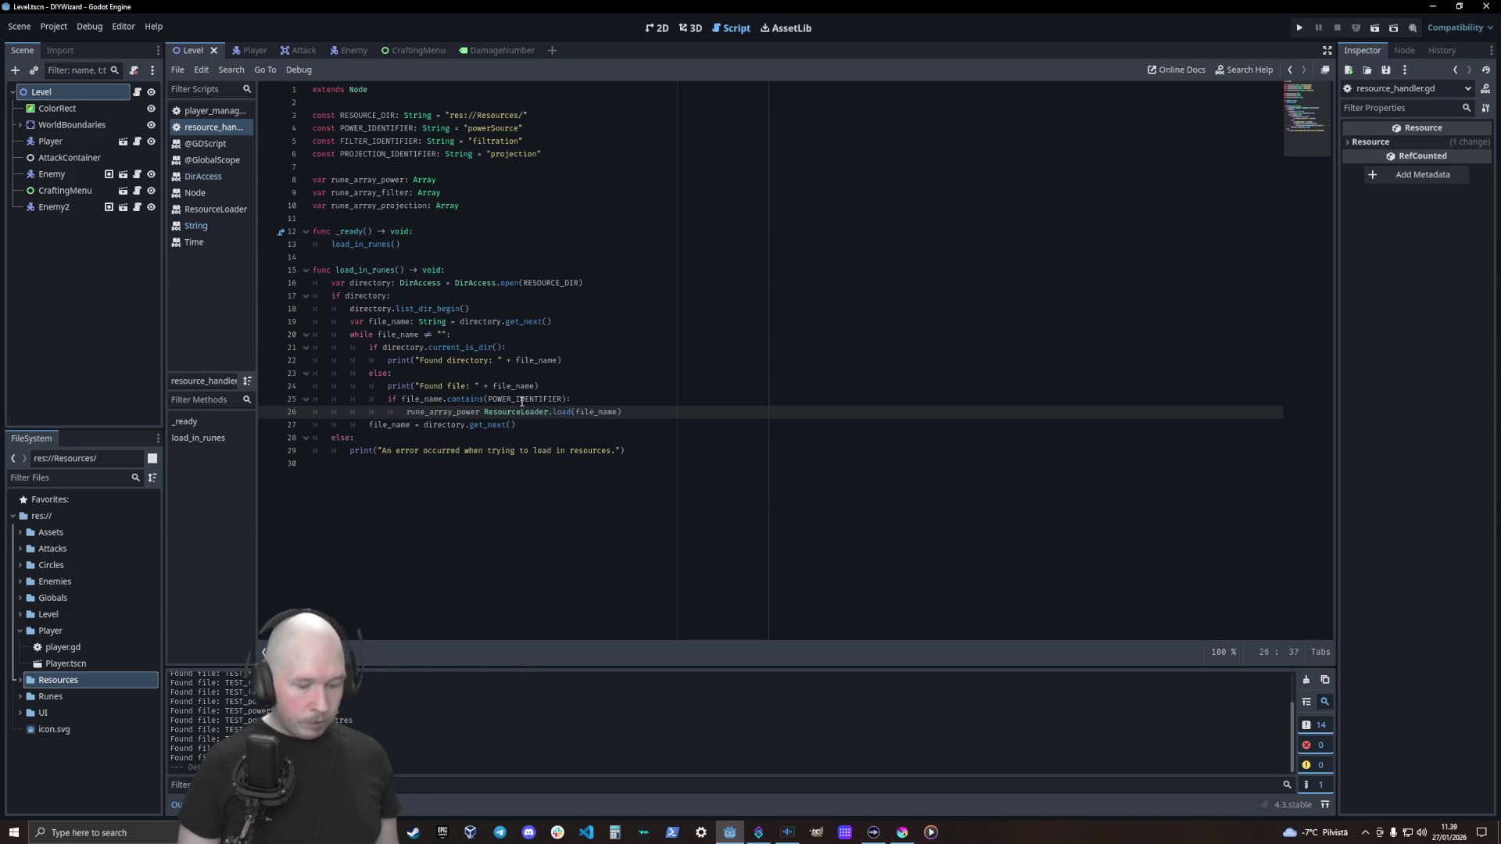
{"action": "type", "text": ".append"}
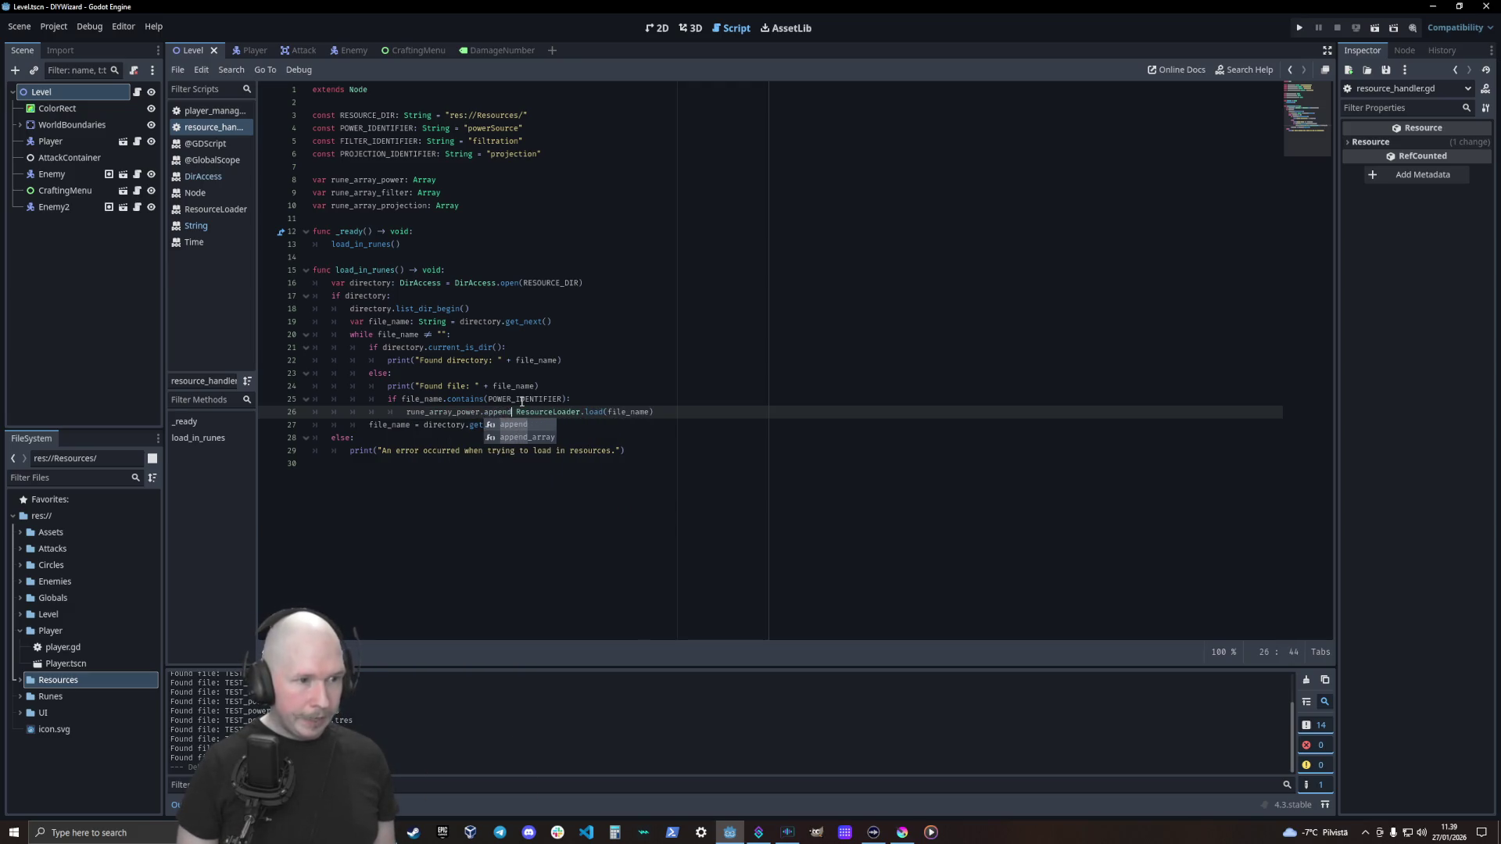
{"action": "type", "text": "("}
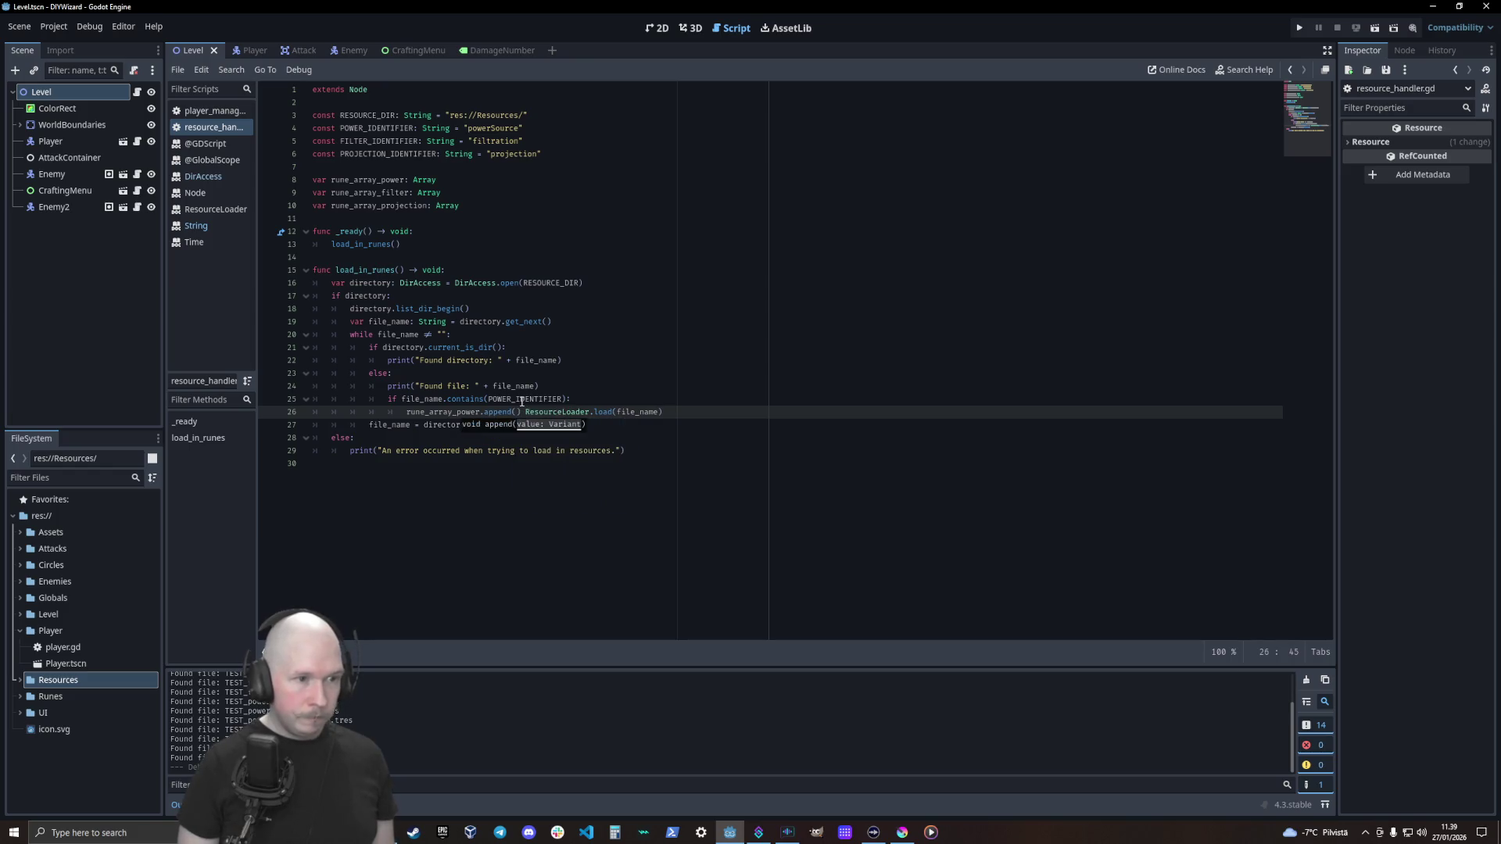
{"action": "key", "text": "End"}
{"action": "type", "text": ")"}
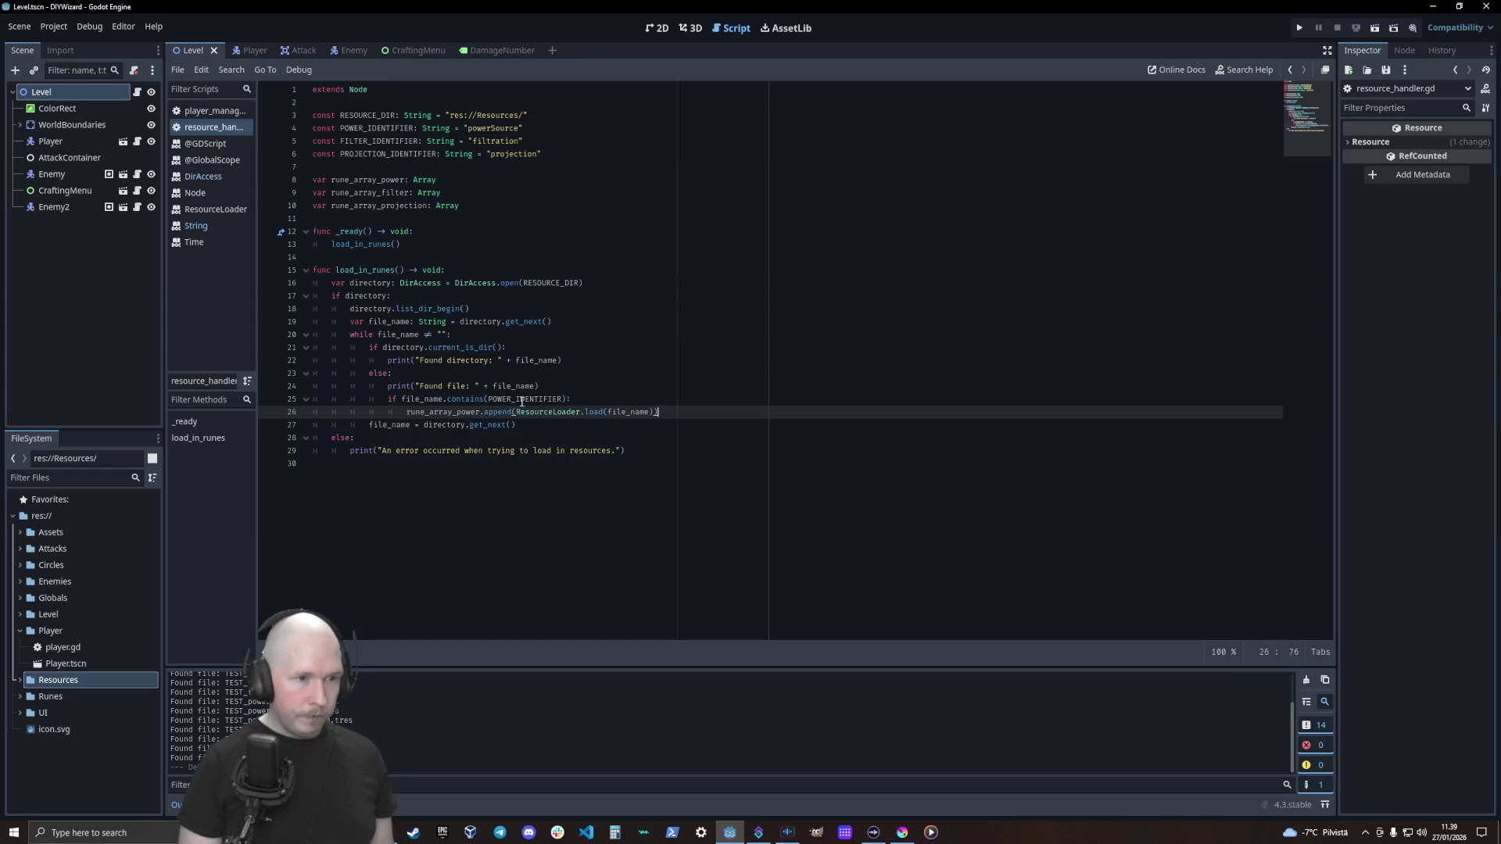
Add an elif file_name.contains(FILTER_IDENTIFIER) check below the power append line
{"action": "key", "text": "Up"}
{"action": "key", "text": "ctrl+shift+d"}
{"action": "key", "text": "alt+Down"}
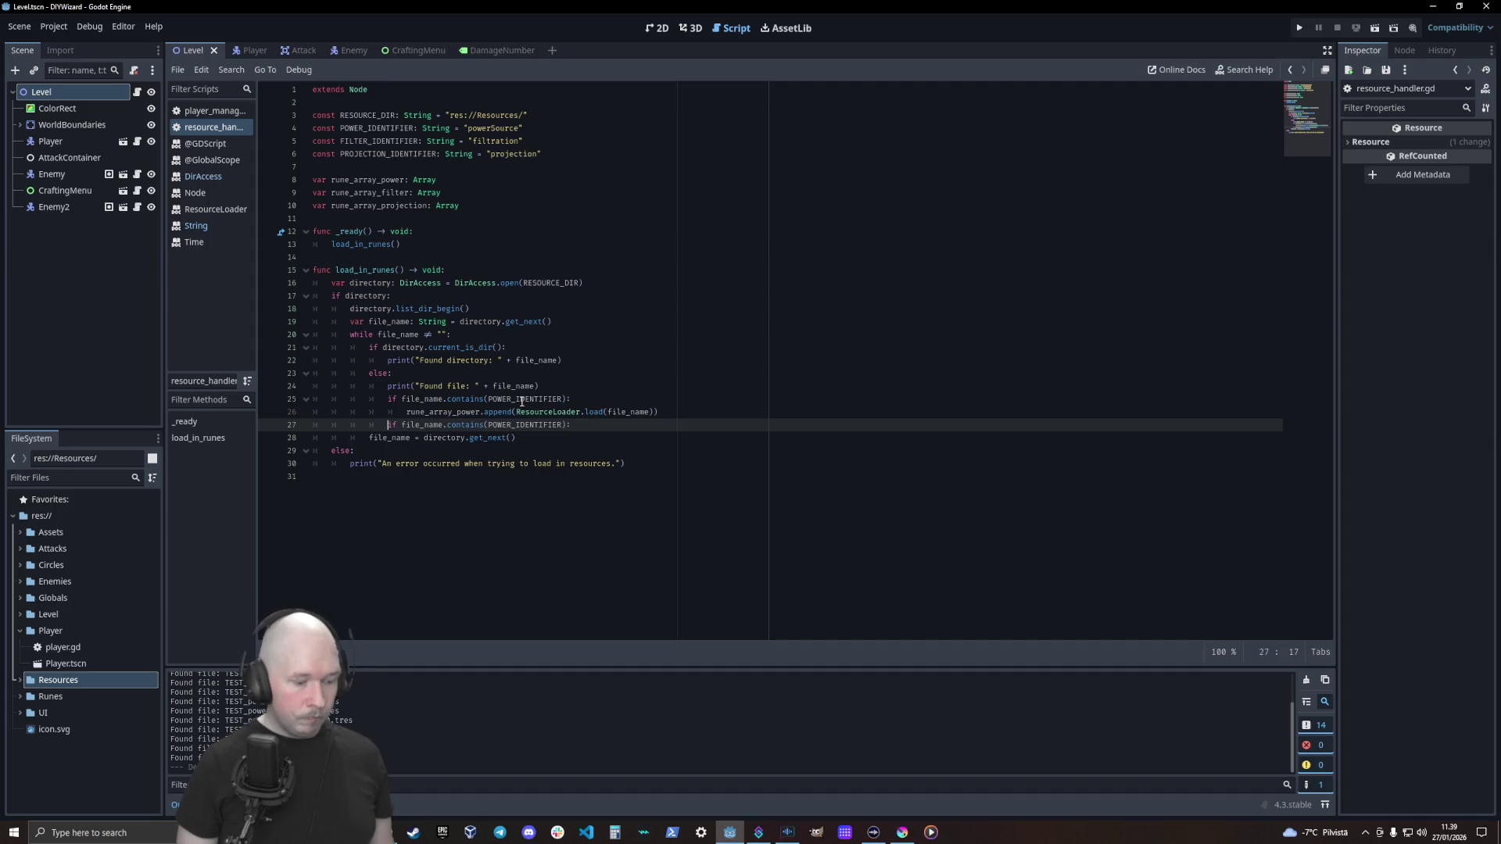
{"action": "type", "text": "el"}
{"action": "key", "text": "End"}
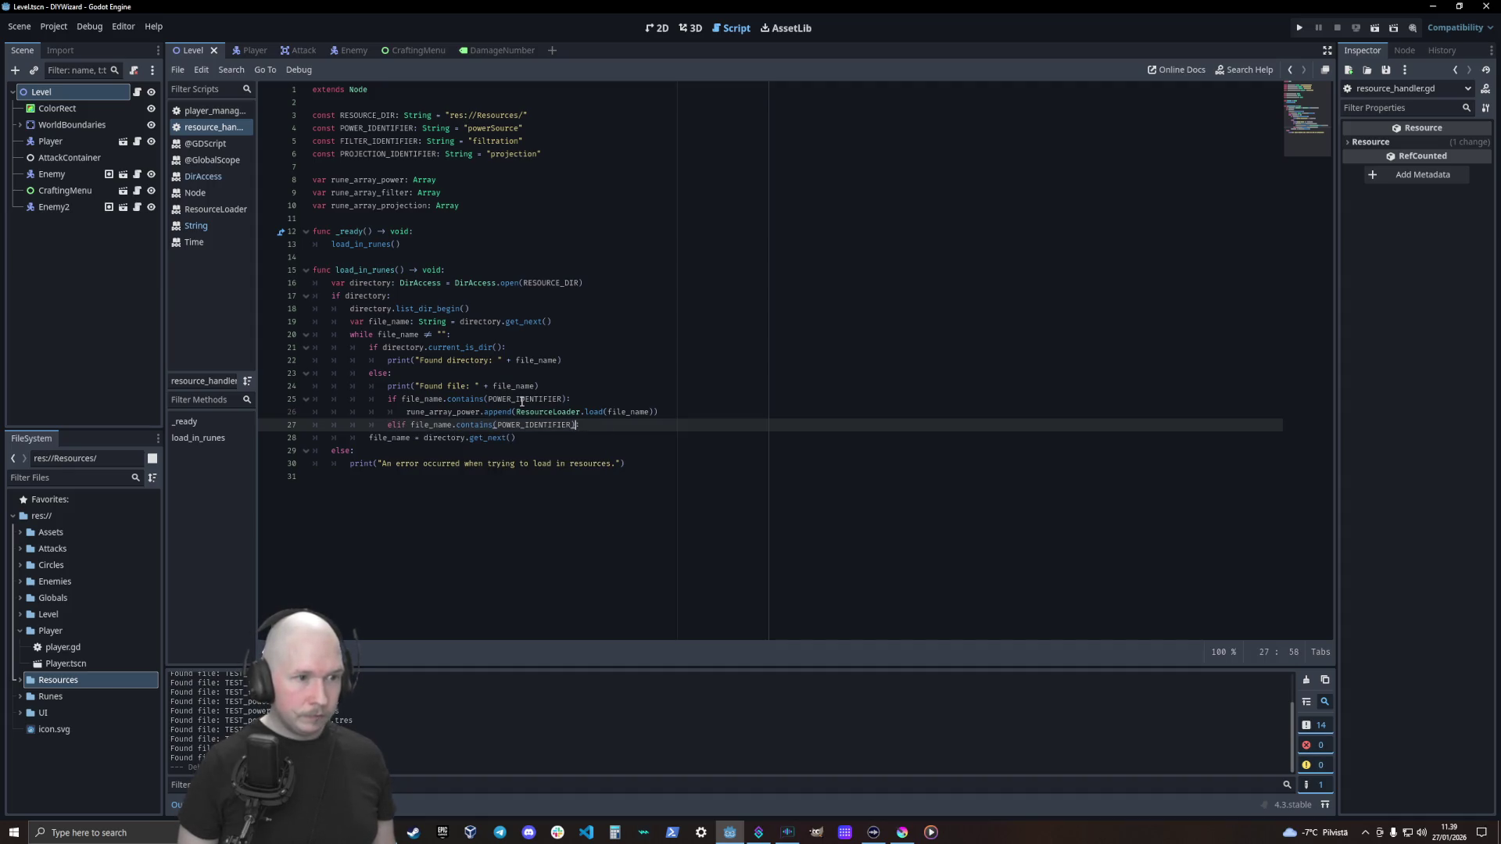
{"action": "key", "text": "Left"}
{"action": "key", "text": "Left"}
{"action": "key", "text": "Left"}
{"action": "key", "text": "BackSpace"}
{"action": "key", "text": "BackSpace"}
{"action": "key", "text": "BackSpace"}
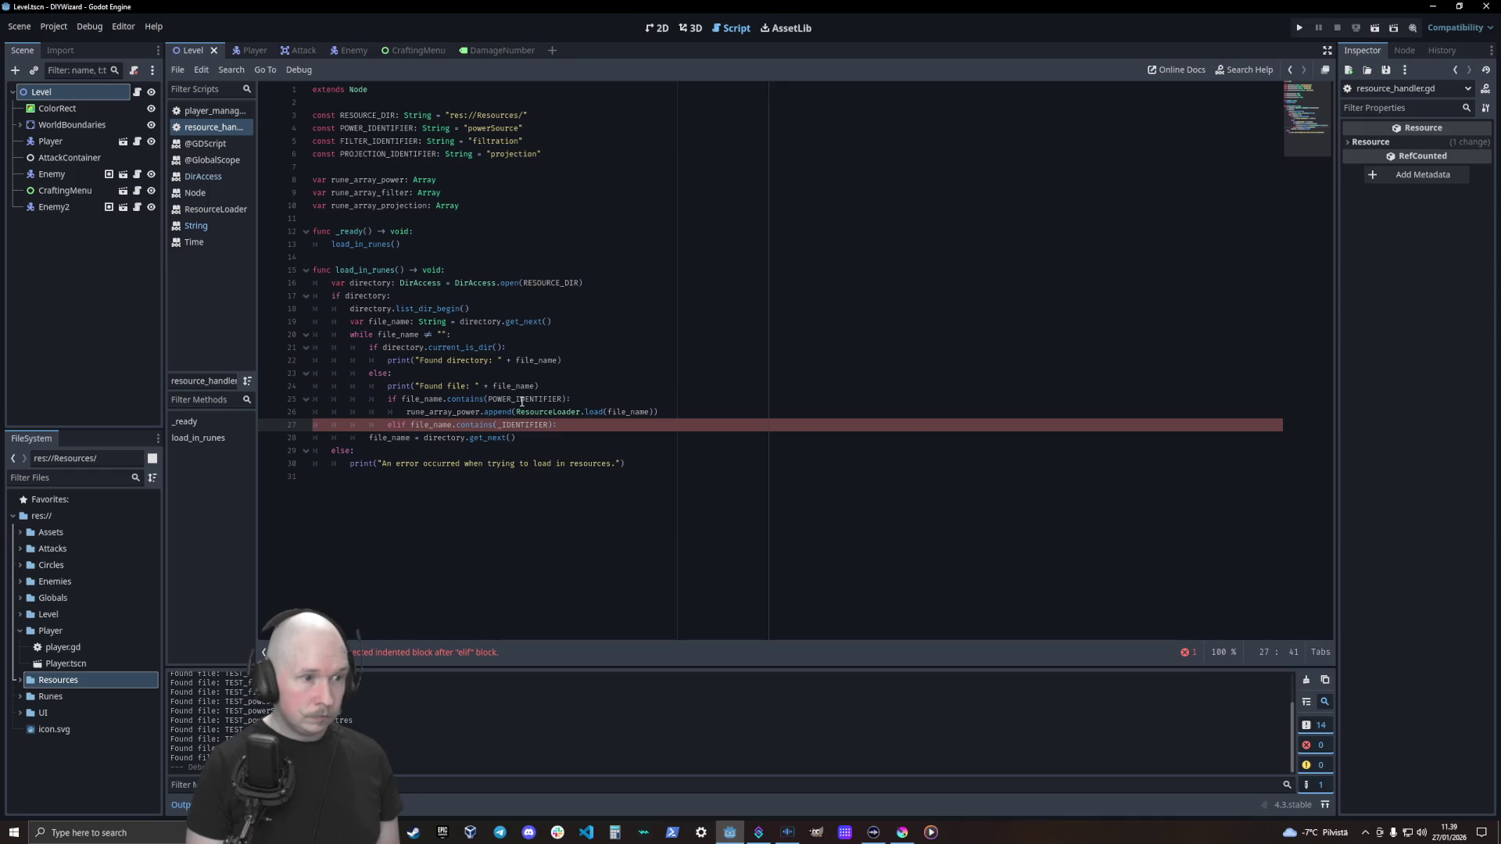
{"action": "type", "text": "FILTER"}
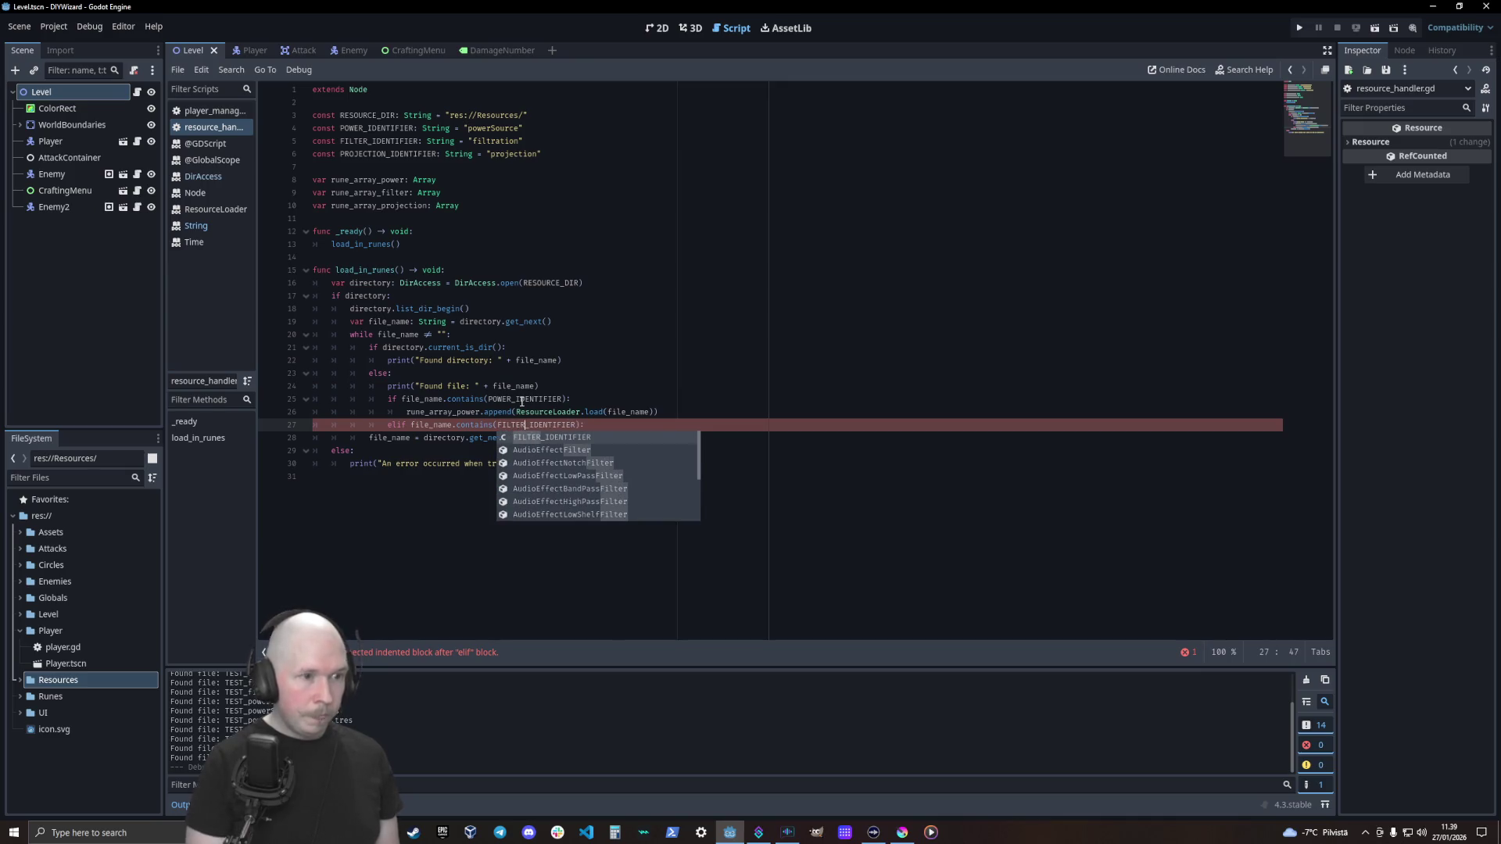
{"action": "key", "text": "End"}
Copy the append line under the elif and change its array to rune_array_filter
{"action": "key", "text": "Up"}
{"action": "key", "text": "ctrl+shift+d"}
{"action": "key", "text": "alt+Down"}
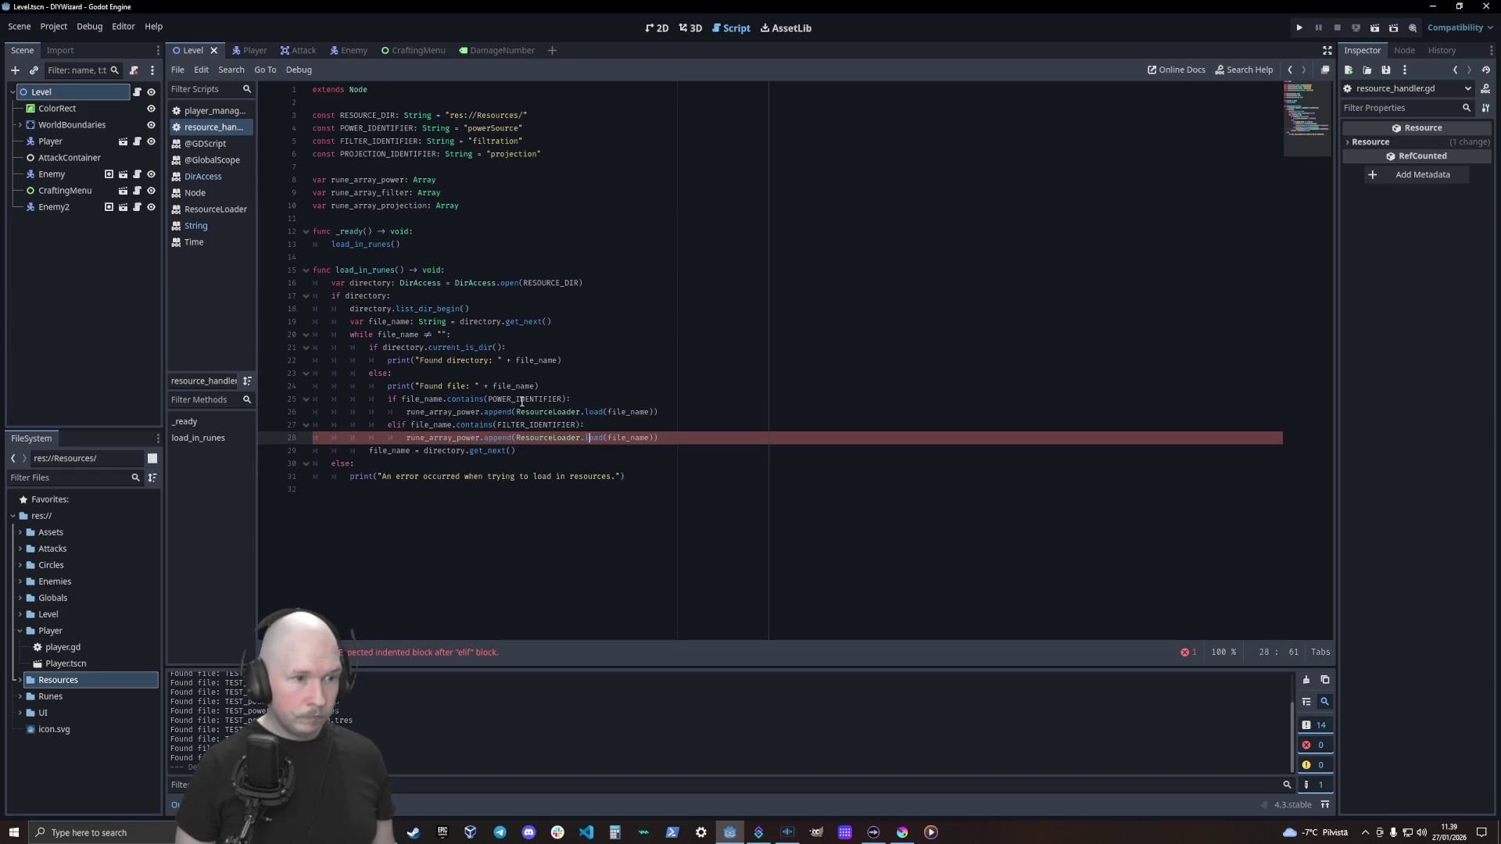
{"action": "key", "text": "Left"}
{"action": "key", "text": "Left"}
{"action": "key", "text": "Left"}
{"action": "key", "text": "Delete"}
{"action": "key", "text": "Delete"}
{"action": "key", "text": "Delete"}
{"action": "type", "text": "filter"}
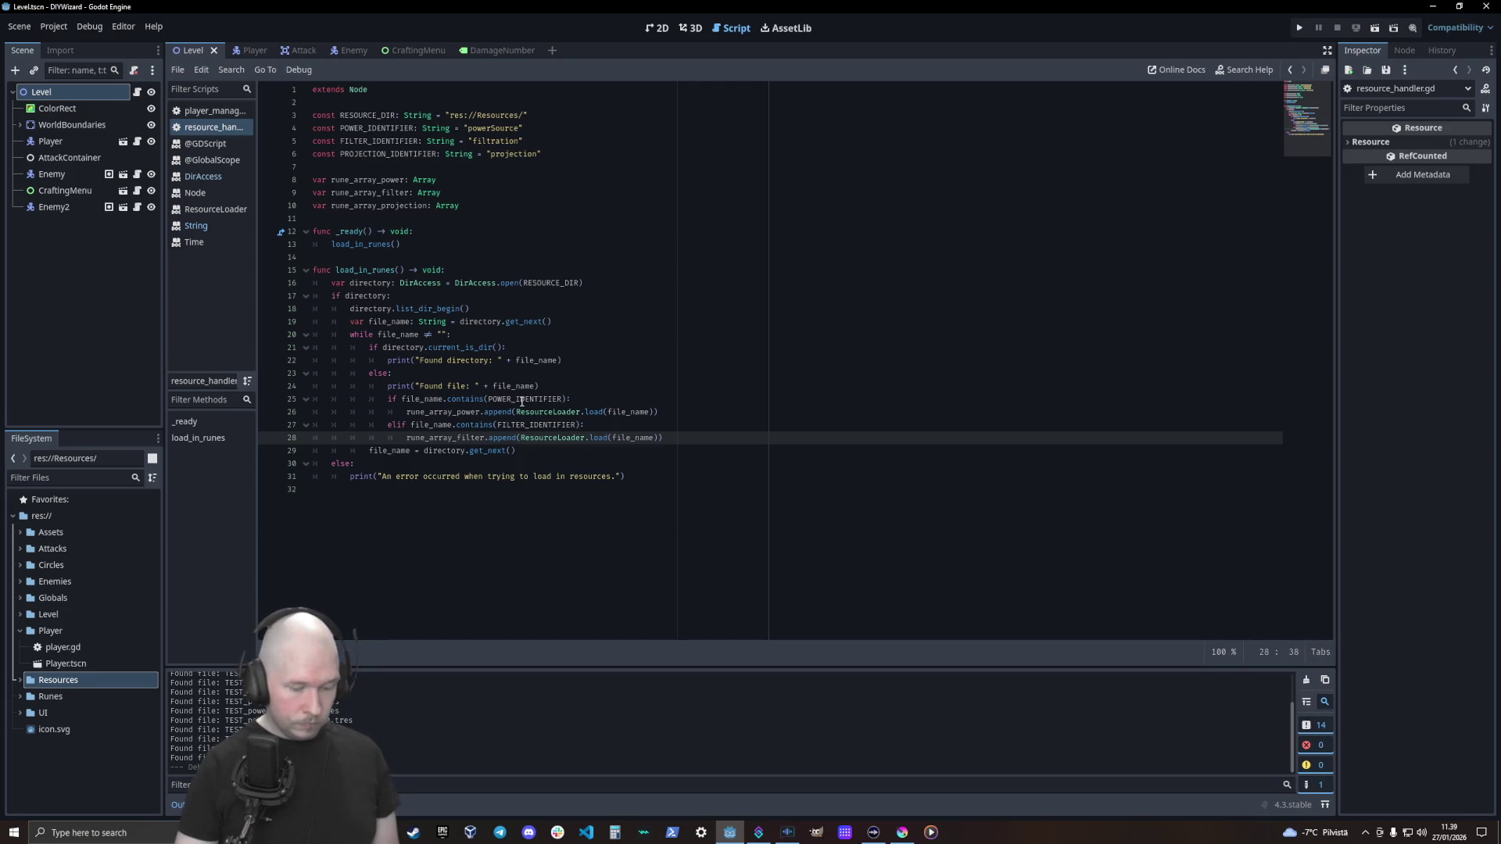
Pause the background music in the browser and return to the script editor
{"action": "key", "text": "XF86AudioPlay"}
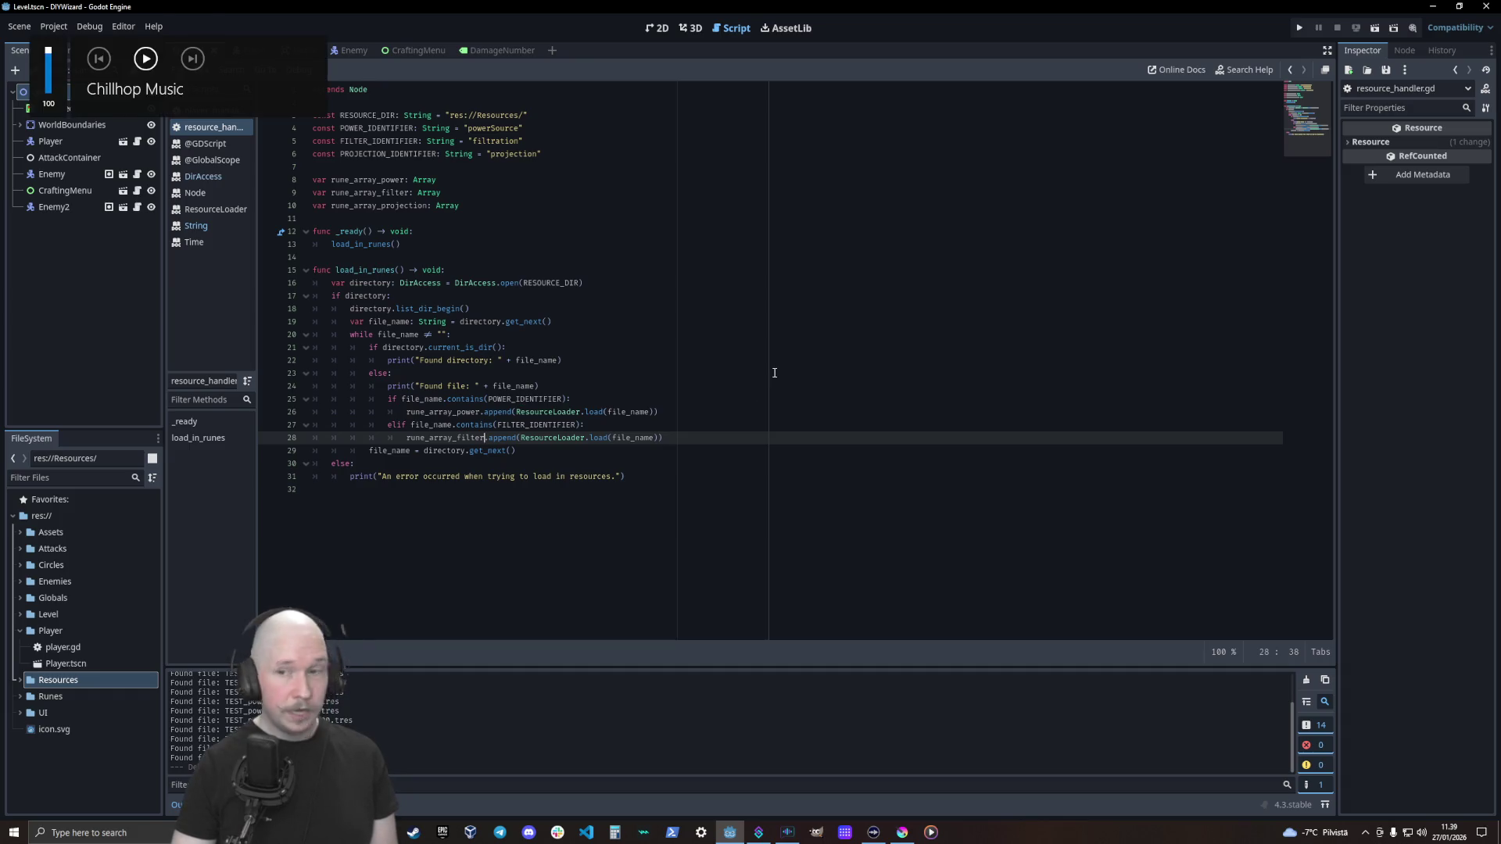
{"action": "left_click", "coordinate": [726, 374]}
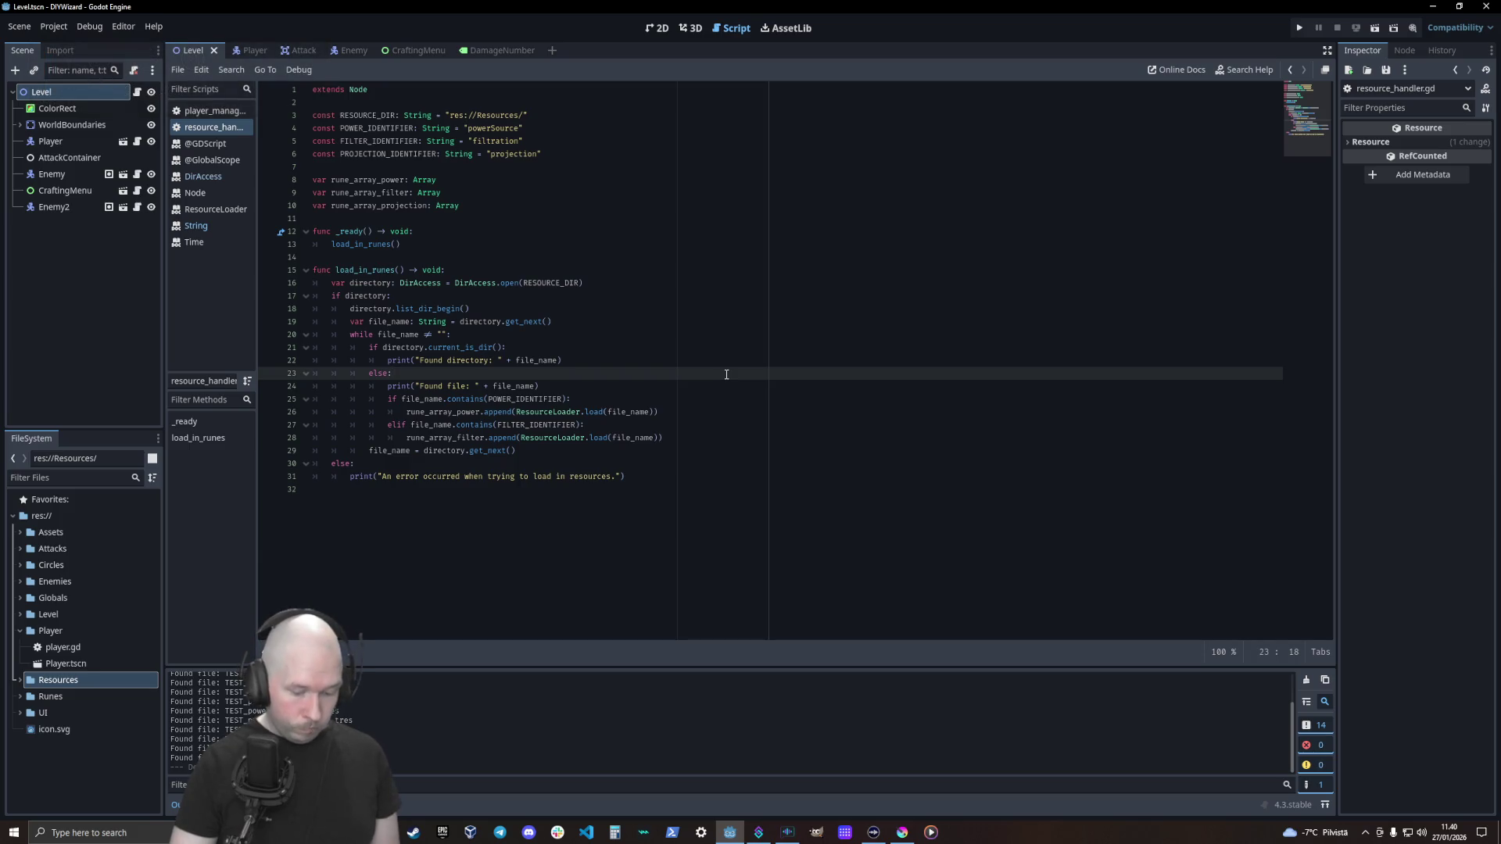
{"action": "key", "text": "XF86AudioPlay"}
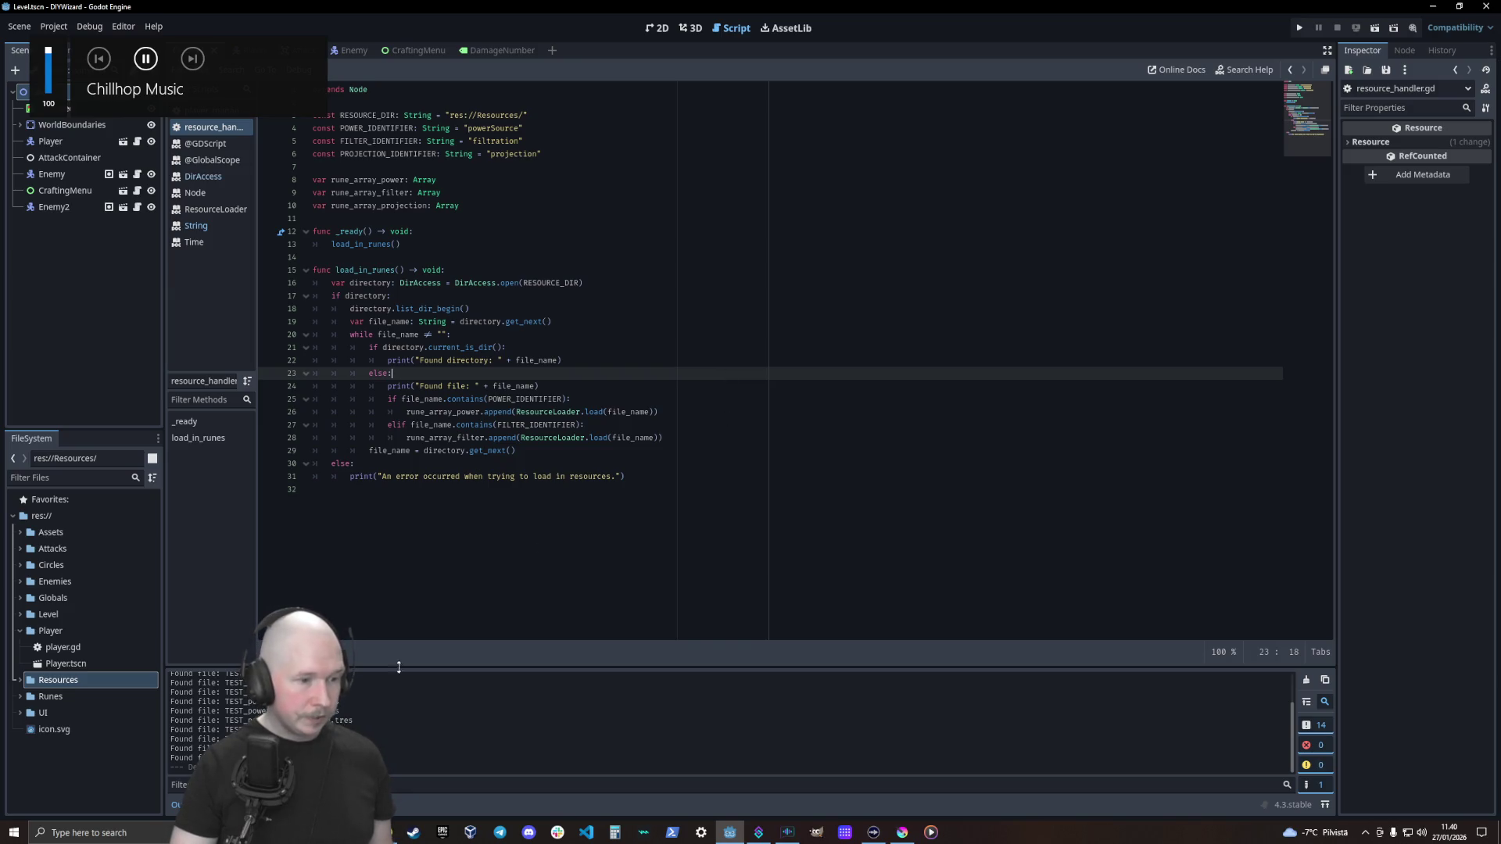
{"action": "left_click", "coordinate": [438, 711]}
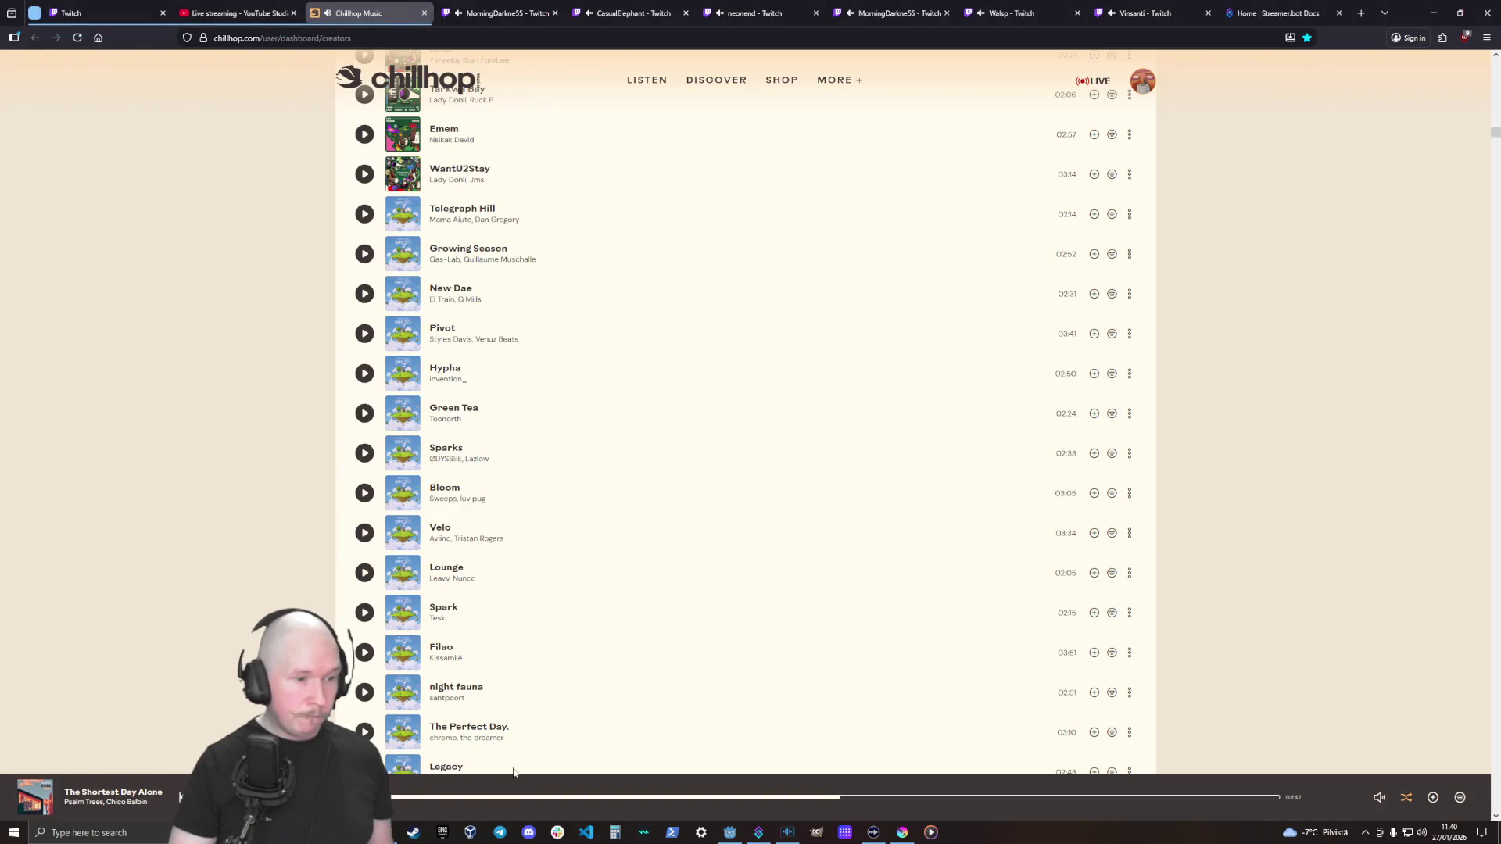
{"action": "left_click", "coordinate": [729, 832]}
{"action": "left_click", "coordinate": [712, 492]}
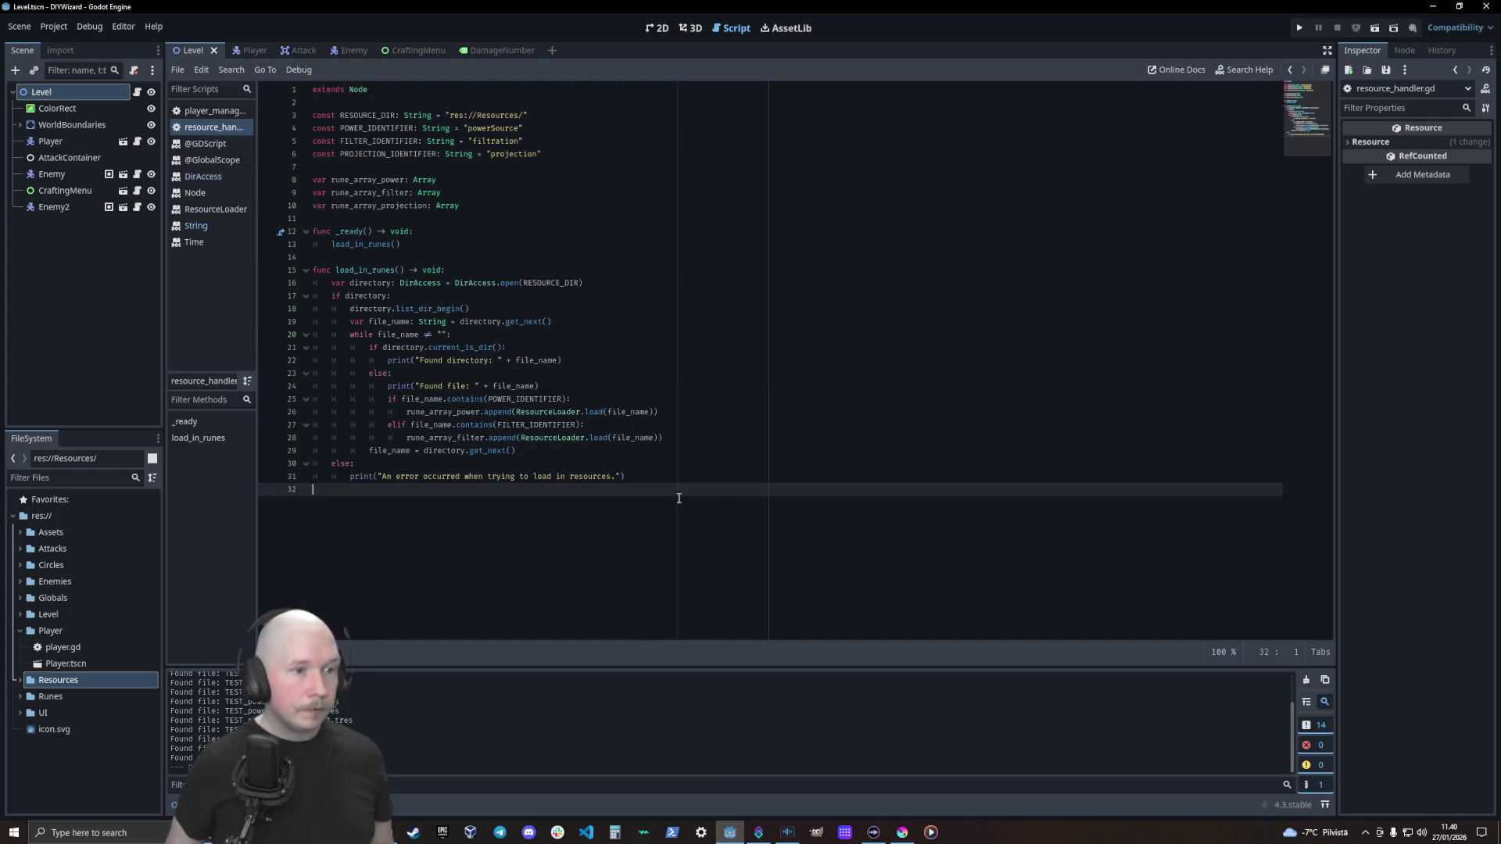
Duplicate the filter elif branch and change its check to PROJECTION_IDENTIFIER
{"action": "left_click", "coordinate": [755, 416]}
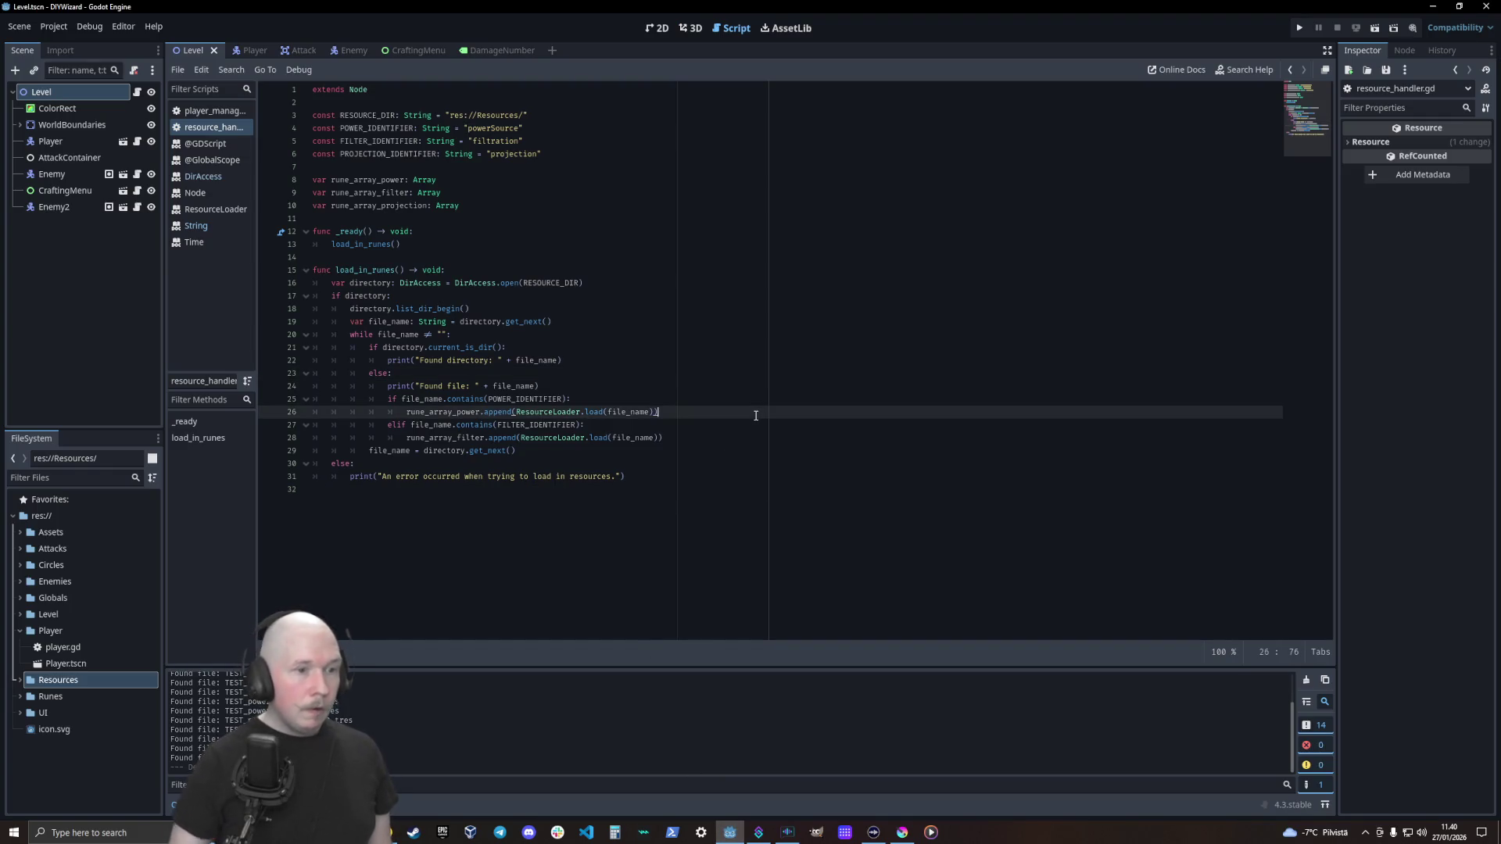
{"action": "key", "text": "Down"}
{"action": "key", "text": "ctrl+shift+d"}
{"action": "key", "text": "alt+Up"}
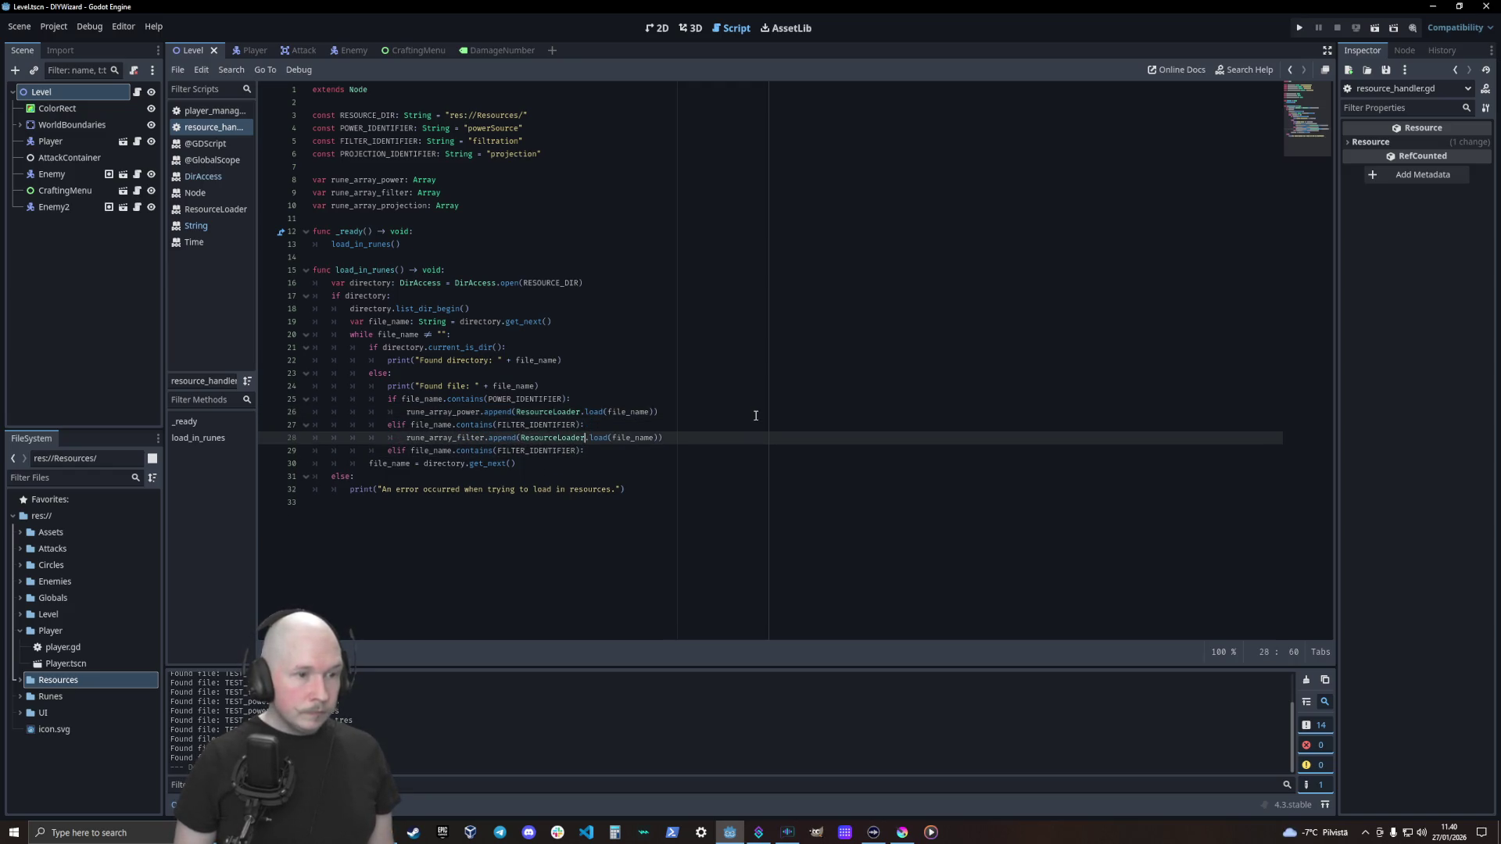
{"action": "key", "text": "alt+Down"}
{"action": "key", "text": "Left"}
{"action": "key", "text": "Left"}
{"action": "key", "text": "Left"}
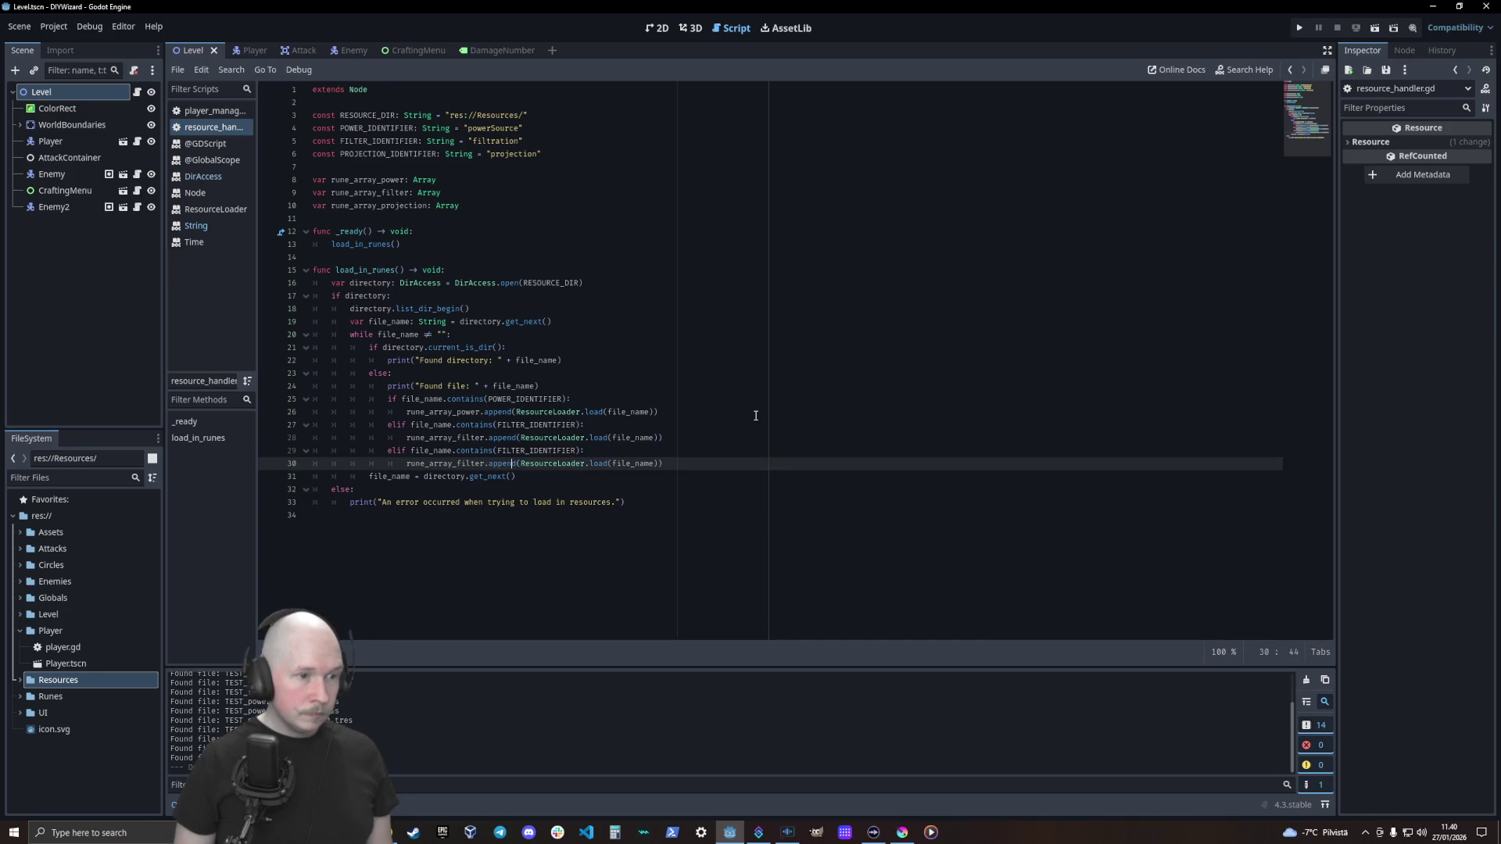
{"action": "key", "text": "Up"}
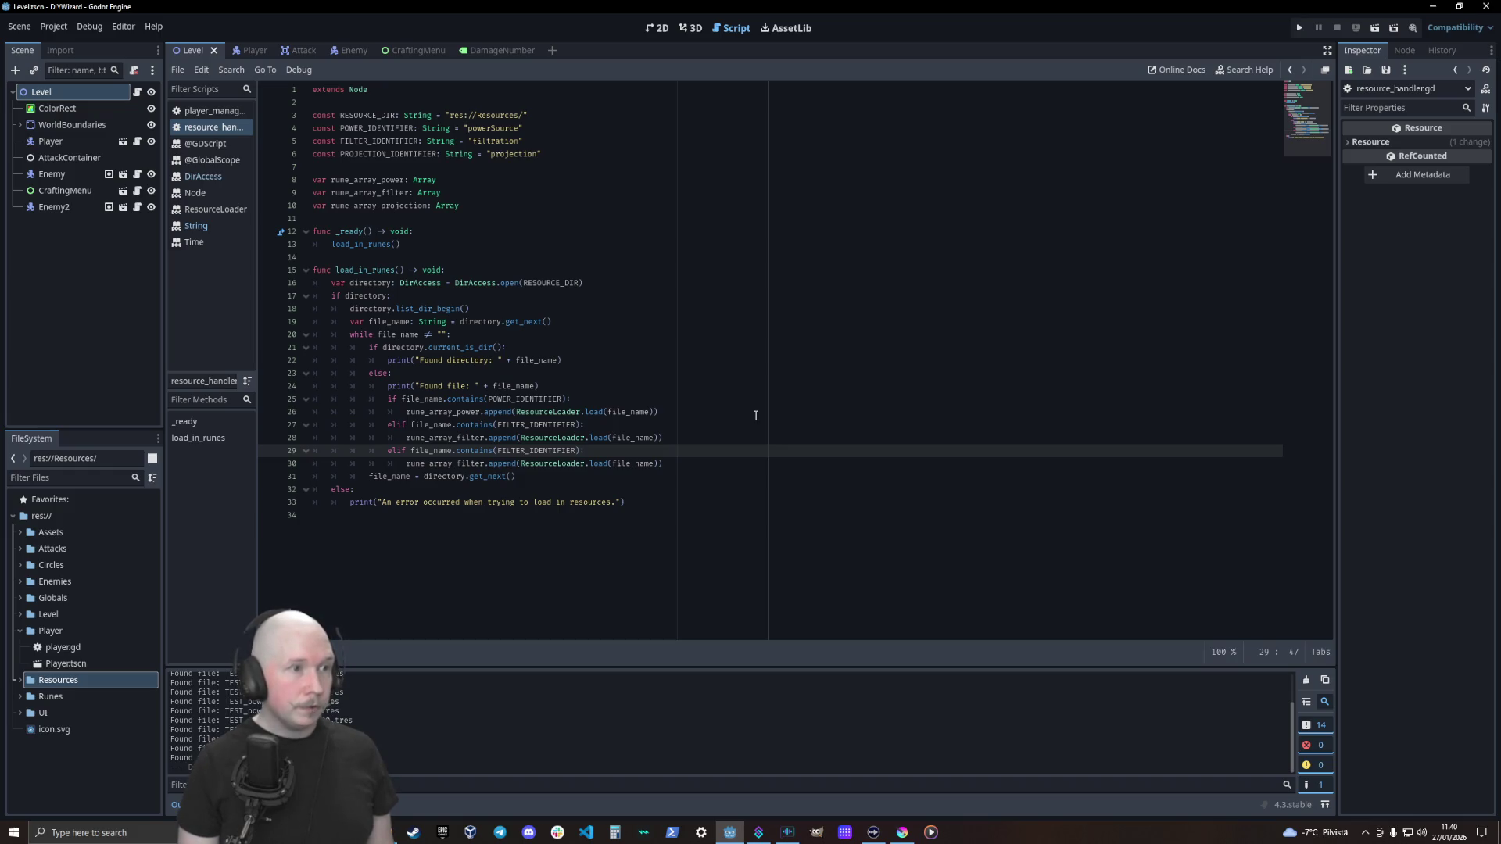
{"action": "key", "text": "BackSpace"}
{"action": "key", "text": "BackSpace"}
{"action": "key", "text": "BackSpace"}
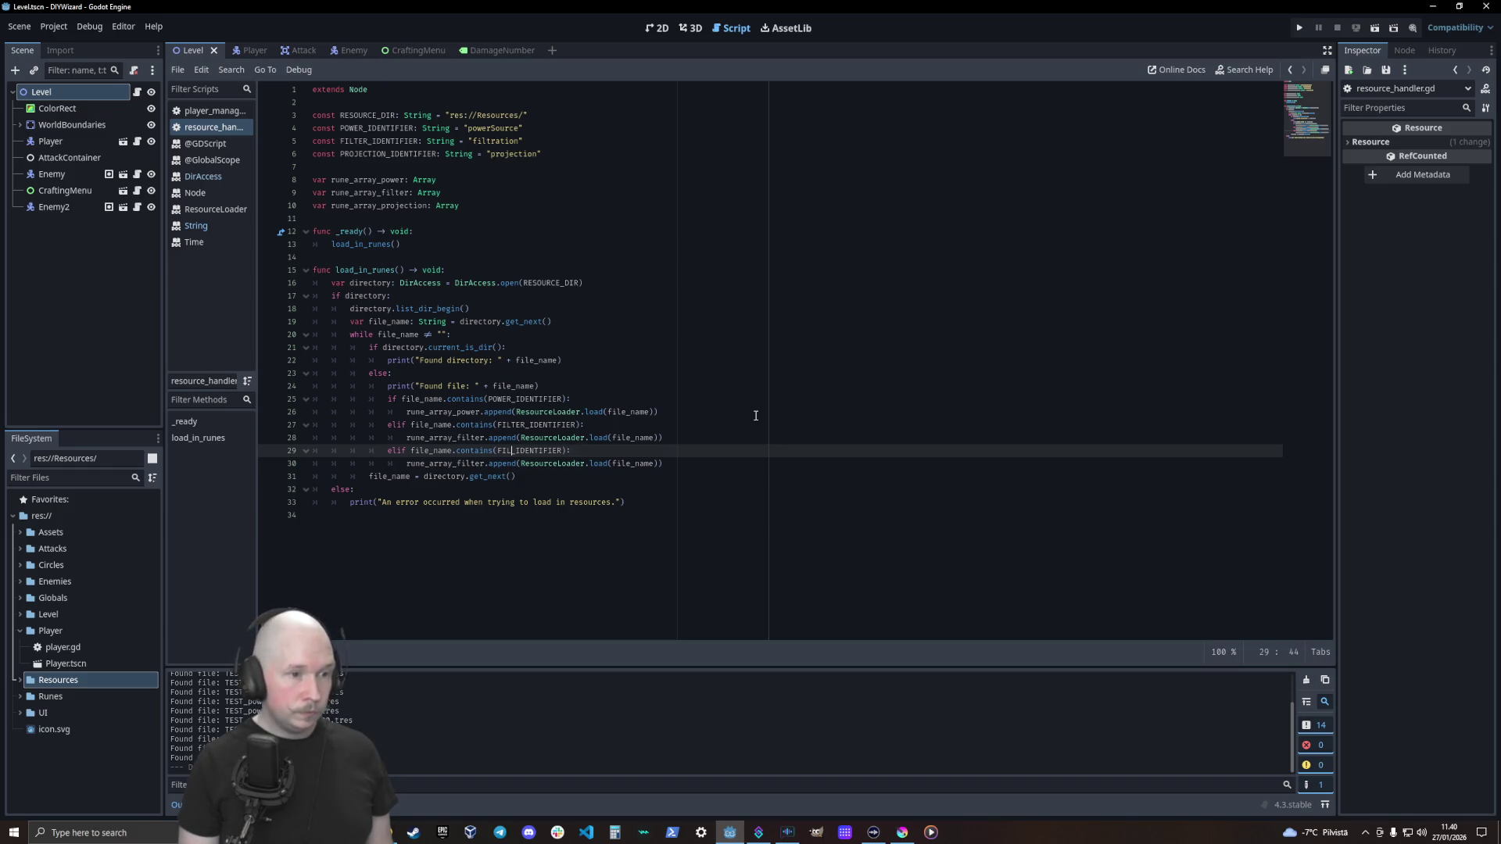
{"action": "type", "text": "PROJECTION"}
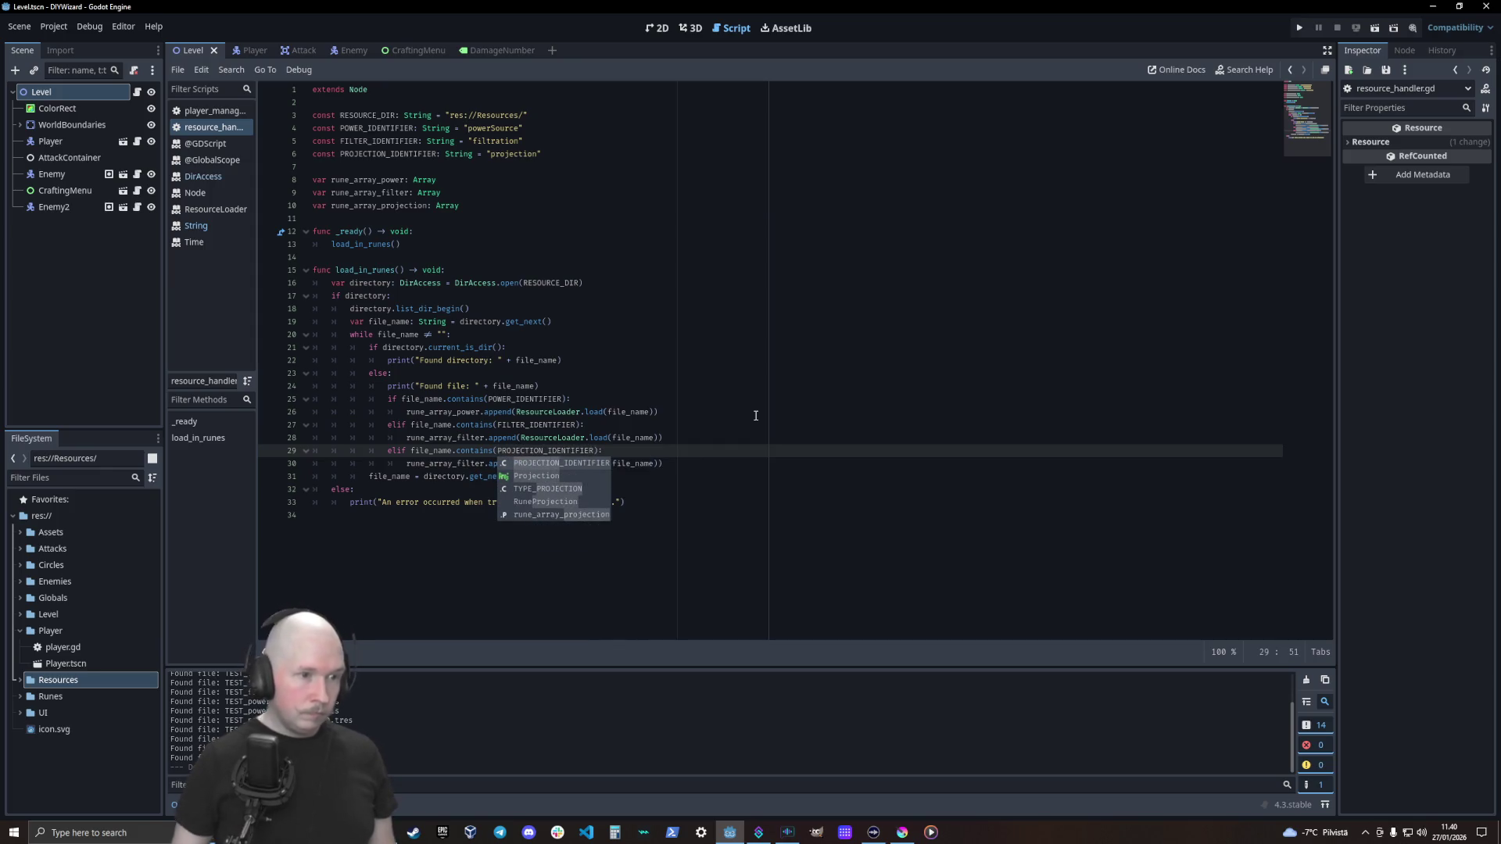
Change the copied array to rune_array_projection and save the script
{"action": "left_click", "coordinate": [747, 455]}
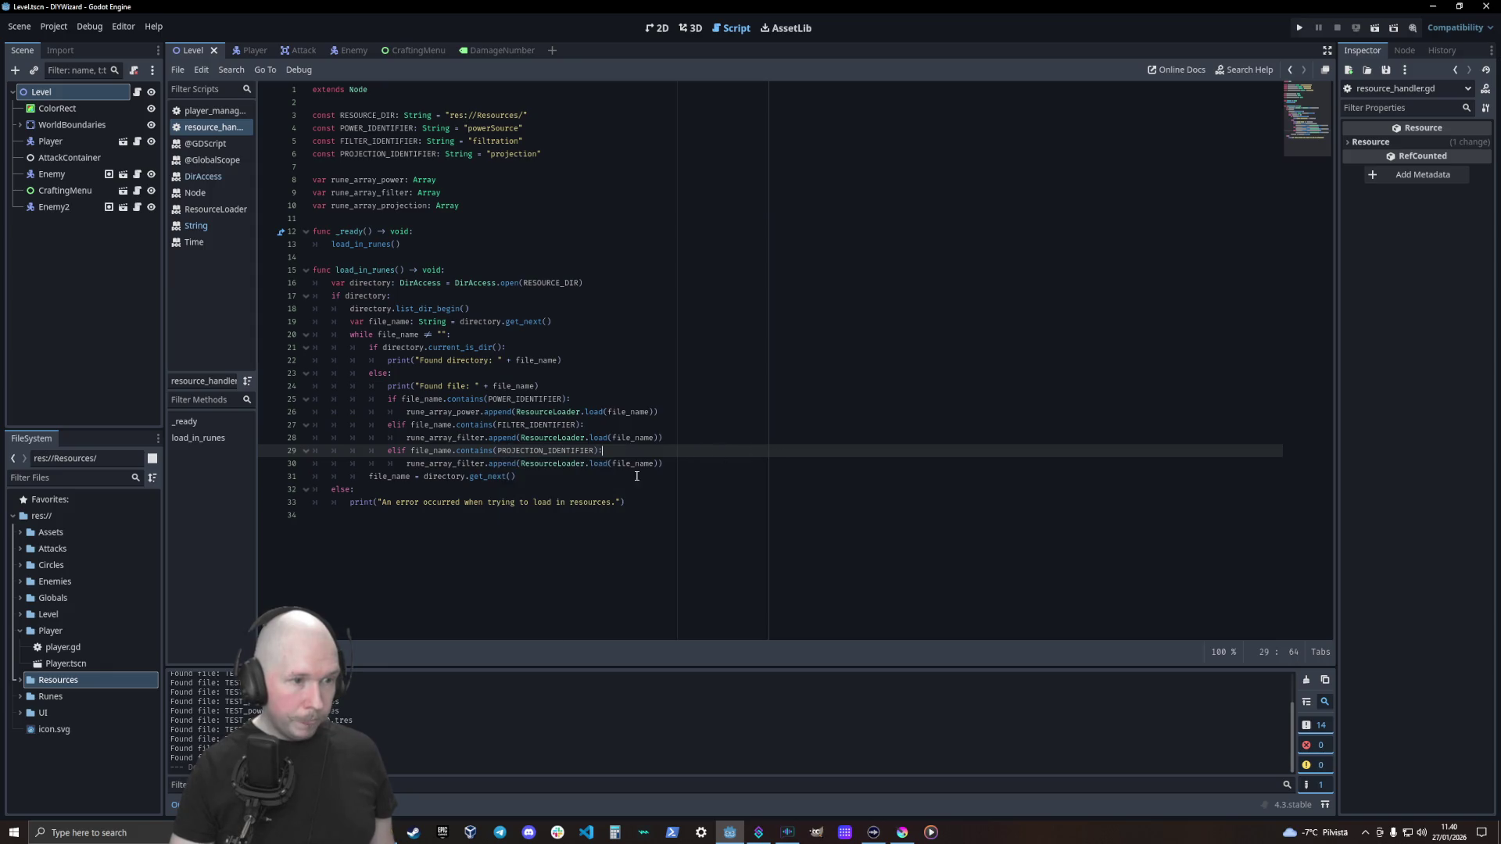
{"action": "left_click", "coordinate": [459, 464]}
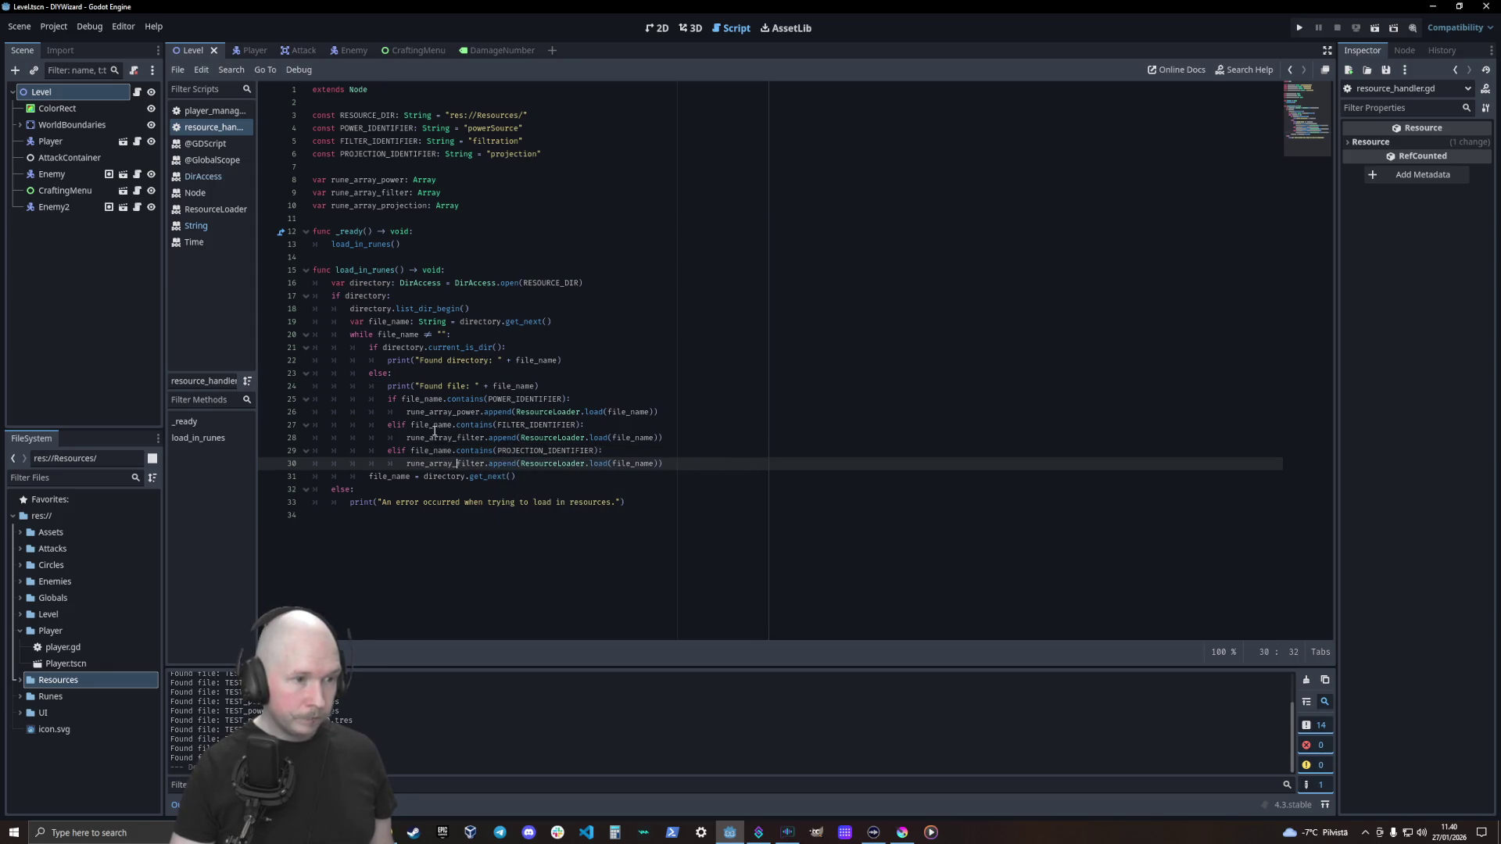
{"action": "key", "text": "Delete"}
{"action": "key", "text": "Delete"}
{"action": "key", "text": "Delete"}
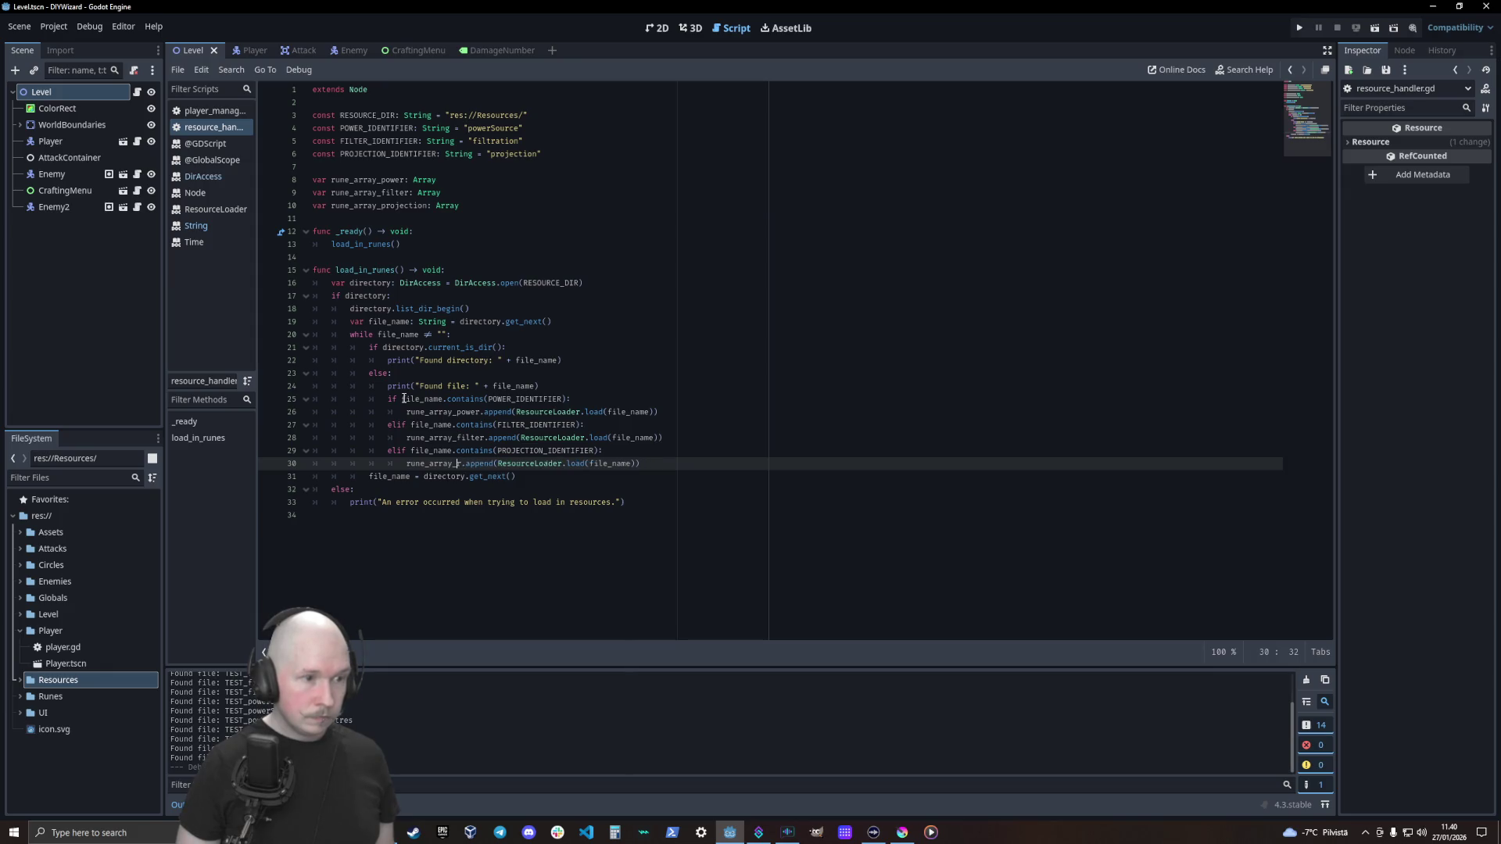
{"action": "type", "text": "proje"}
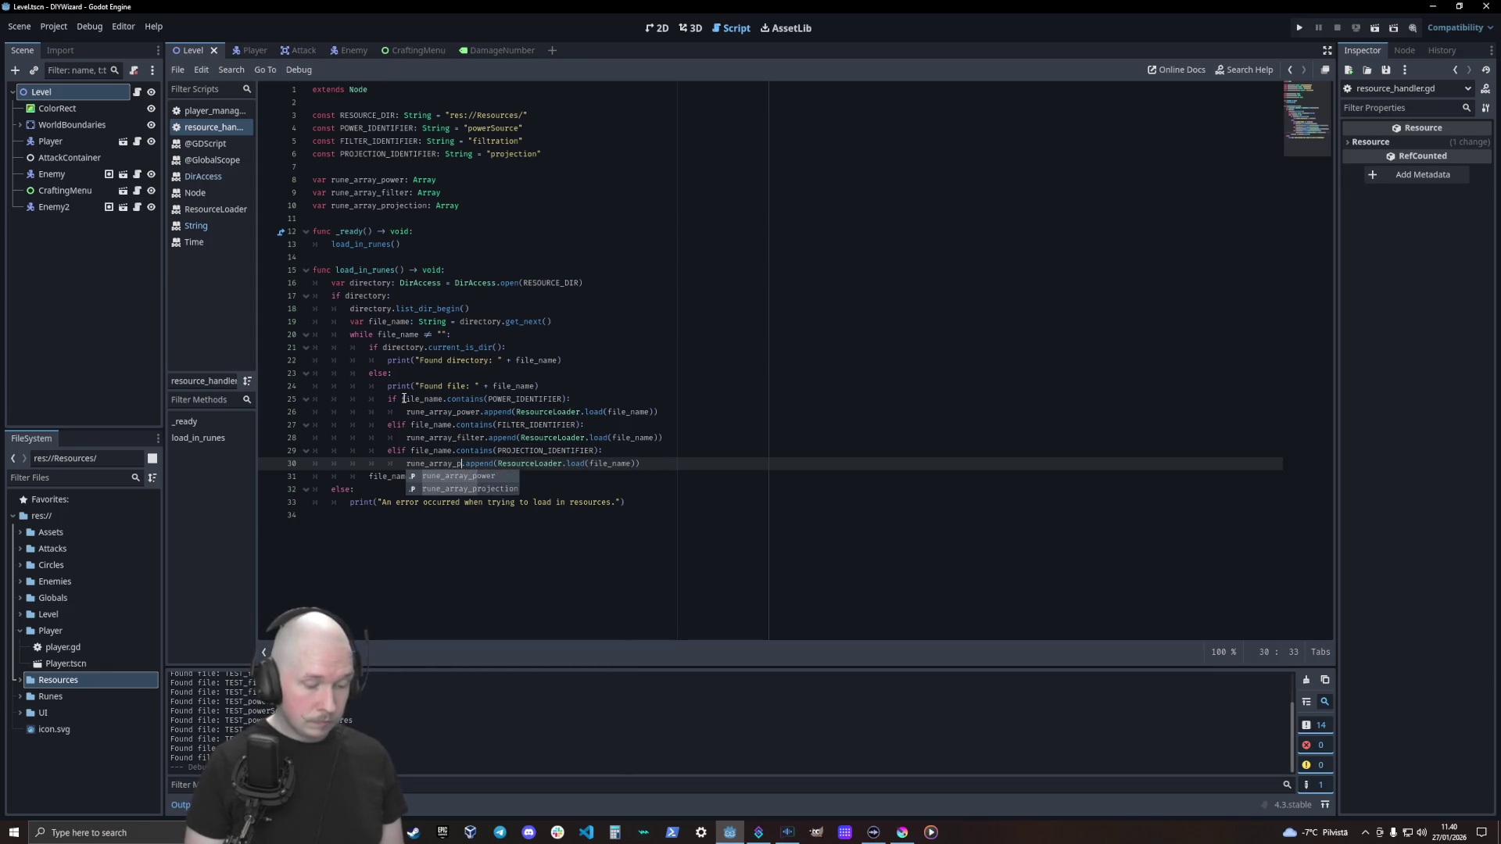
{"action": "key", "text": "Return"}
{"action": "key", "text": "ctrl+s"}
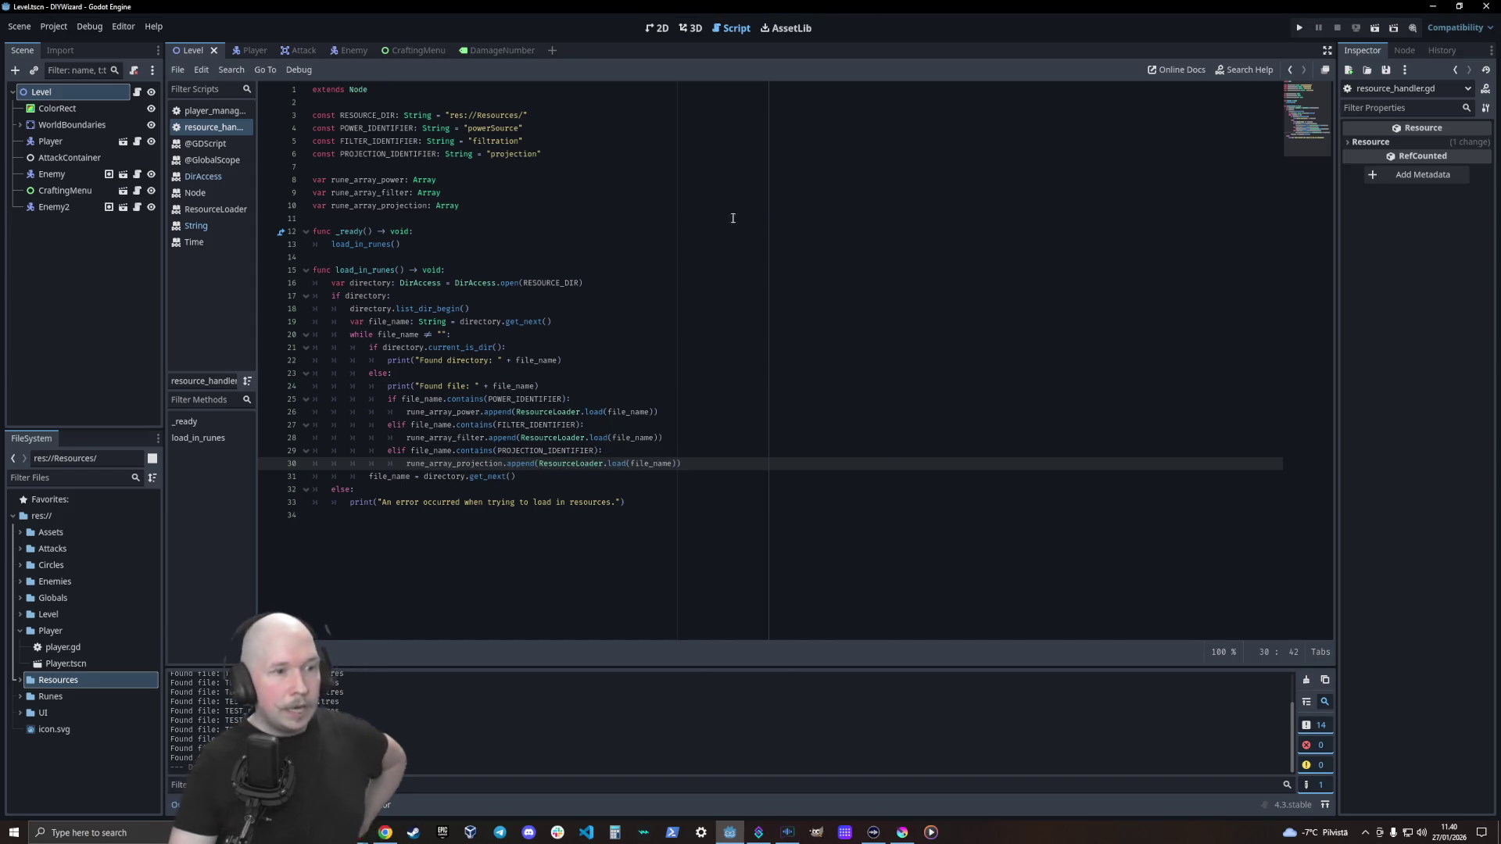
{"action": "left_click", "coordinate": [606, 373]}
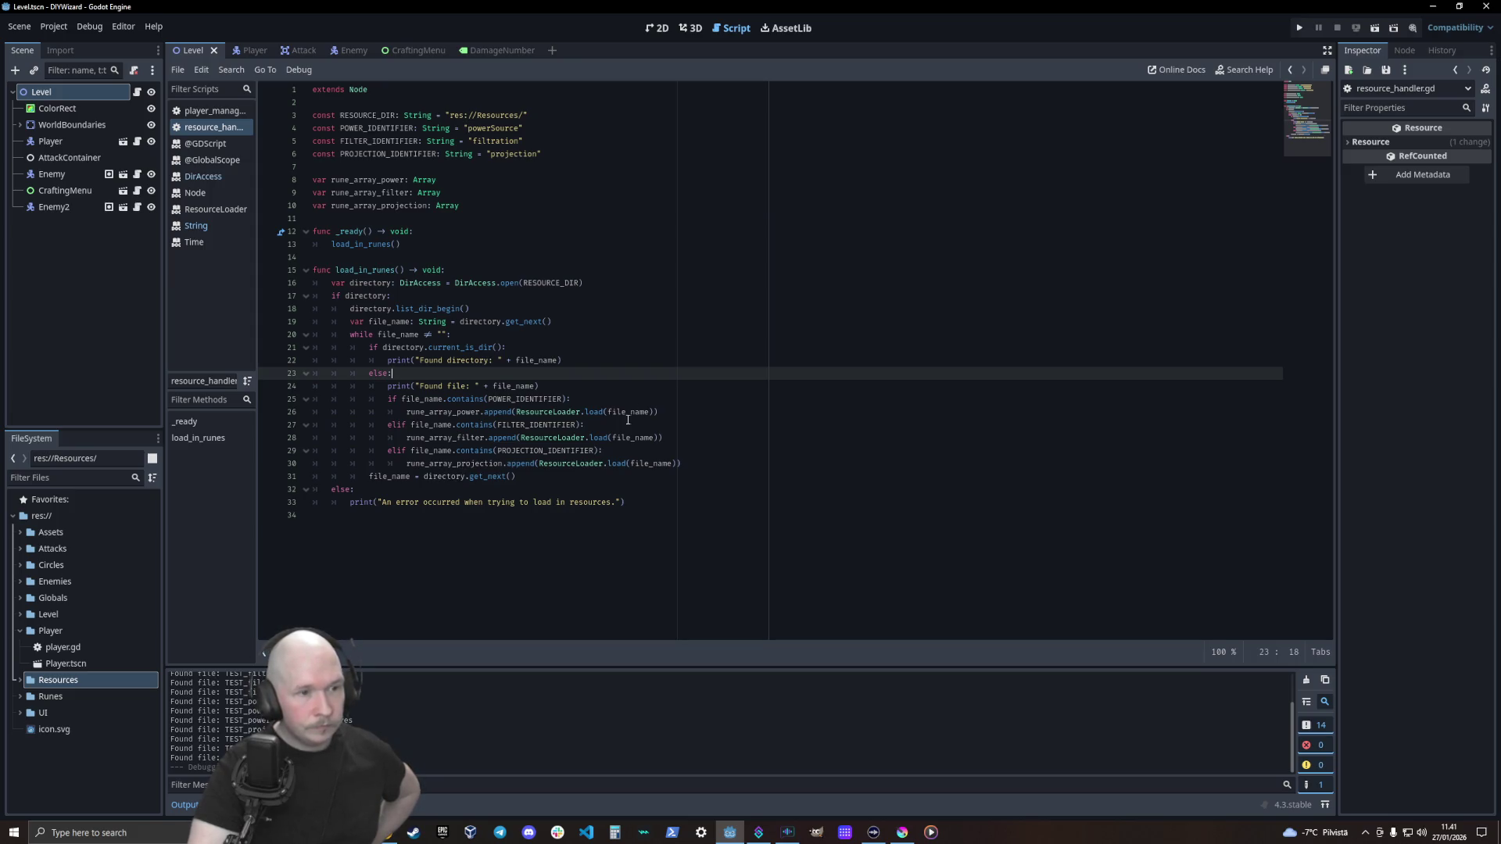
Print "Added to power array : " + file_name after the power append
{"action": "left_click", "coordinate": [681, 420]}
{"action": "left_click", "coordinate": [702, 413]}
{"action": "key", "text": "Return"}
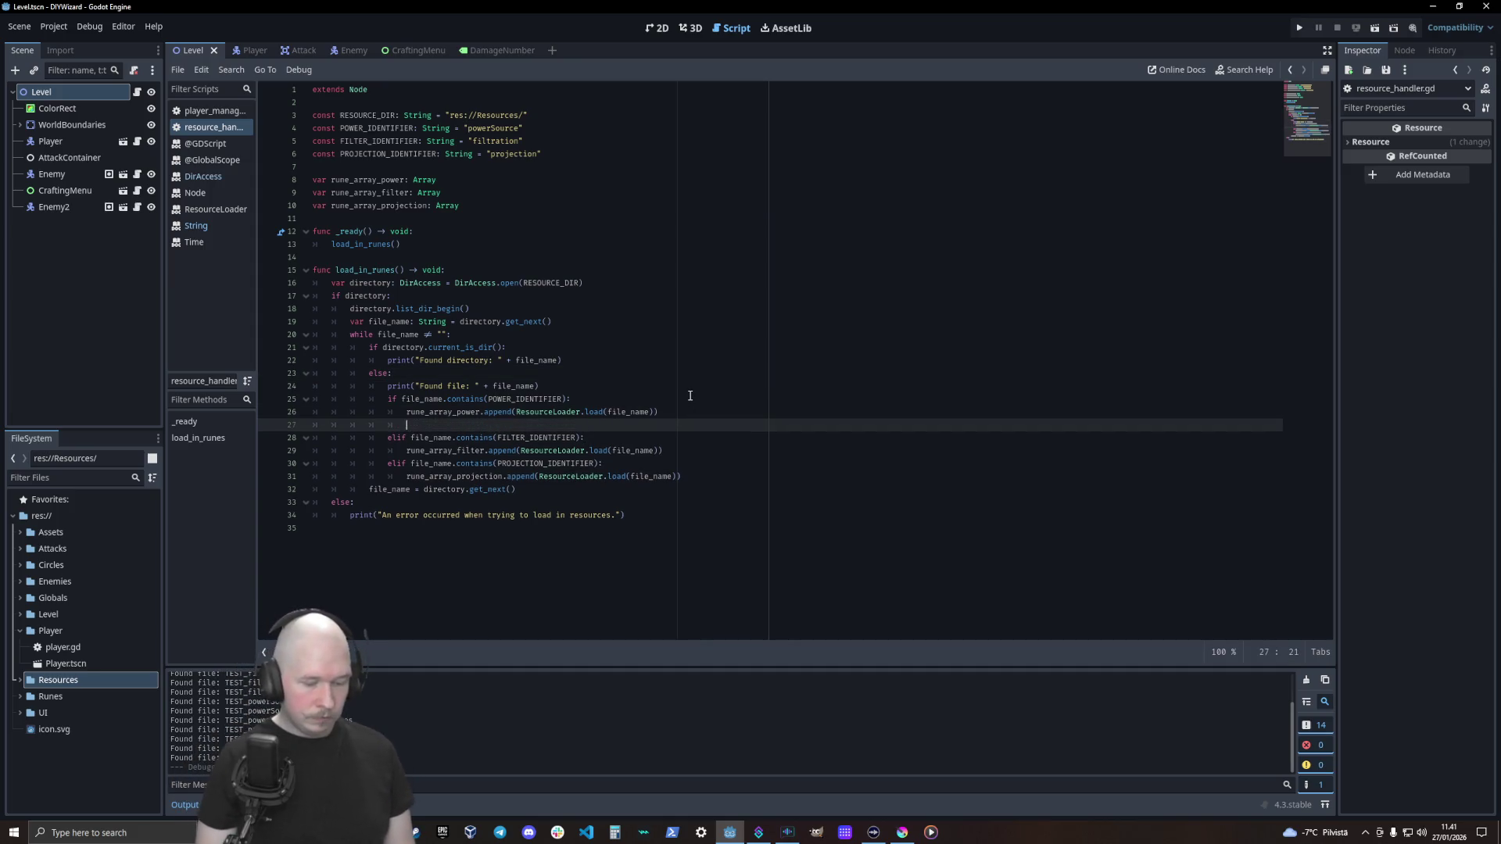
{"action": "type", "text": "print"}
{"action": "key", "text": "Return"}
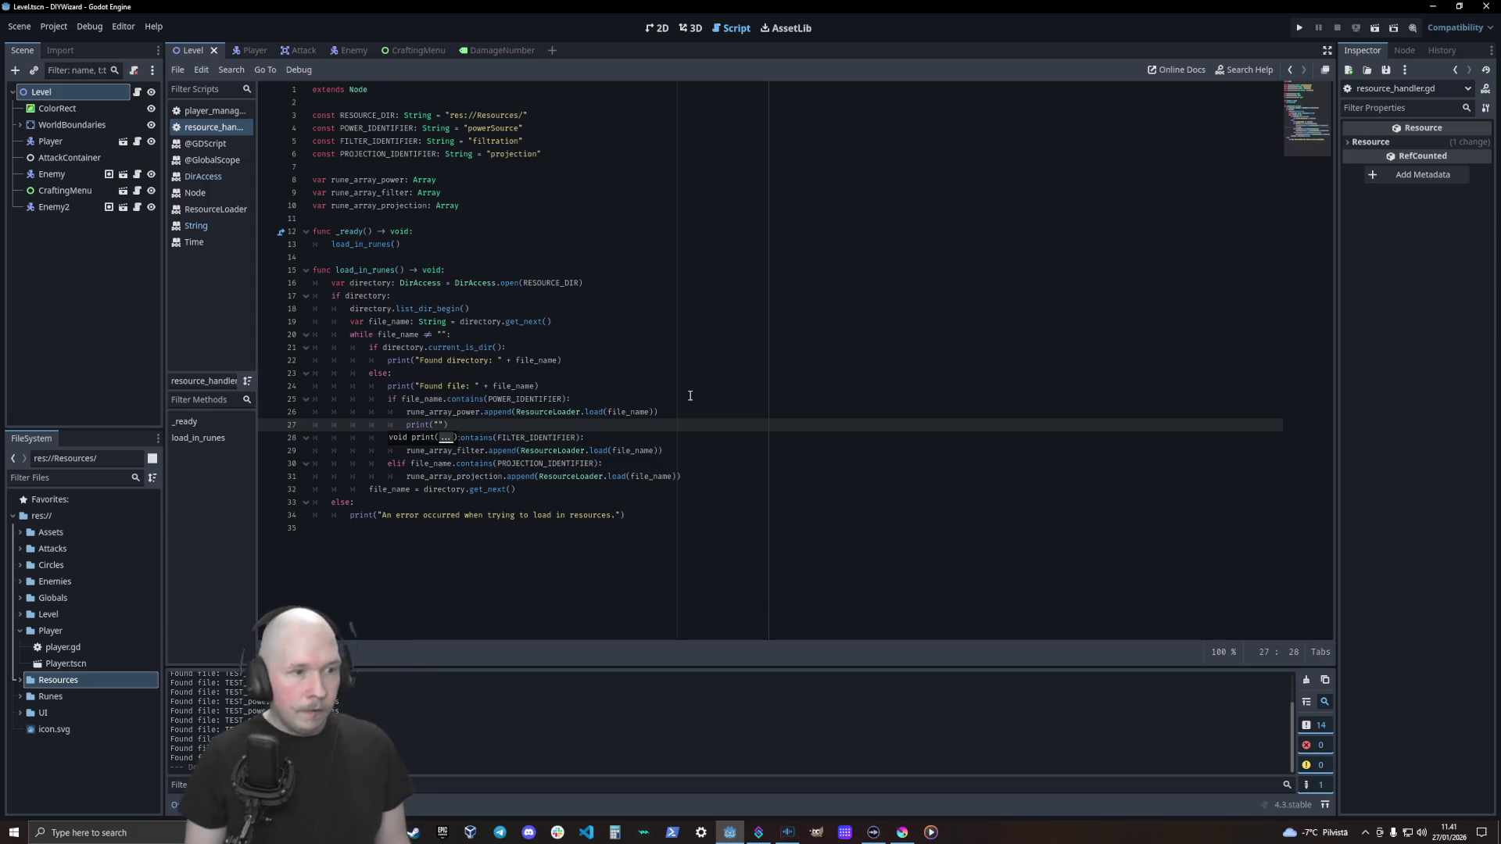
{"action": "type", "text": "Added to"}
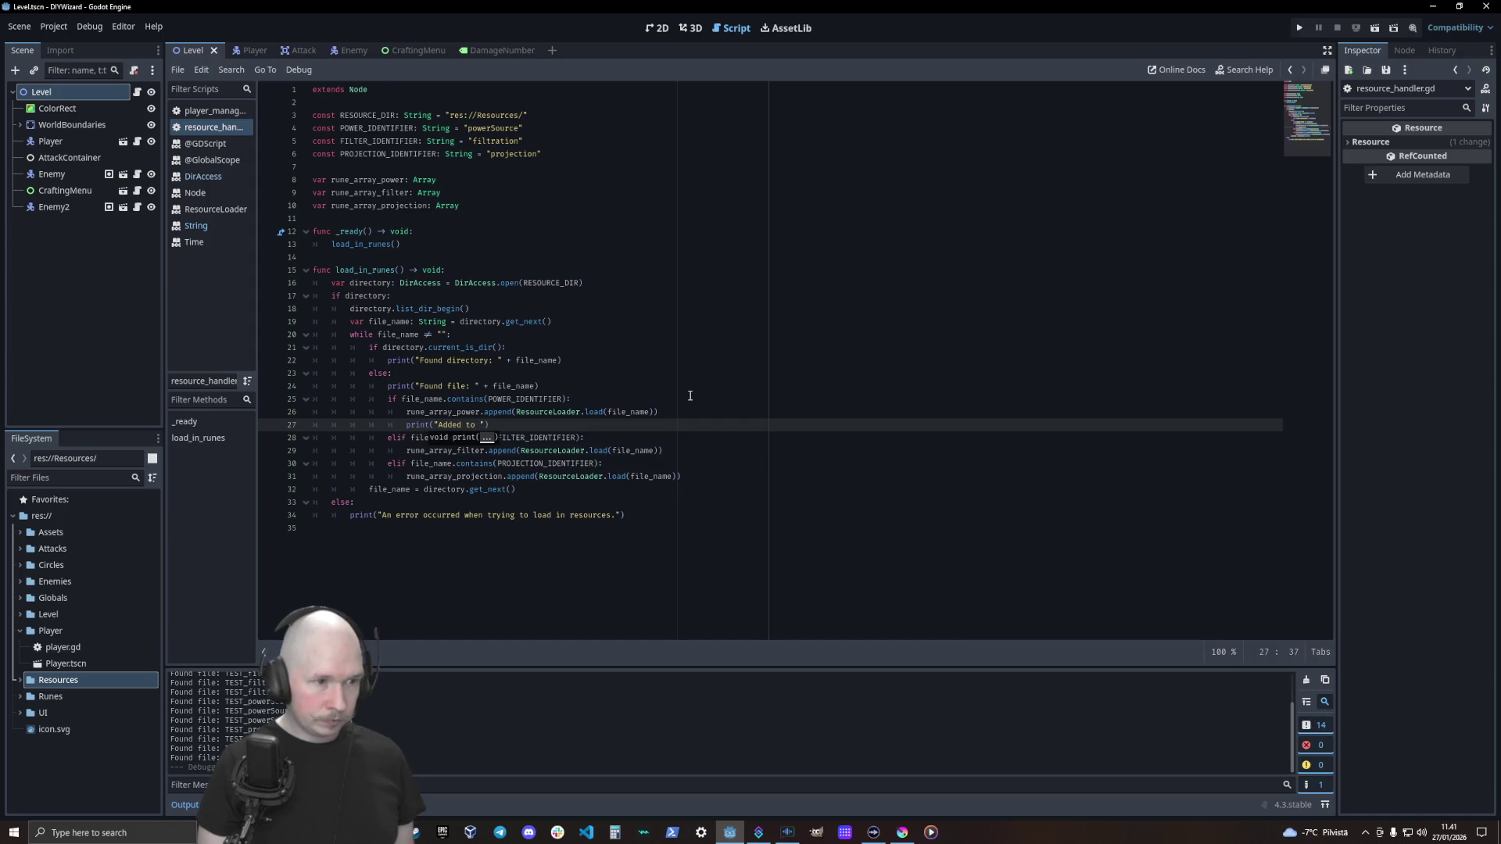
{"action": "type", "text": " power "}
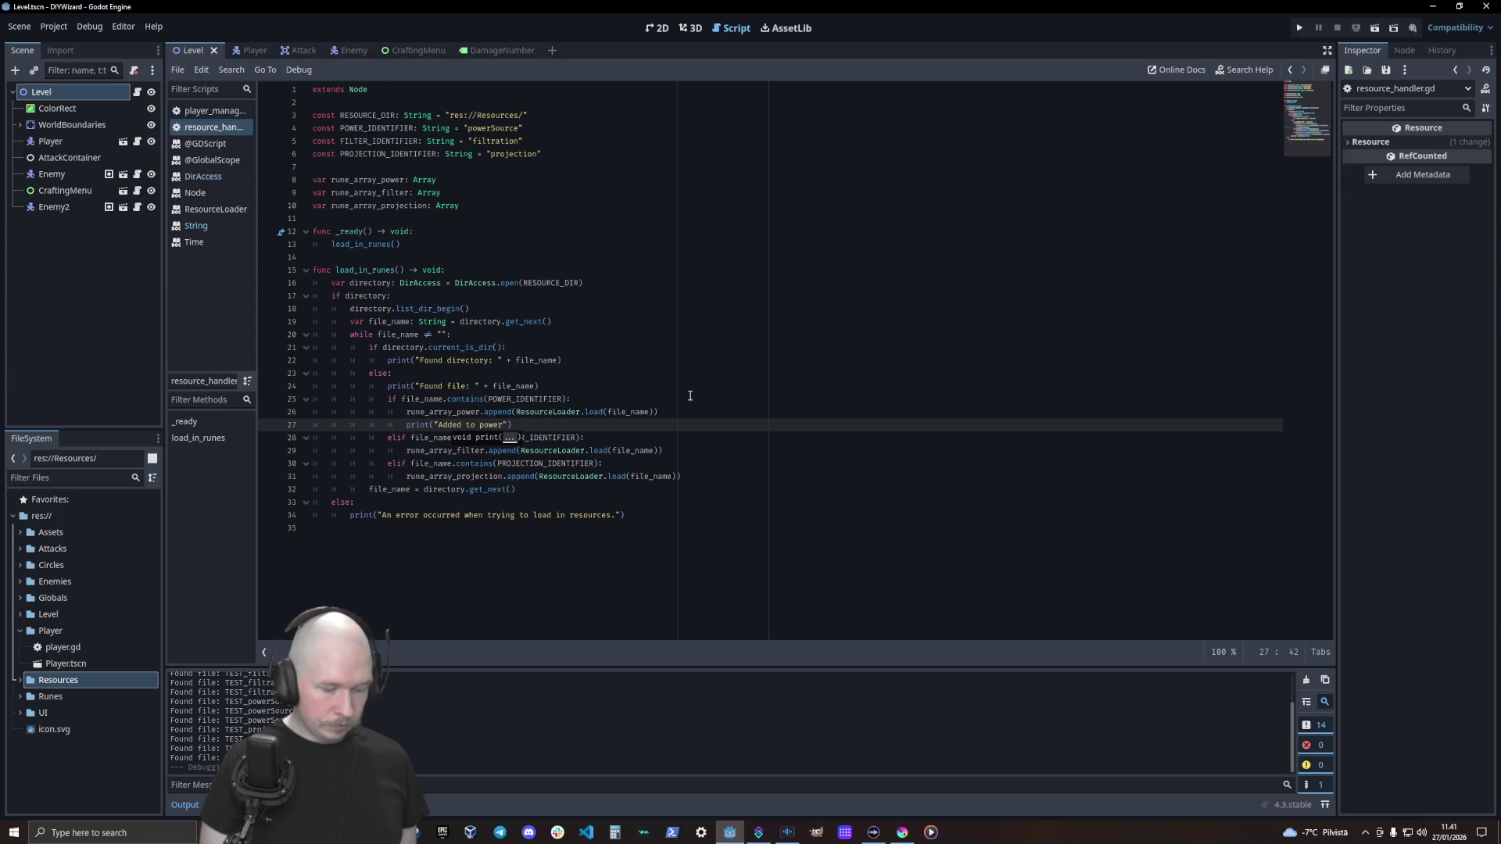
{"action": "type", "text": "array : \" + f"}
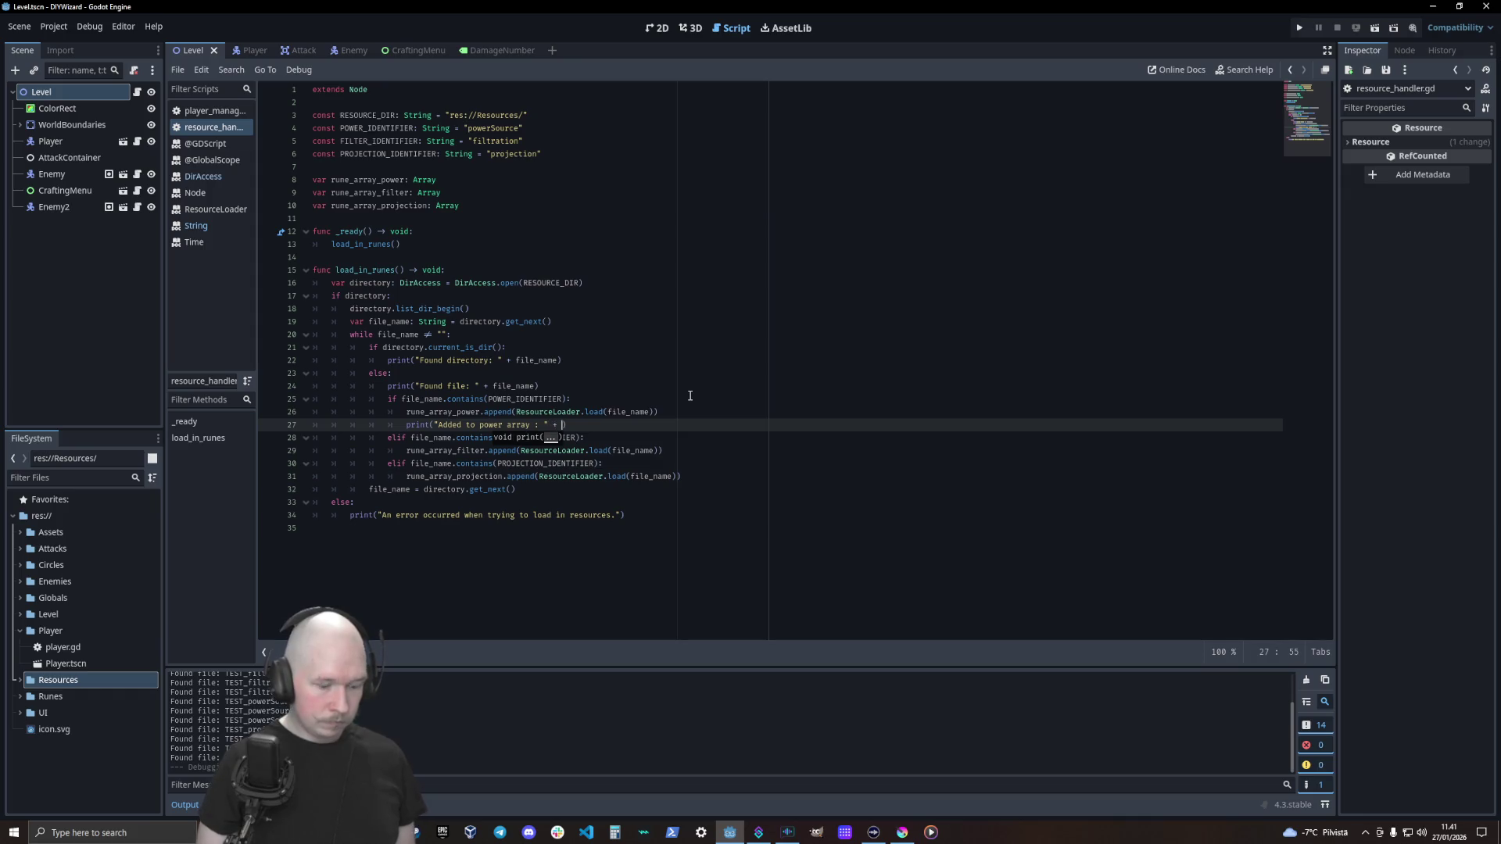
{"action": "type", "text": "ile_name"}
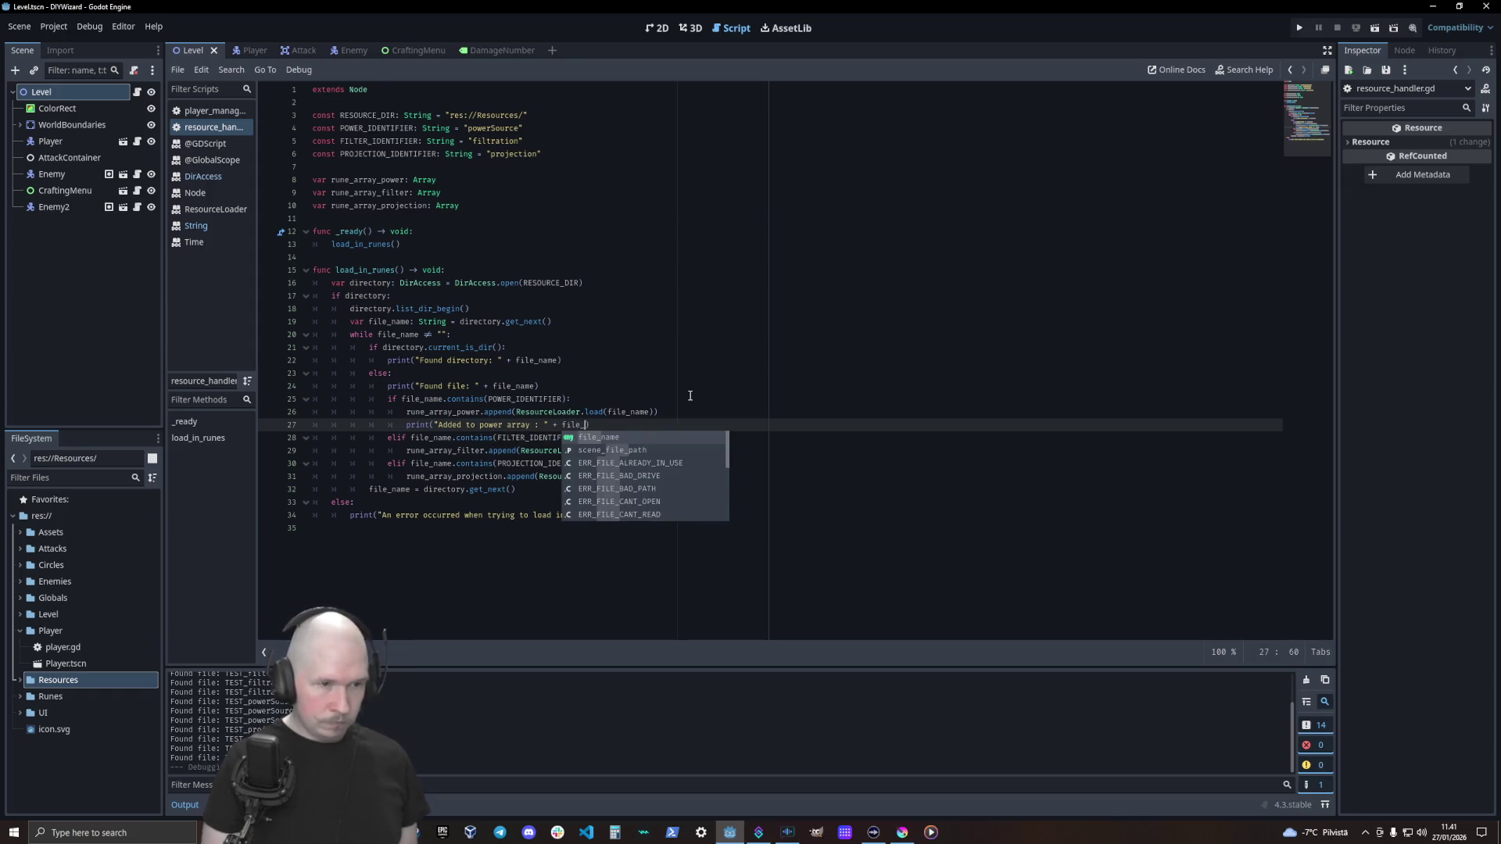
Copy that print under the filter append, reading "Added to filter array : "
{"action": "key", "text": "ctrl+shift+d"}
{"action": "key", "text": "alt+Down"}
{"action": "key", "text": "alt+Down"}
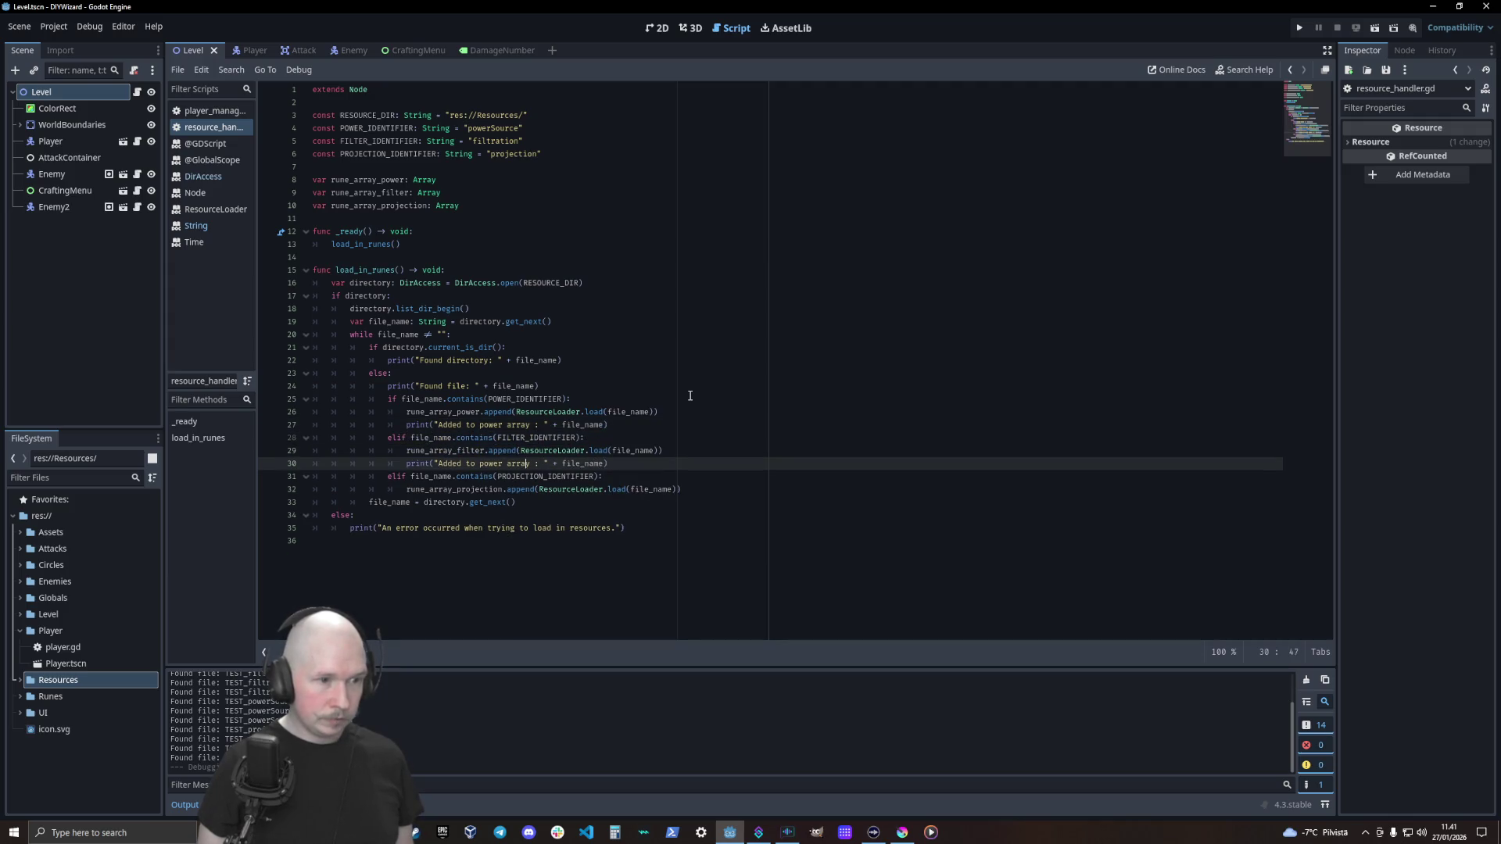
{"action": "key", "text": "BackSpace"}
{"action": "key", "text": "BackSpace"}
{"action": "key", "text": "BackSpace"}
{"action": "key", "text": "Delete"}
{"action": "type", "text": "filter"}
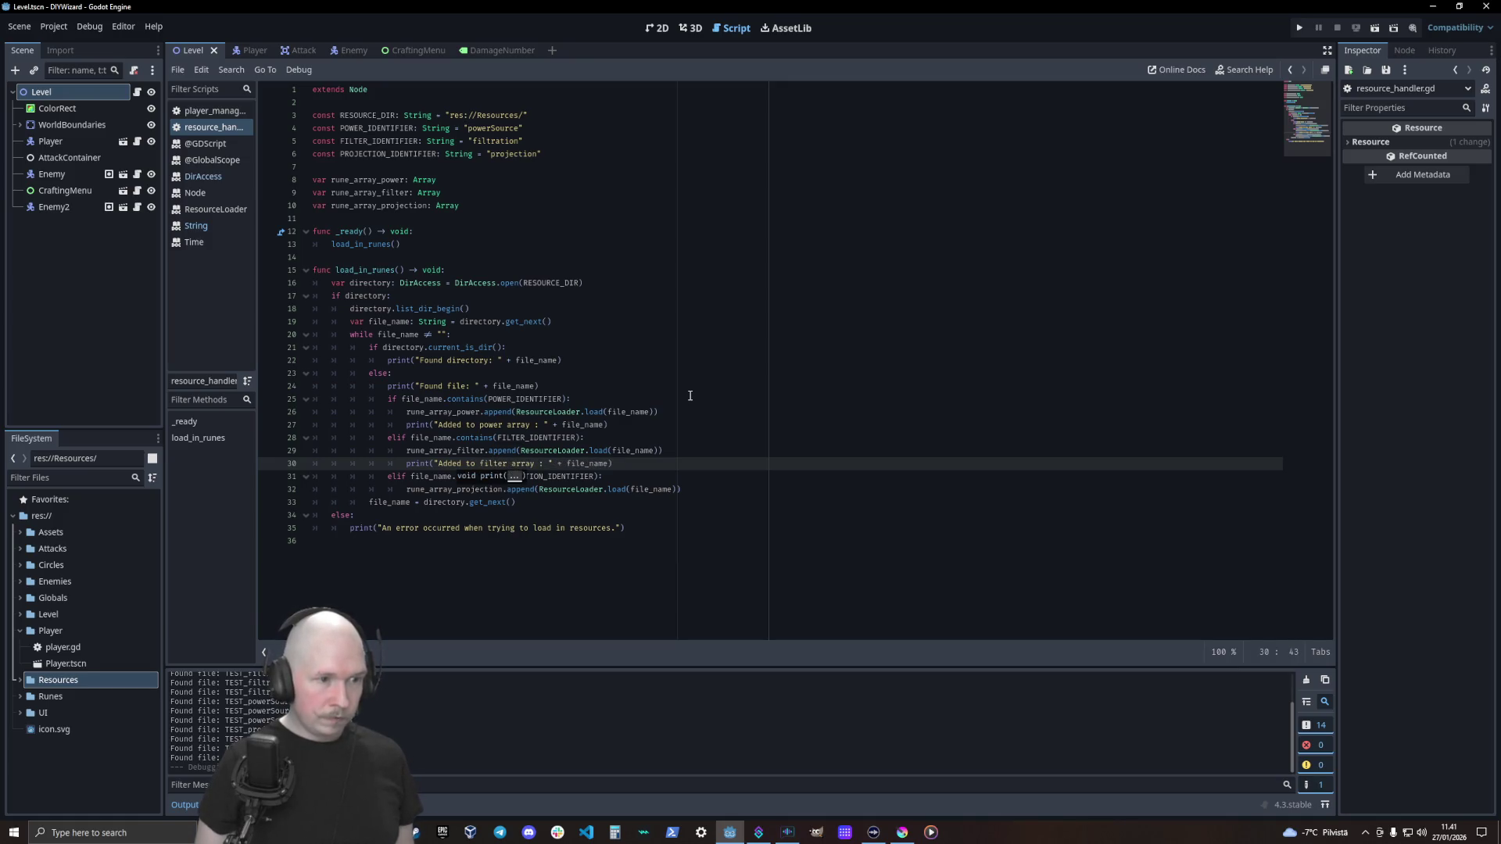
Copy it under the projection append as "Added to projection array : " and start a new line
{"action": "key", "text": "ctrl+shift+d"}
{"action": "key", "text": "alt+Down"}
{"action": "key", "text": "alt+Down"}
{"action": "key", "text": "Left"}
{"action": "key", "text": "BackSpace"}
{"action": "key", "text": "BackSpace"}
{"action": "key", "text": "BackSpace"}
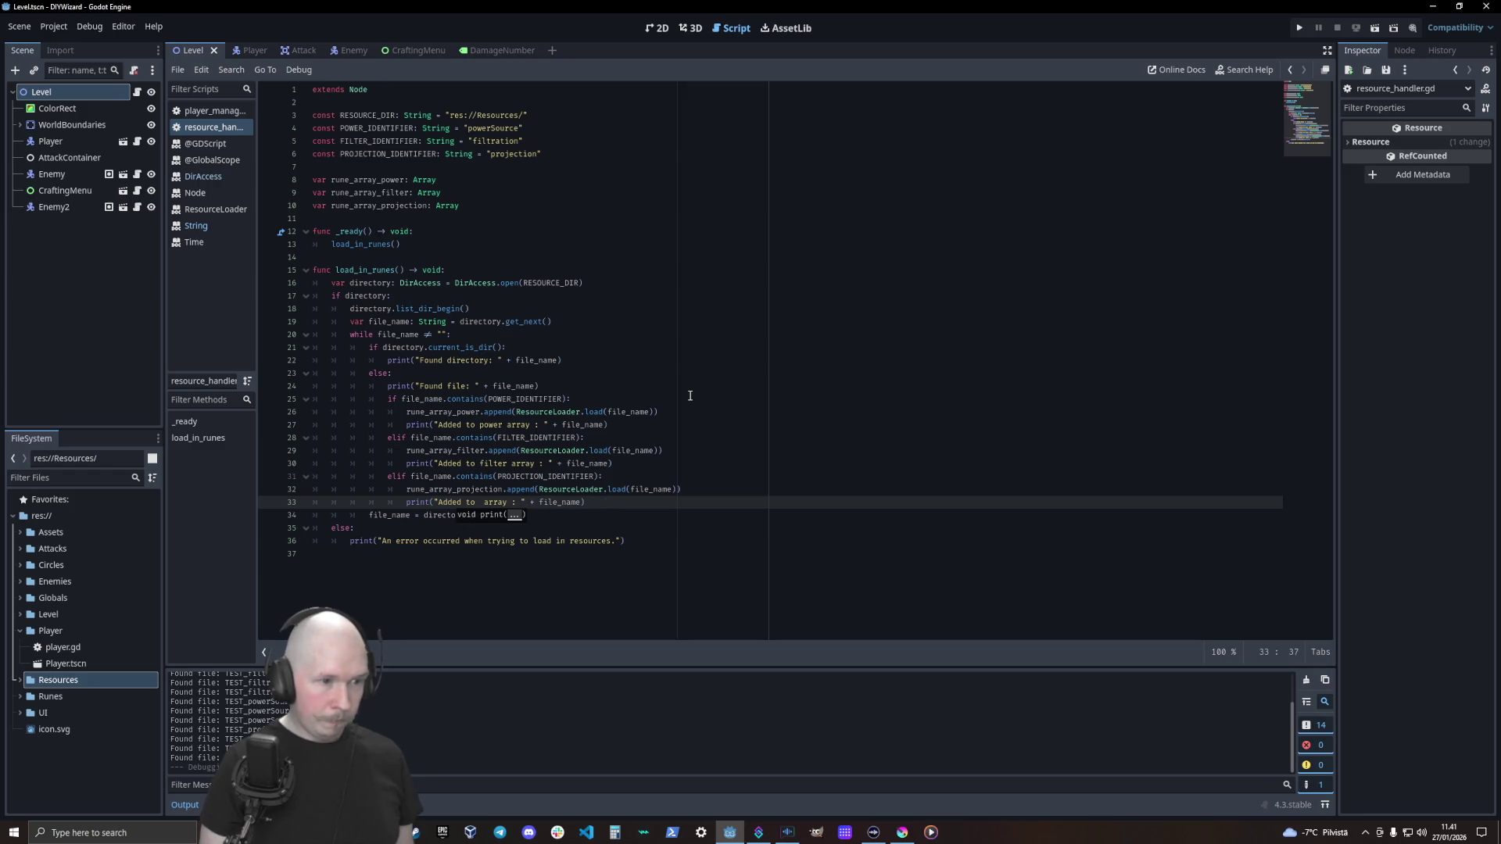
{"action": "type", "text": "projection"}
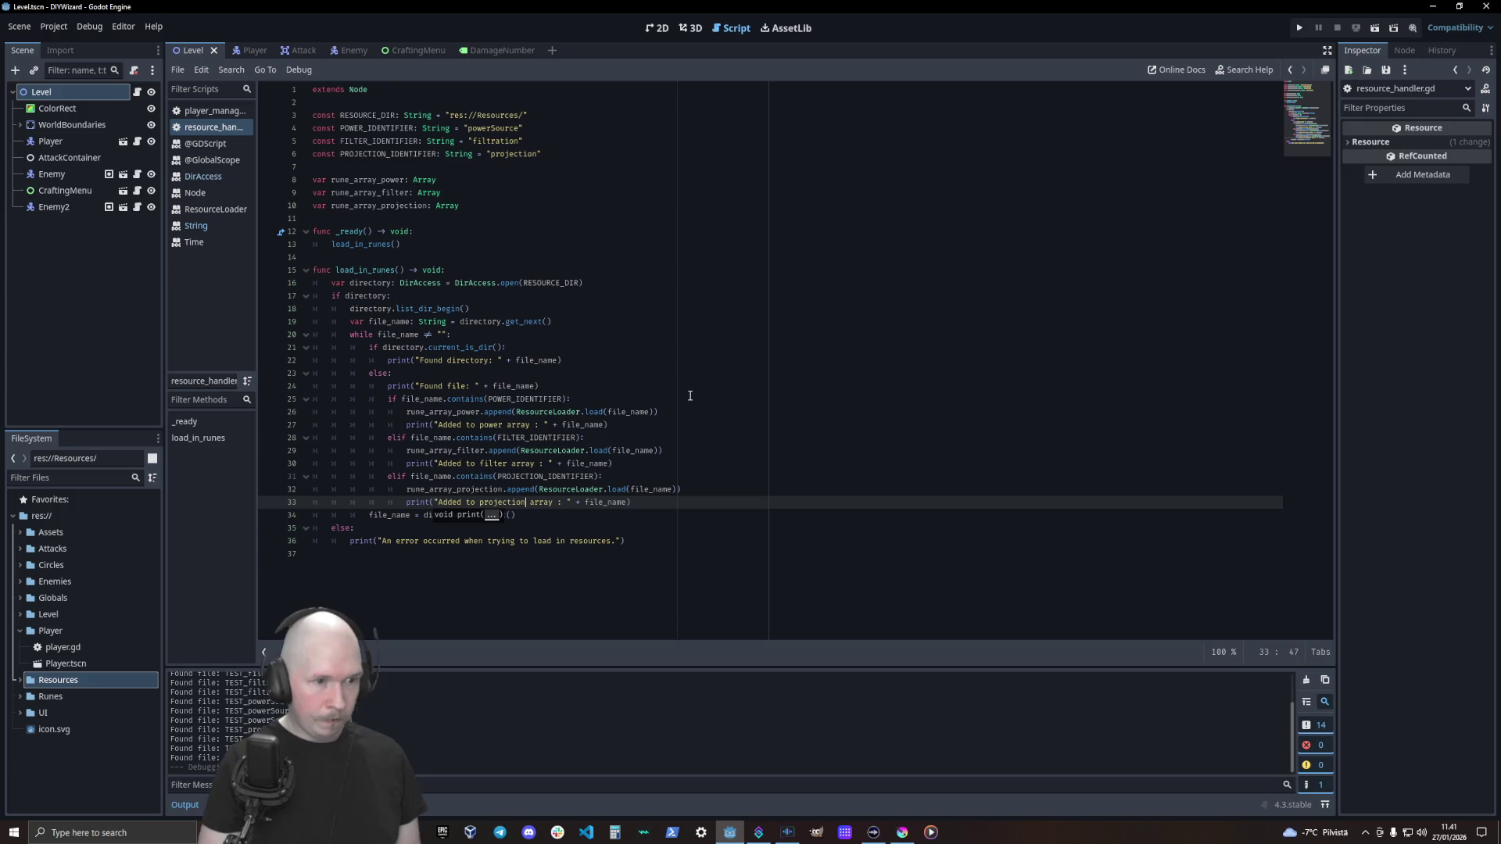
{"action": "key", "text": "End"}
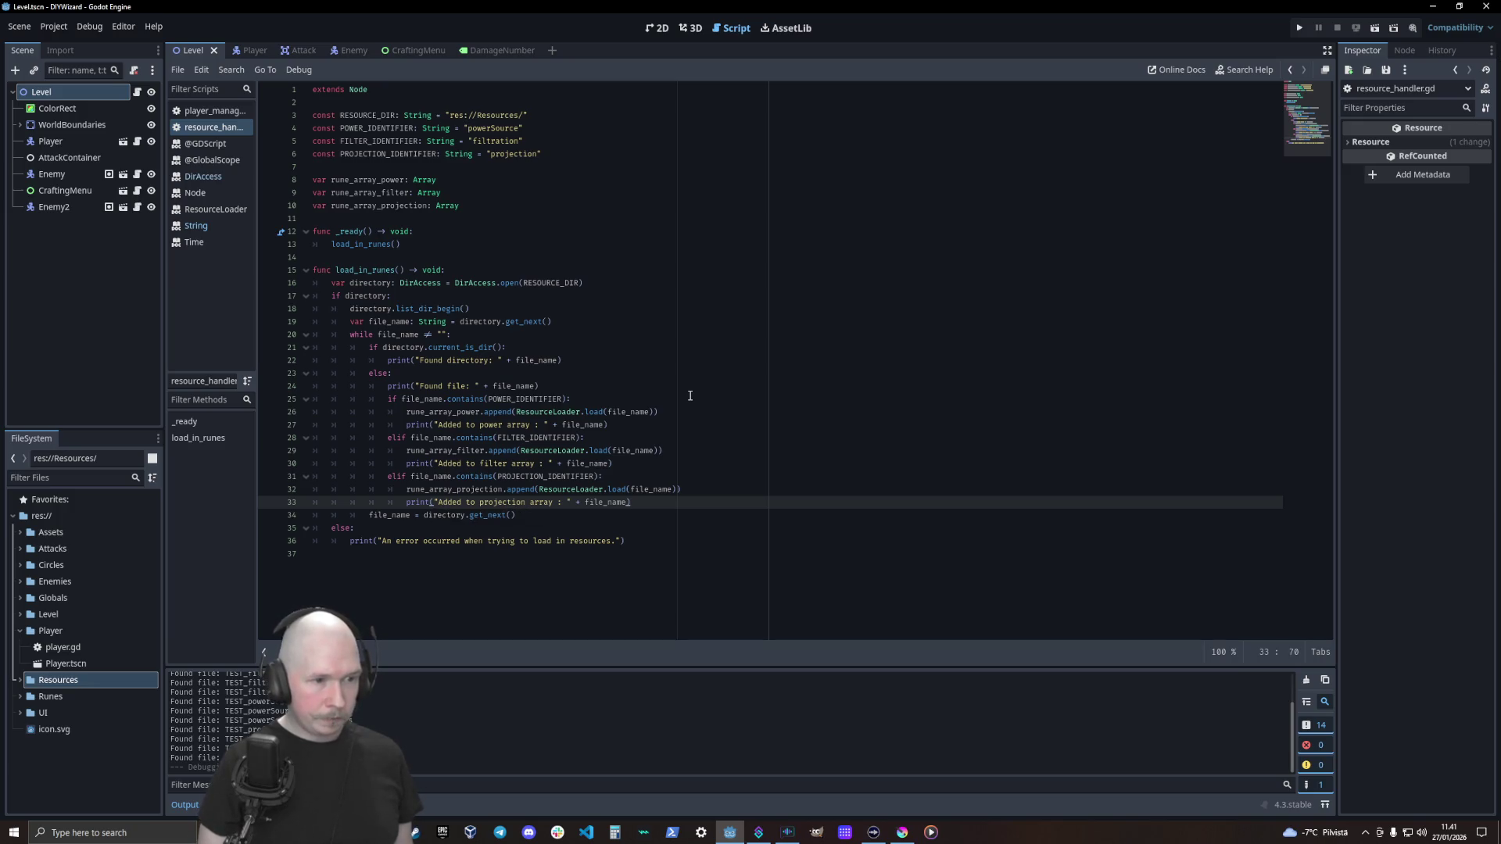
{"action": "key", "text": "Return"}
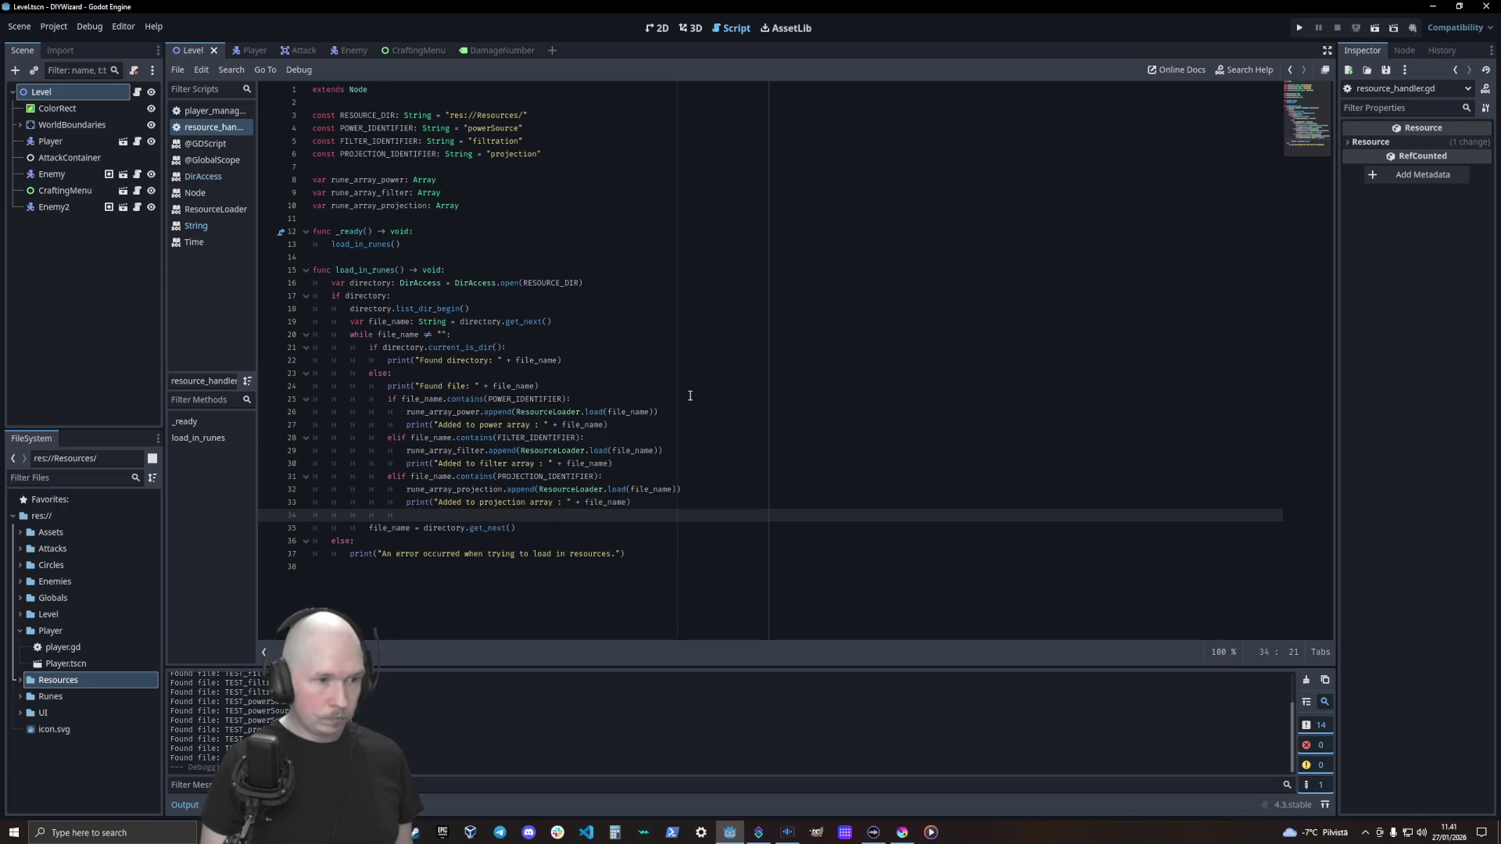
Add an else branch printing "Invalid file for rune arrays : " + file_name, and comment out line 24's Found file print
{"action": "type", "text": "else:"}
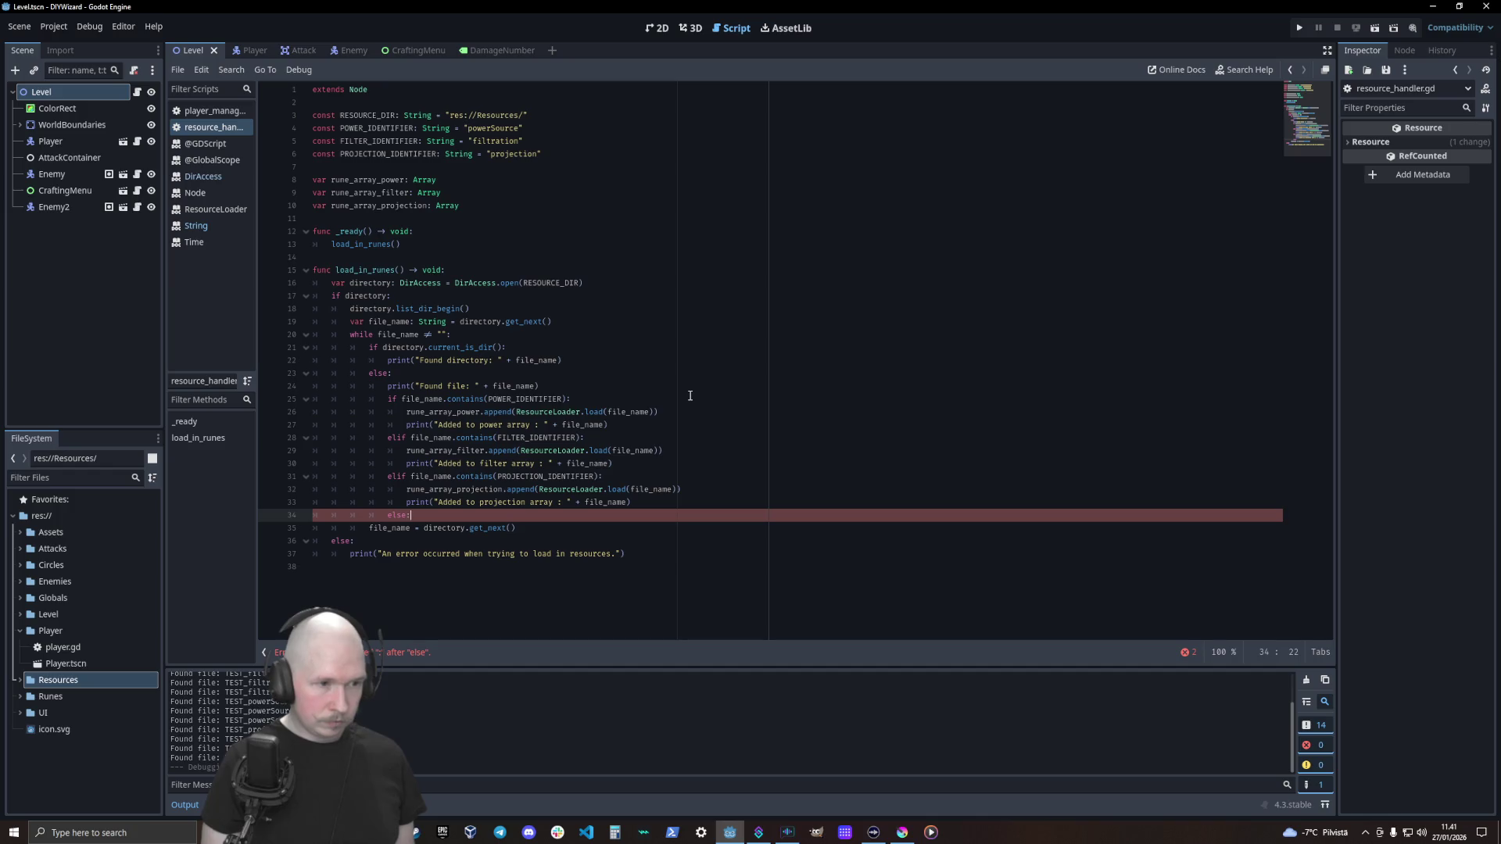
{"action": "key", "text": "Return"}
{"action": "type", "text": "print"}
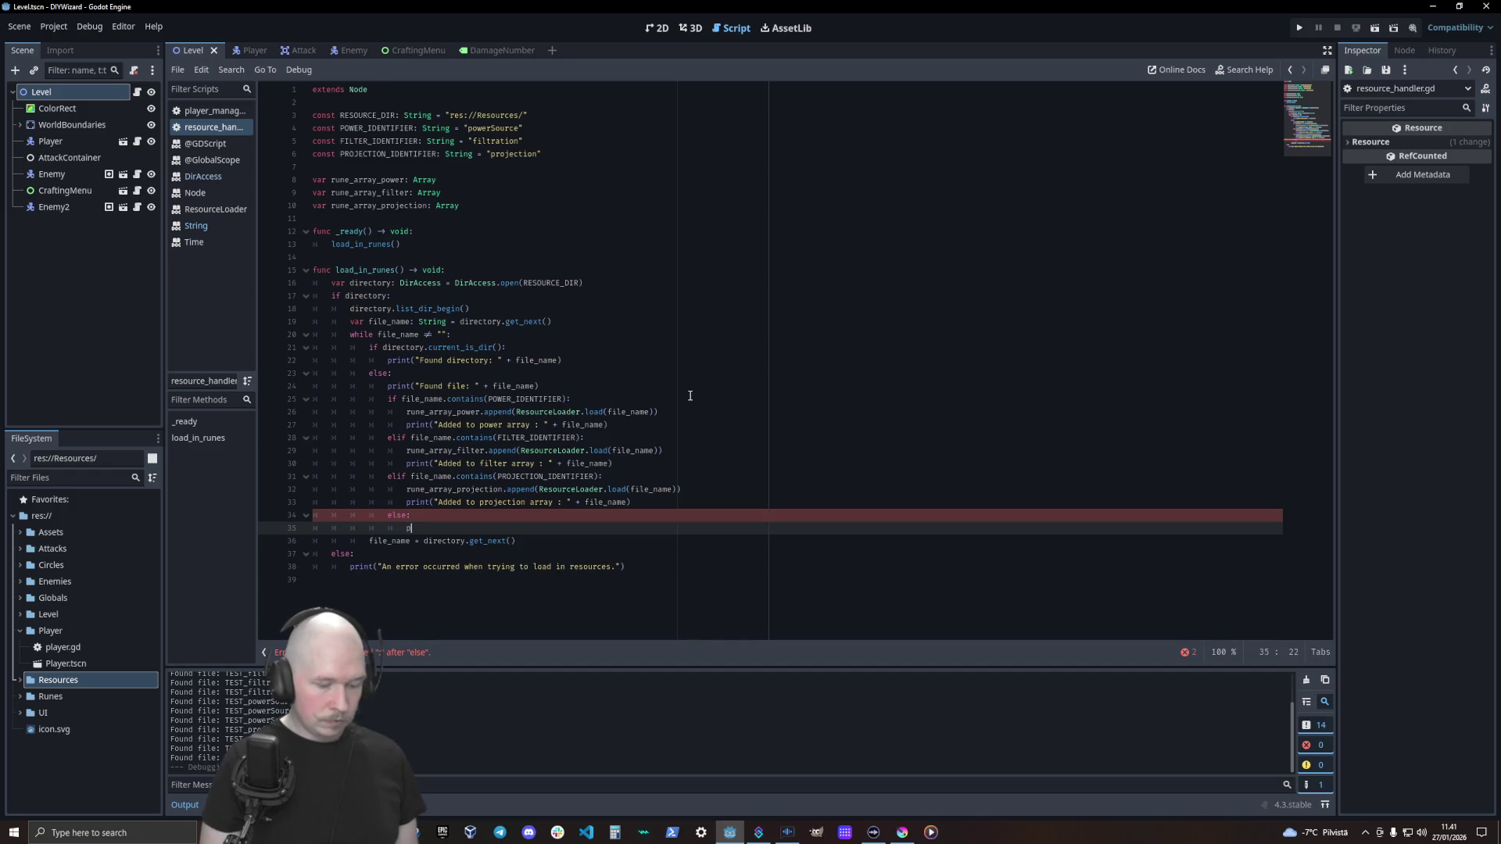
{"action": "type", "text": "("}
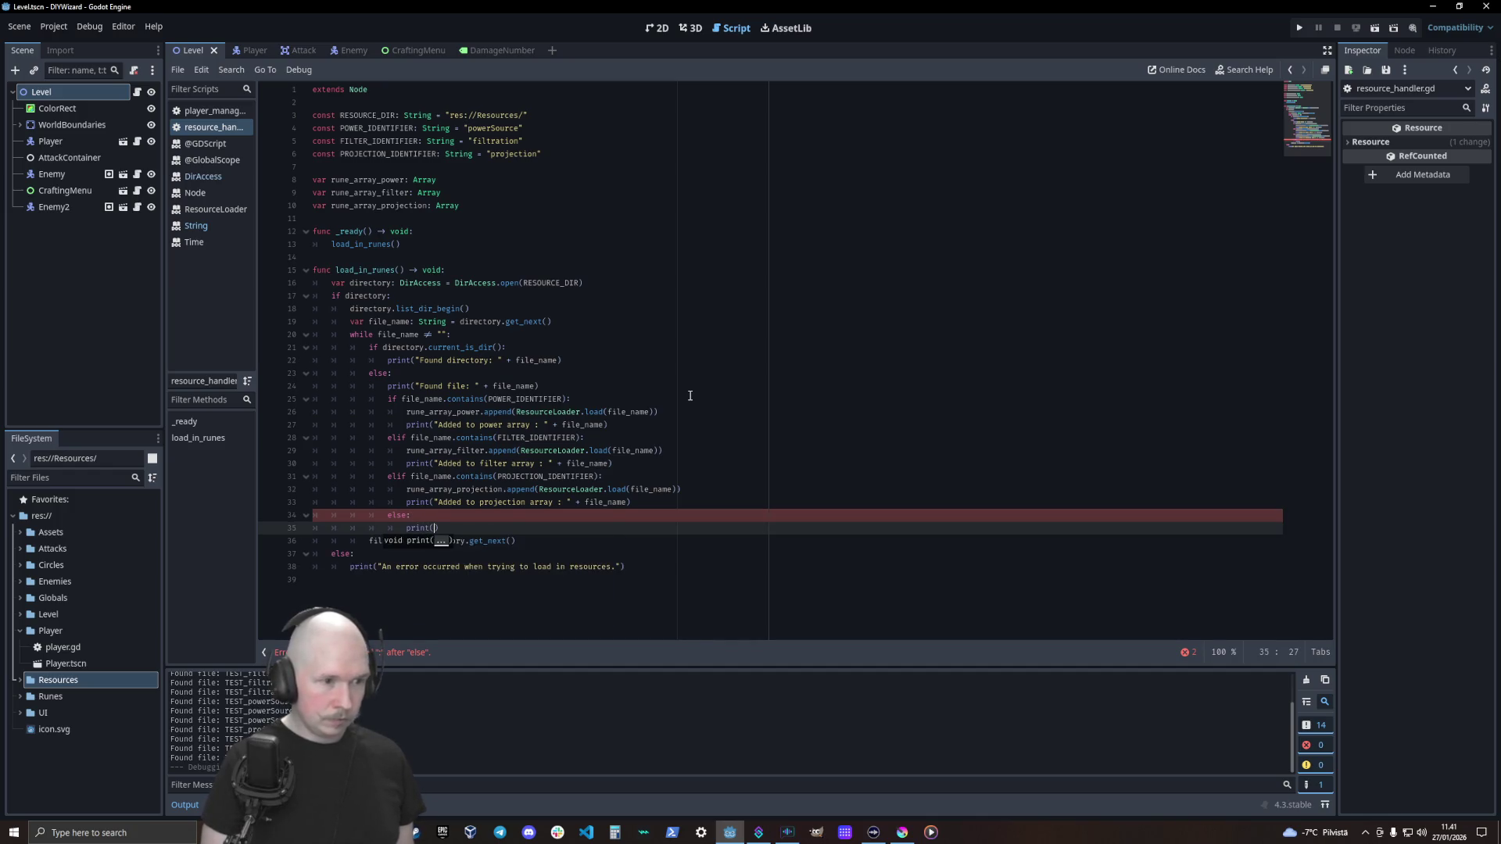
{"action": "type", "text": "\"Inv"}
{"action": "type", "text": "alid"}
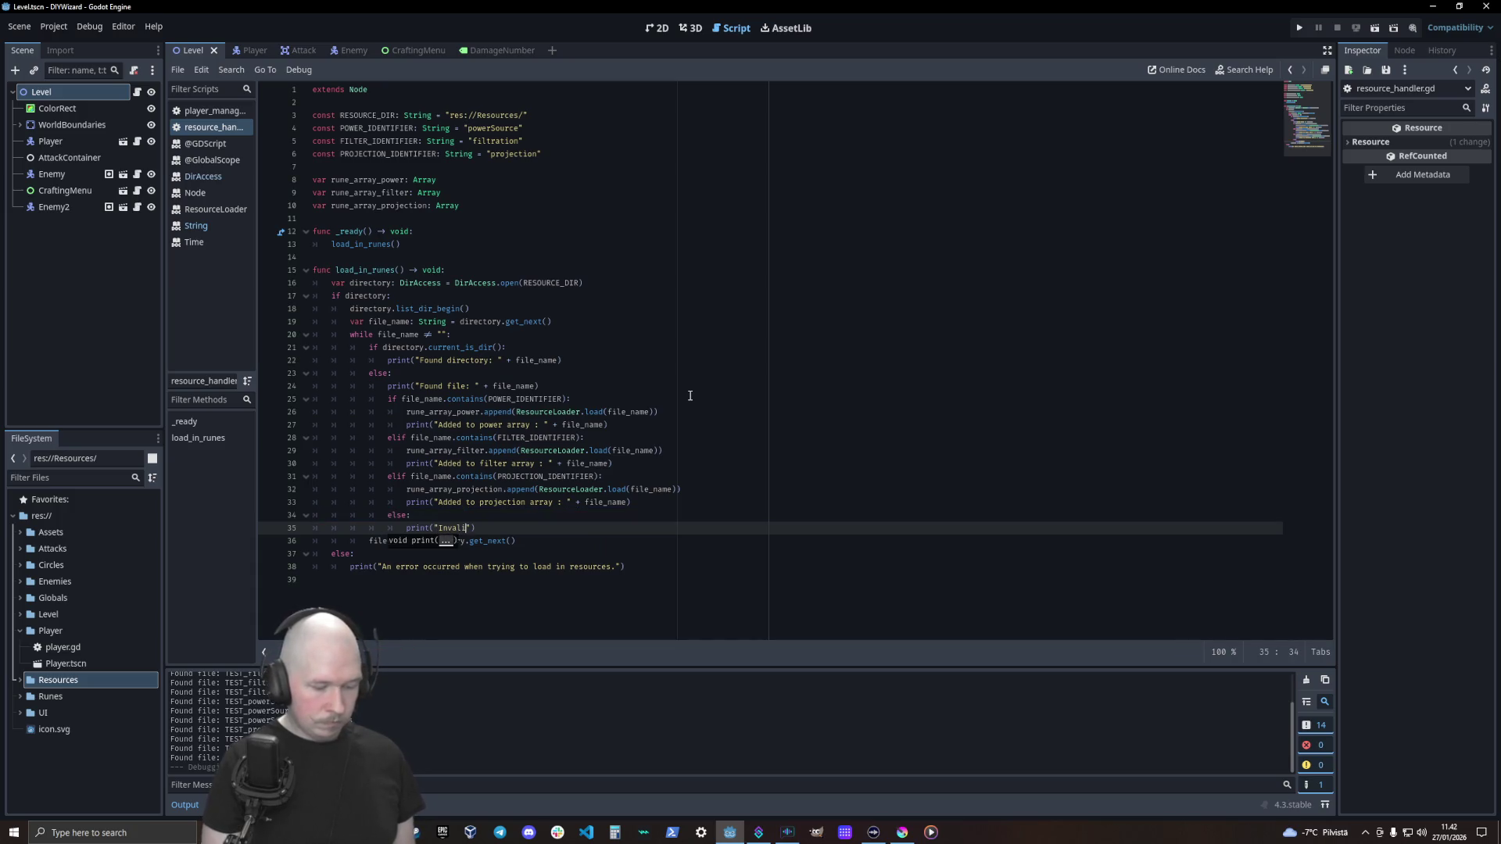
{"action": "type", "text": " file"}
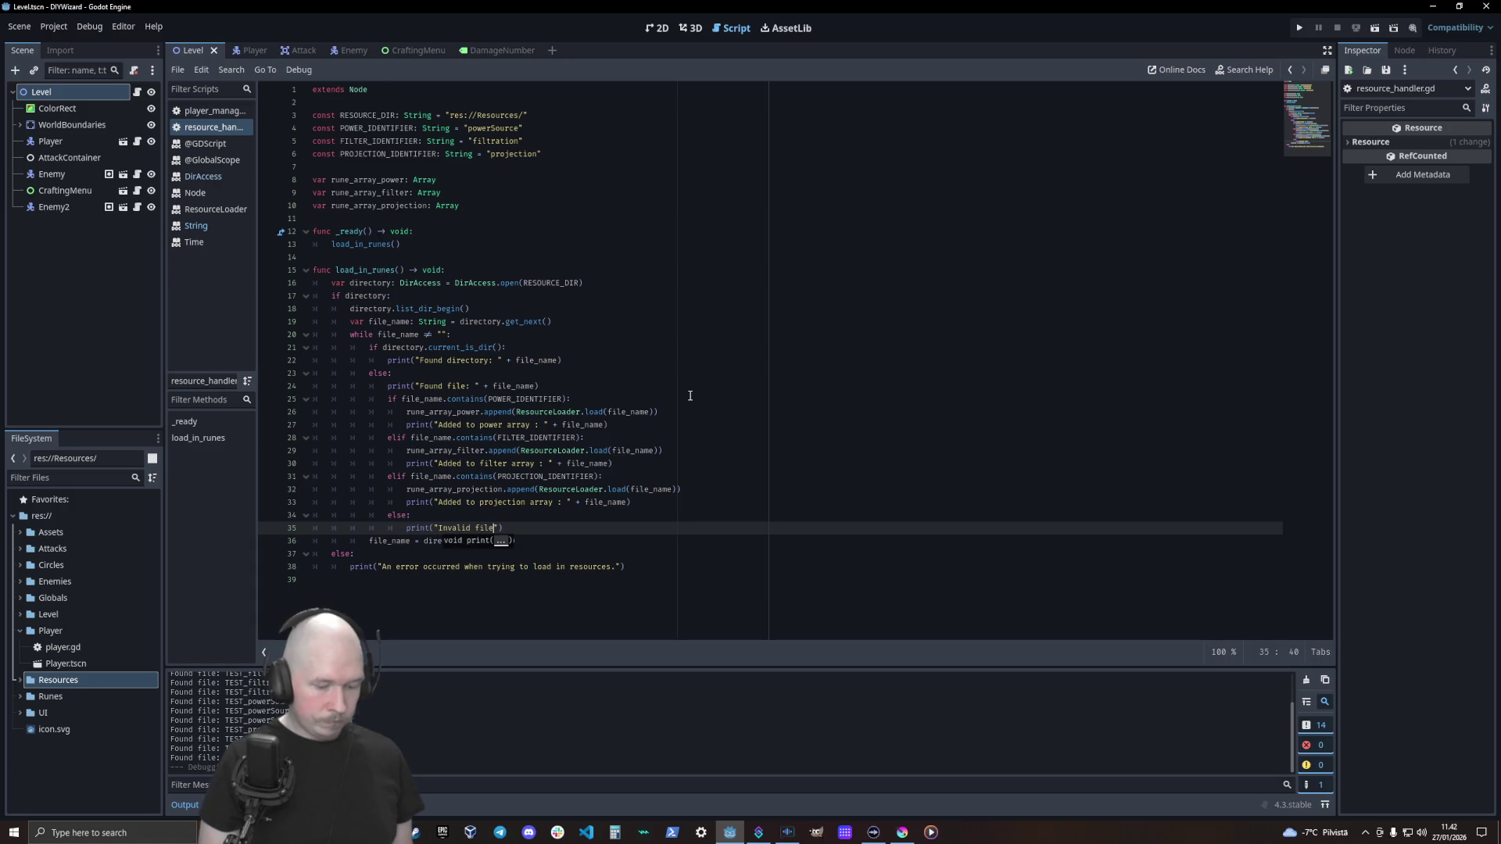
{"action": "type", "text": " for rune "}
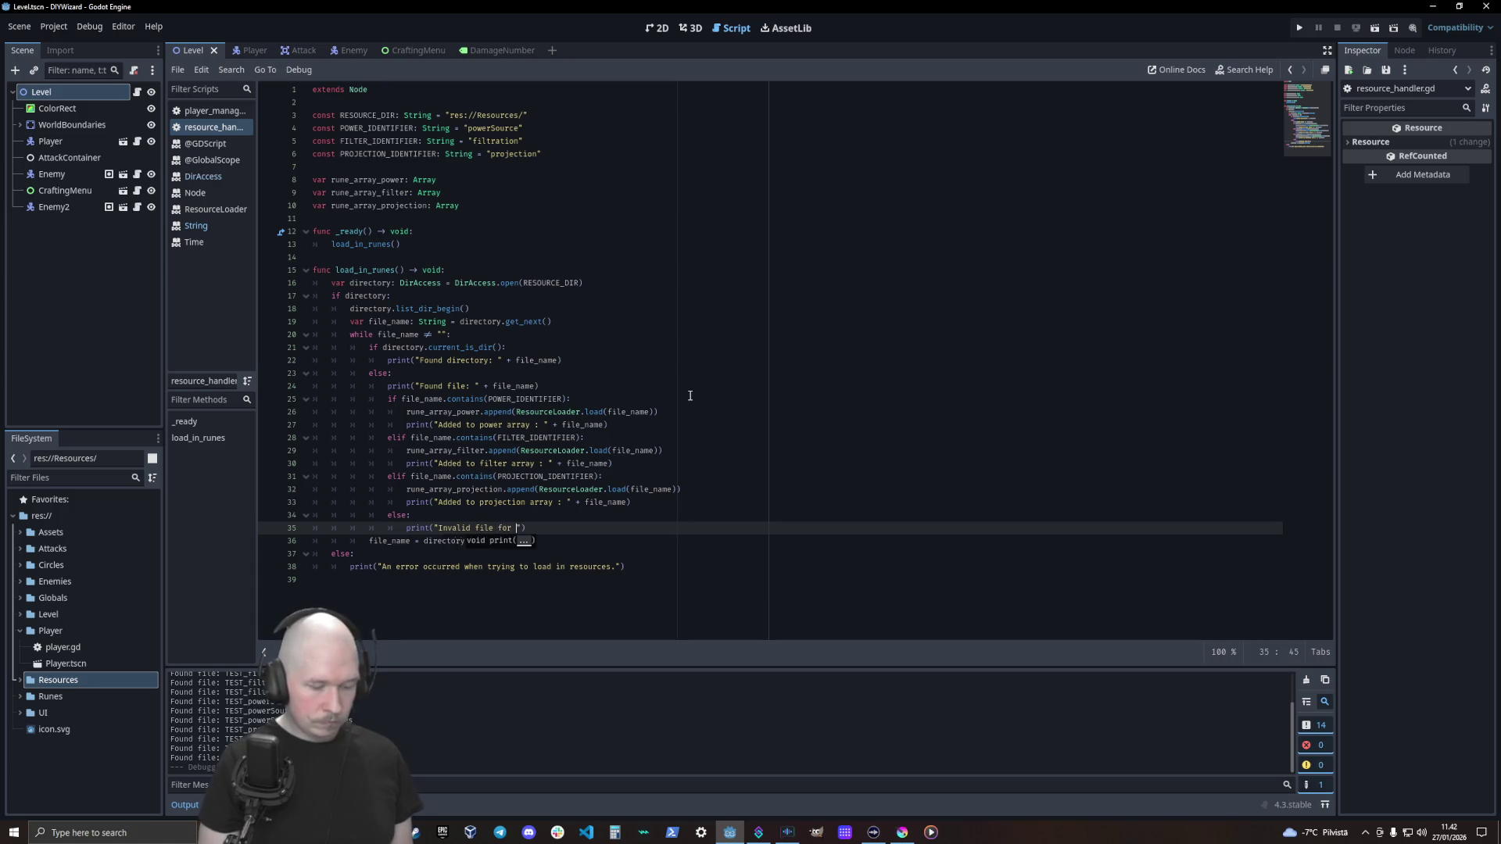
{"action": "type", "text": "arrays :"}
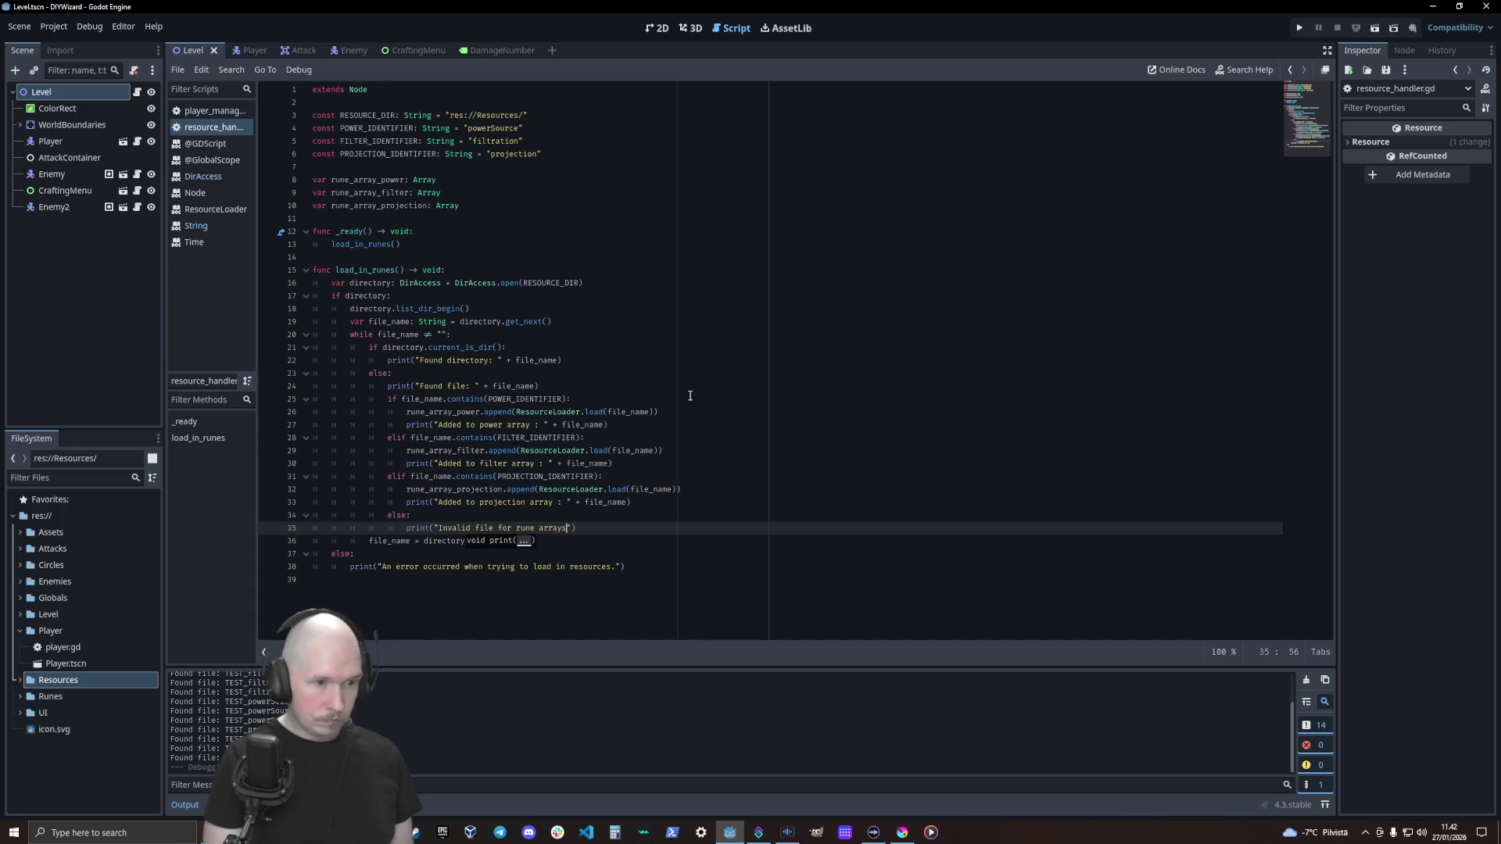
{"action": "type", "text": " \" + "}
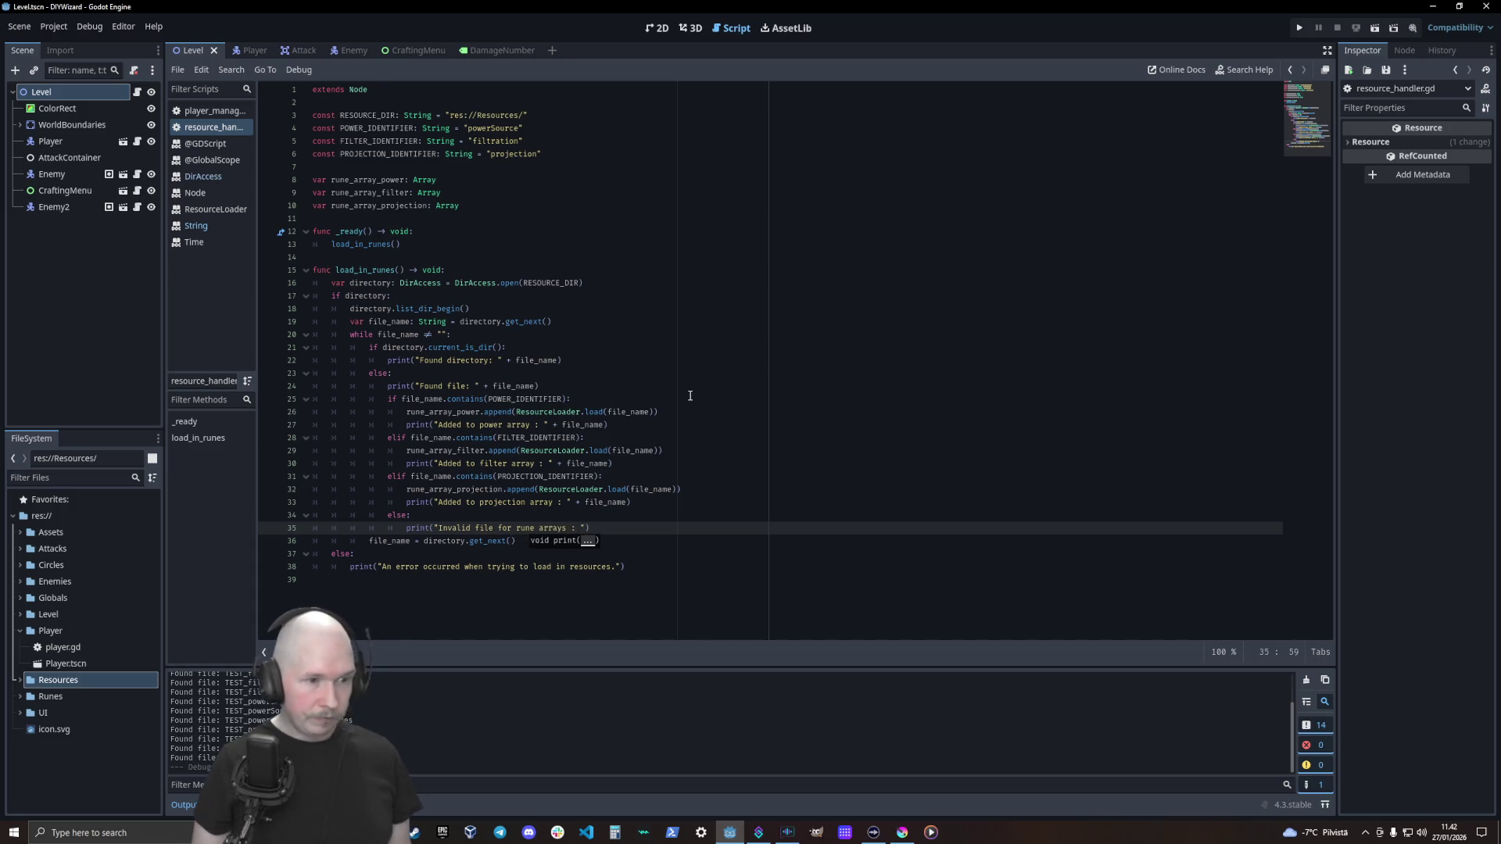
{"action": "type", "text": "file_name"}
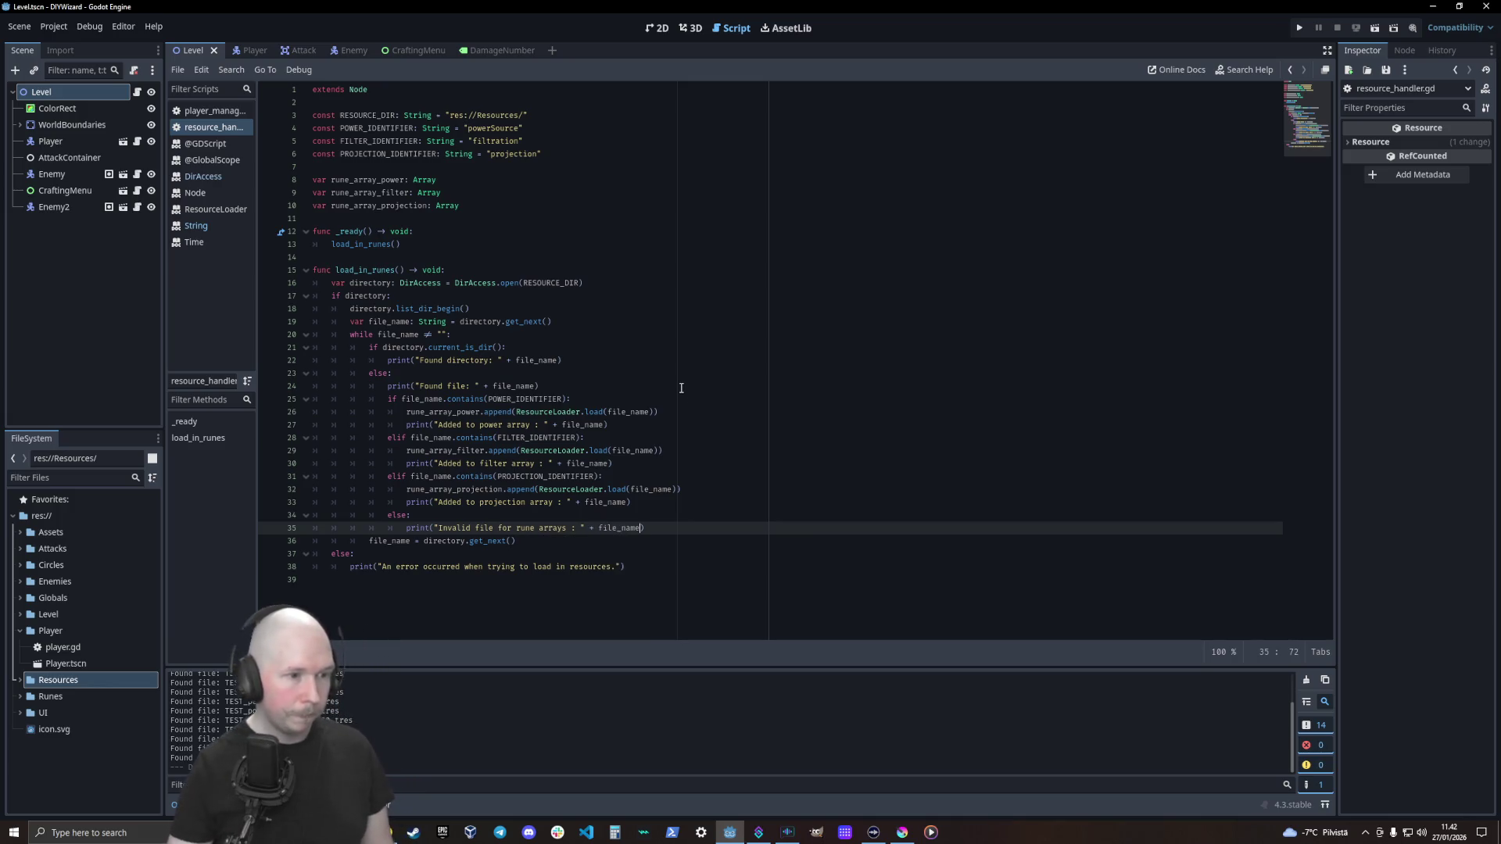
{"action": "left_click", "coordinate": [384, 388]}
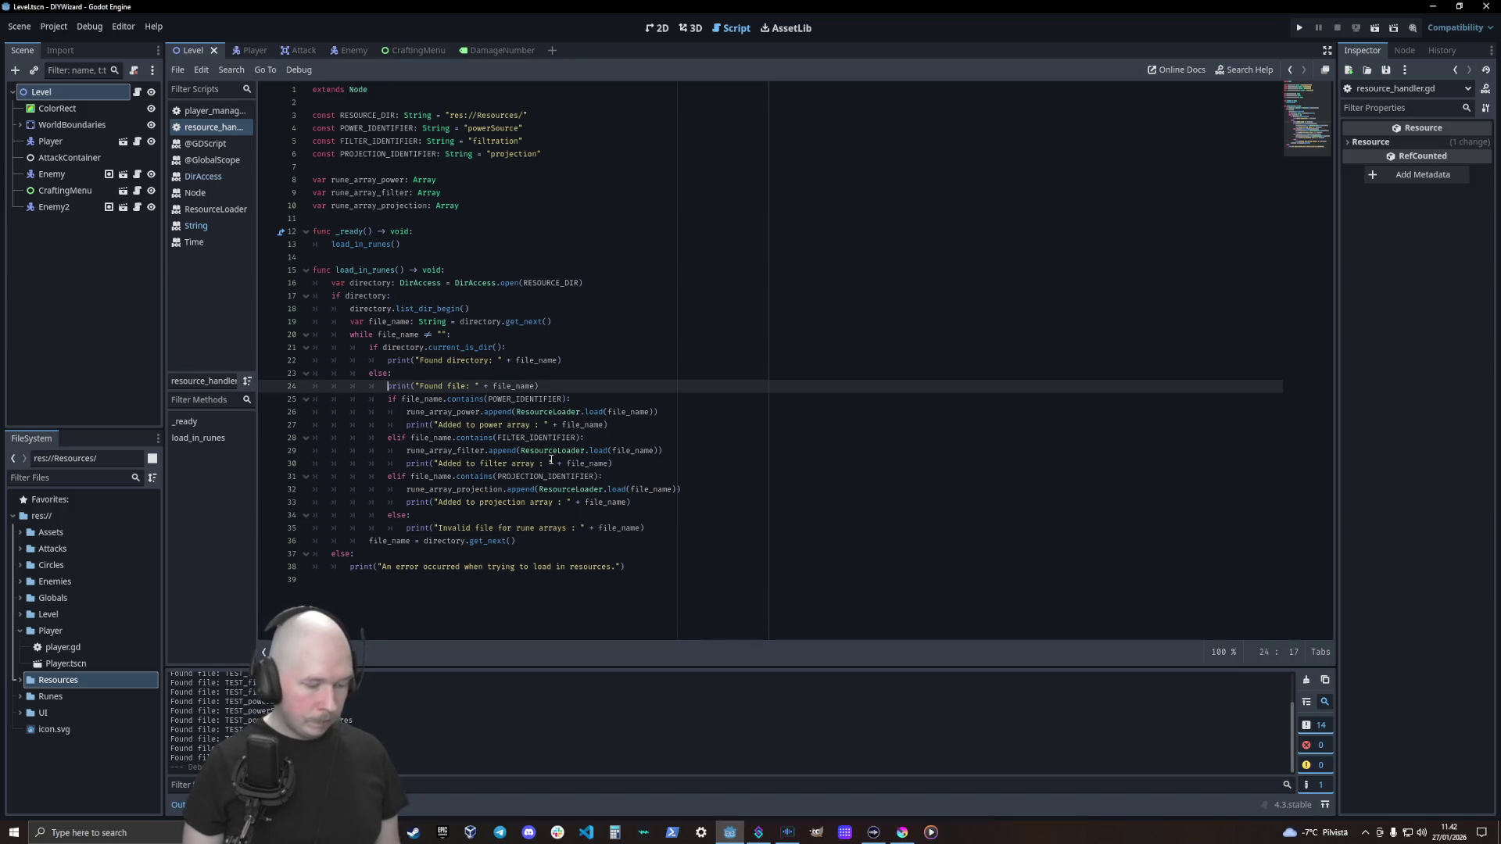
{"action": "type", "text": "#"}
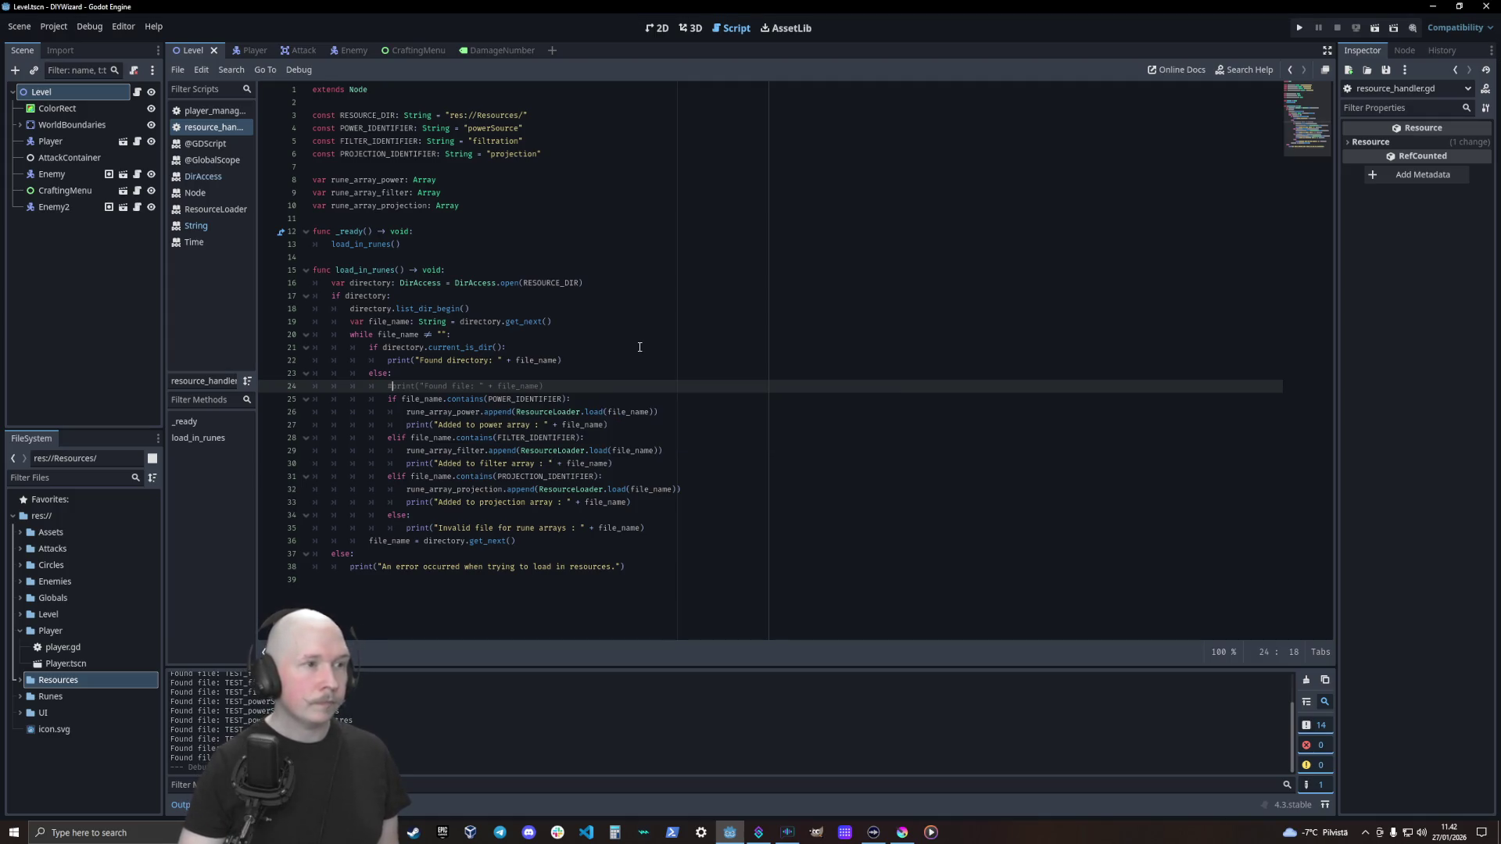
Run the game with F6 to test rune loading, then stop it to expose the Cannot open file errors
{"action": "key", "text": "F6"}
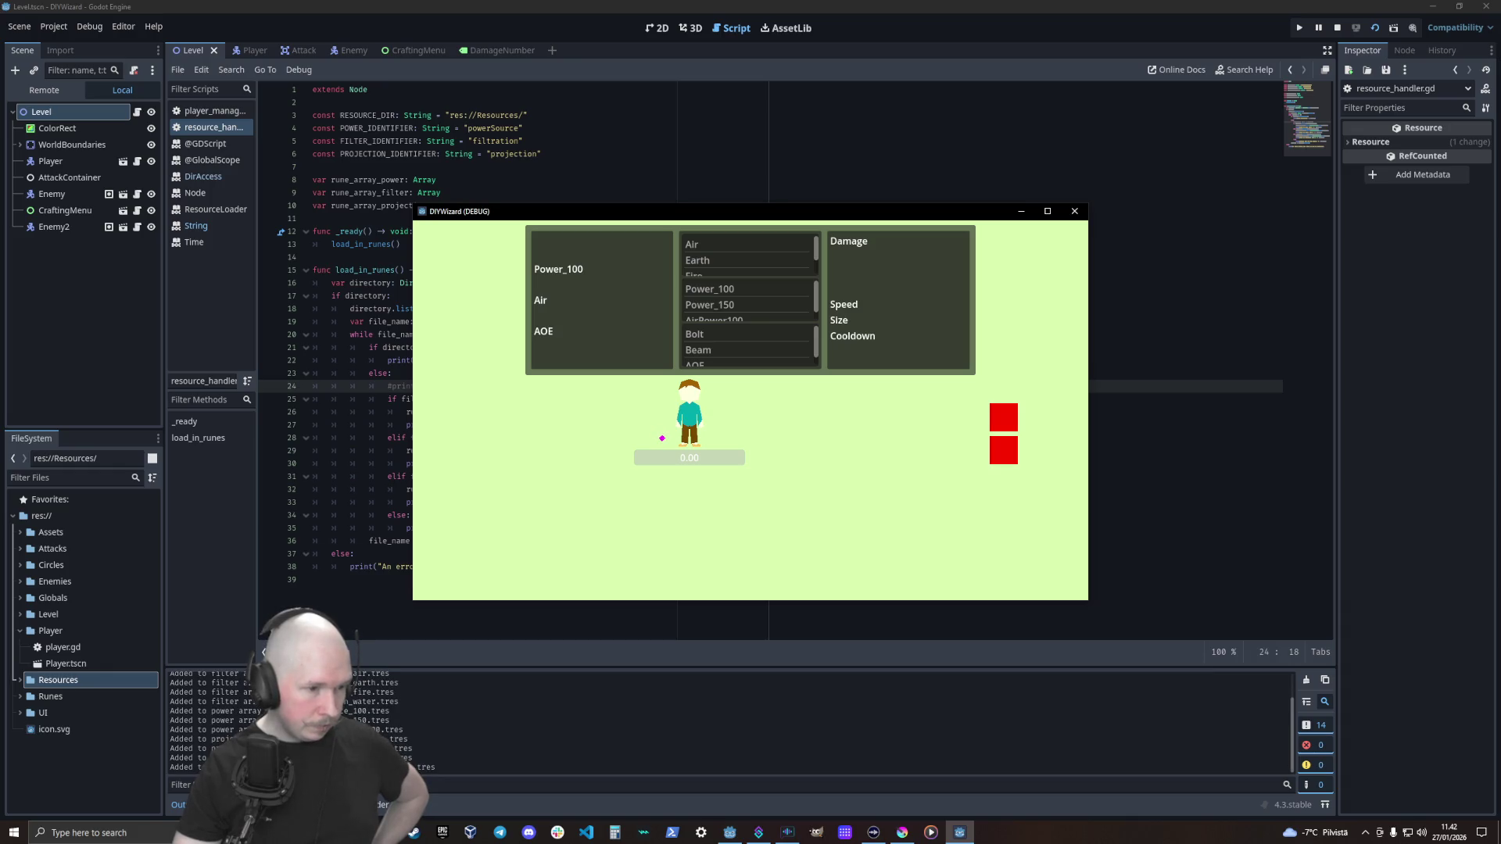
{"action": "key", "text": "F8"}
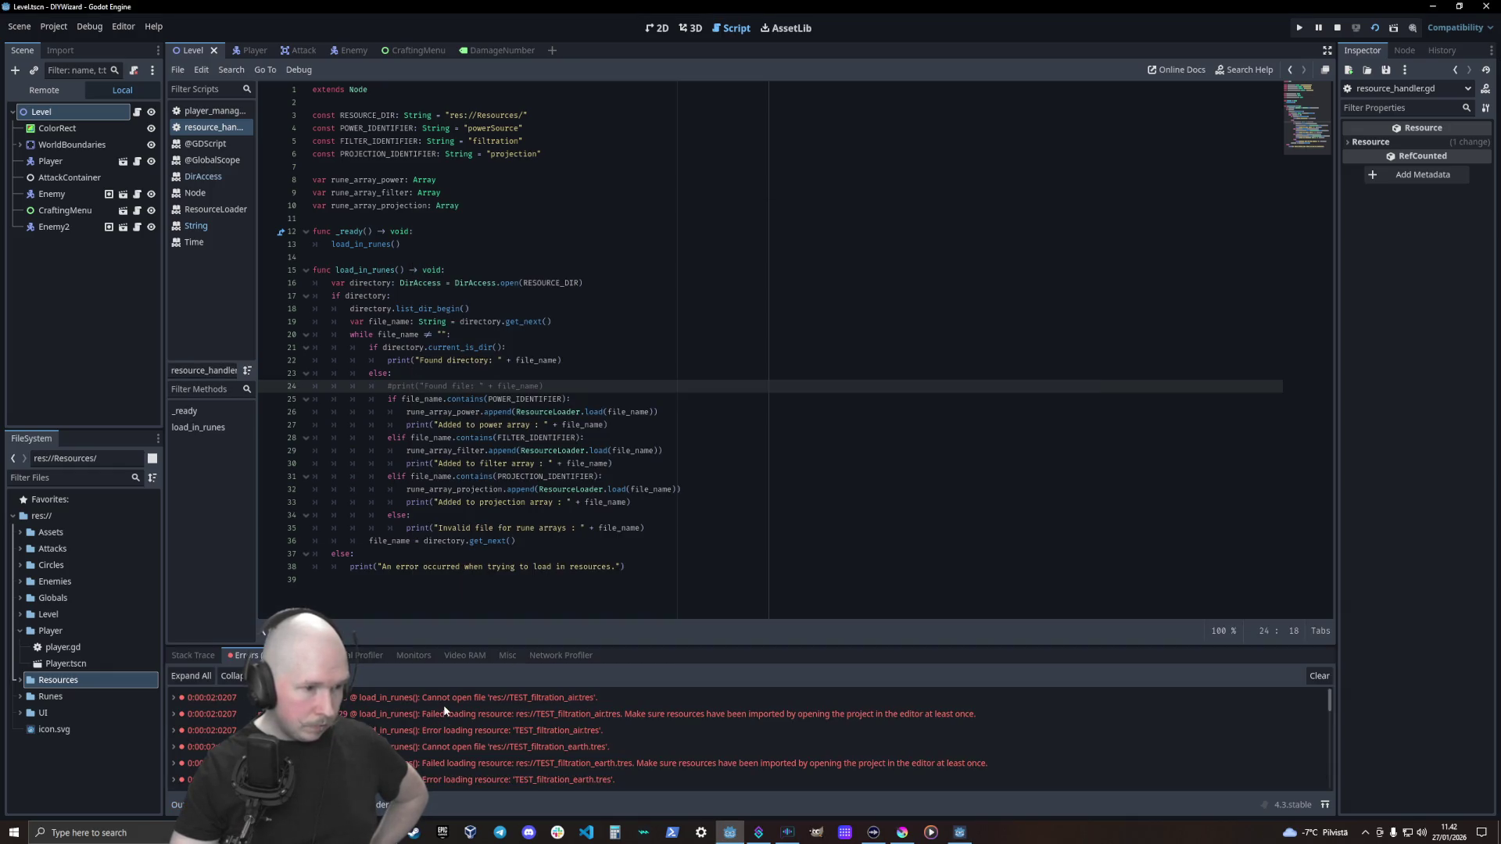
Inspect the failed filtration loads, like TEST_filtration_earth.tres, traced to line 29's ResourceLoader.load call
{"action": "mouse_move", "coordinate": [562, 709]}
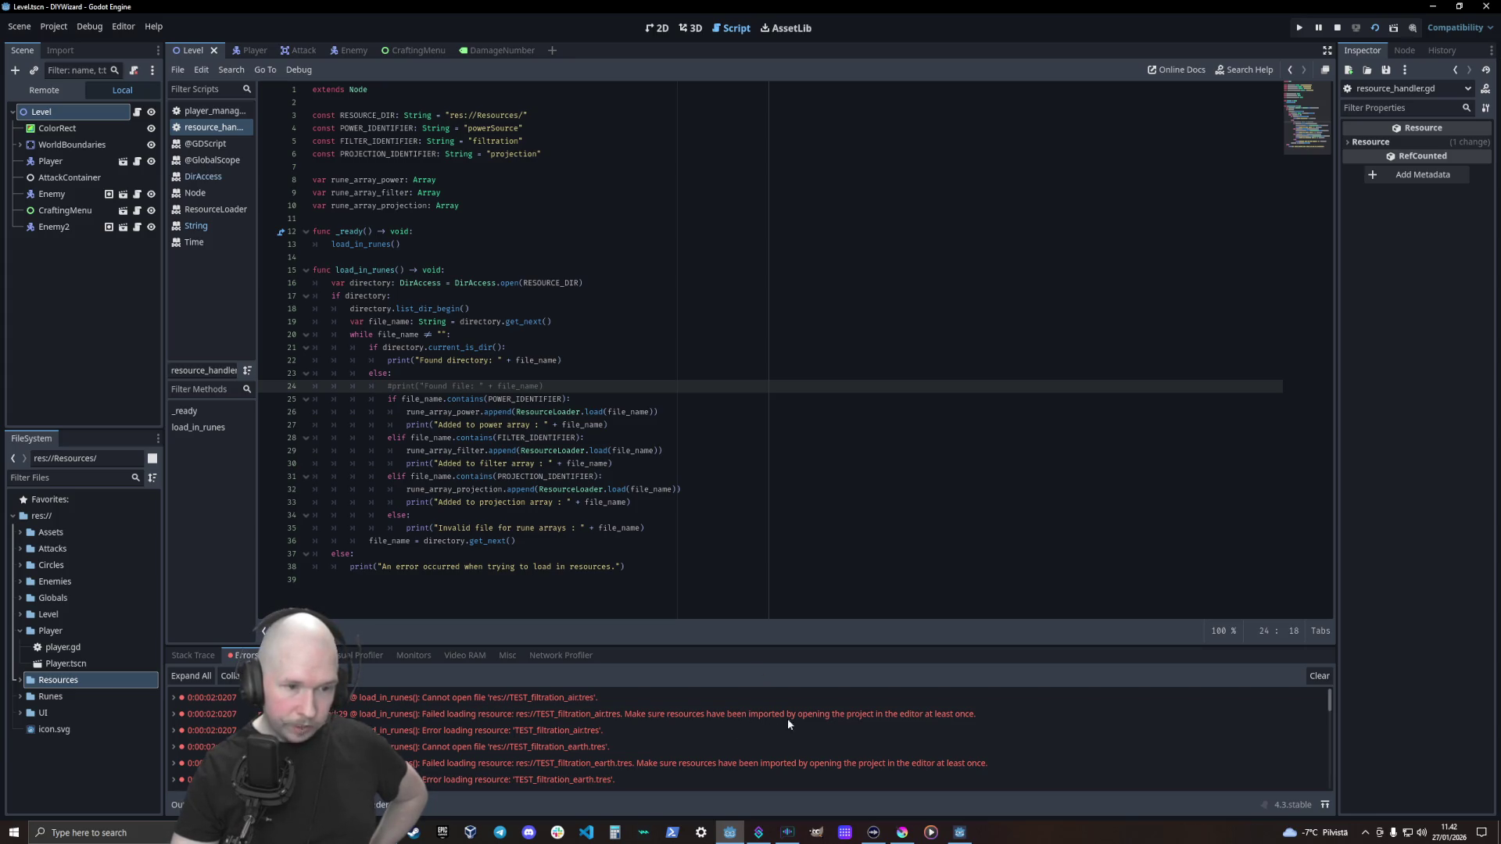
{"action": "mouse_move", "coordinate": [857, 719]}
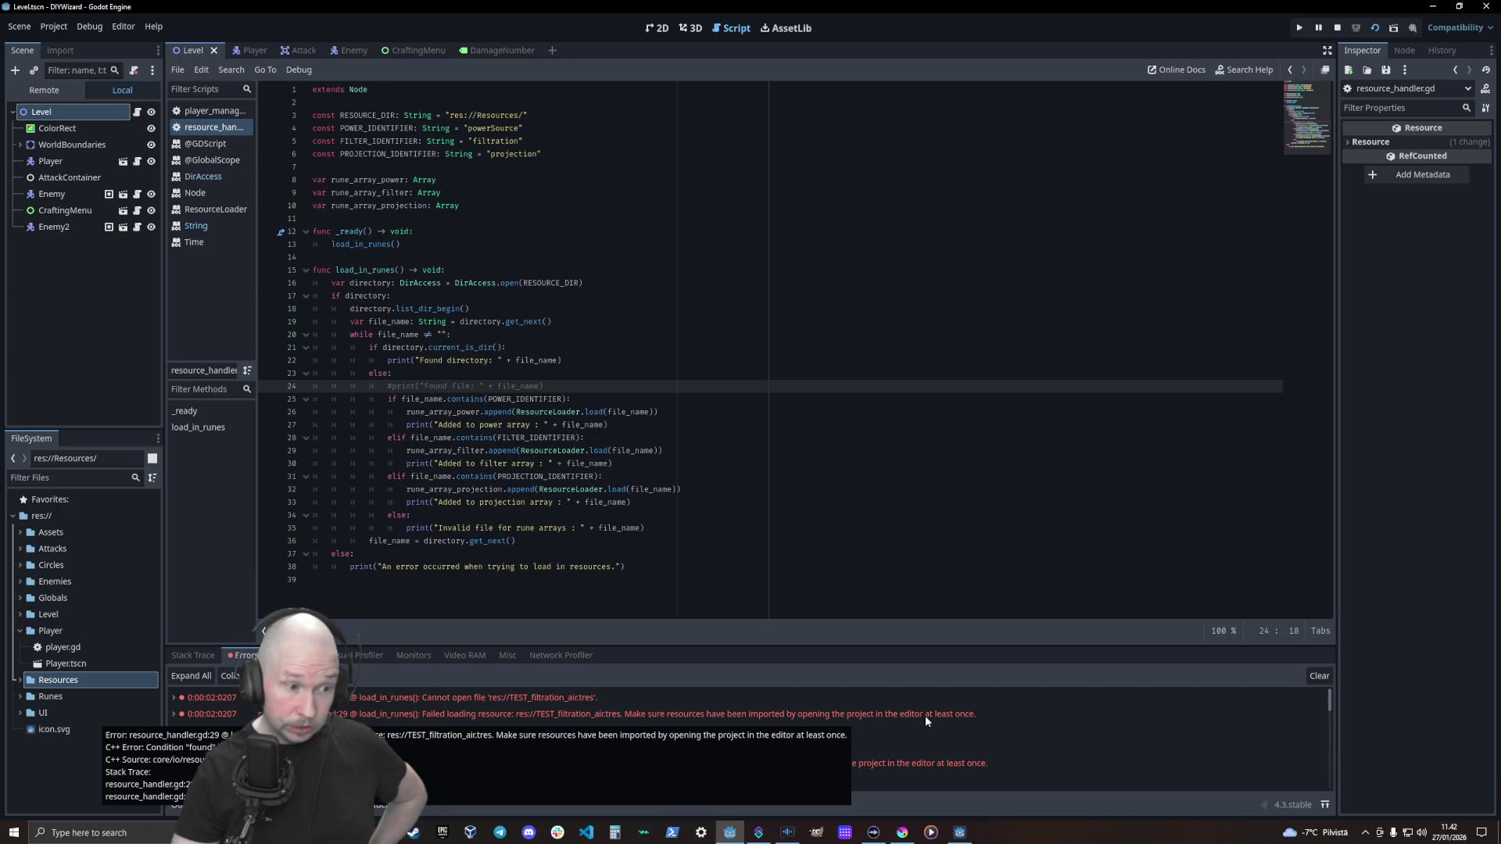
{"action": "scroll", "coordinate": [926, 715], "scroll_direction": "down", "scroll_amount": 1}
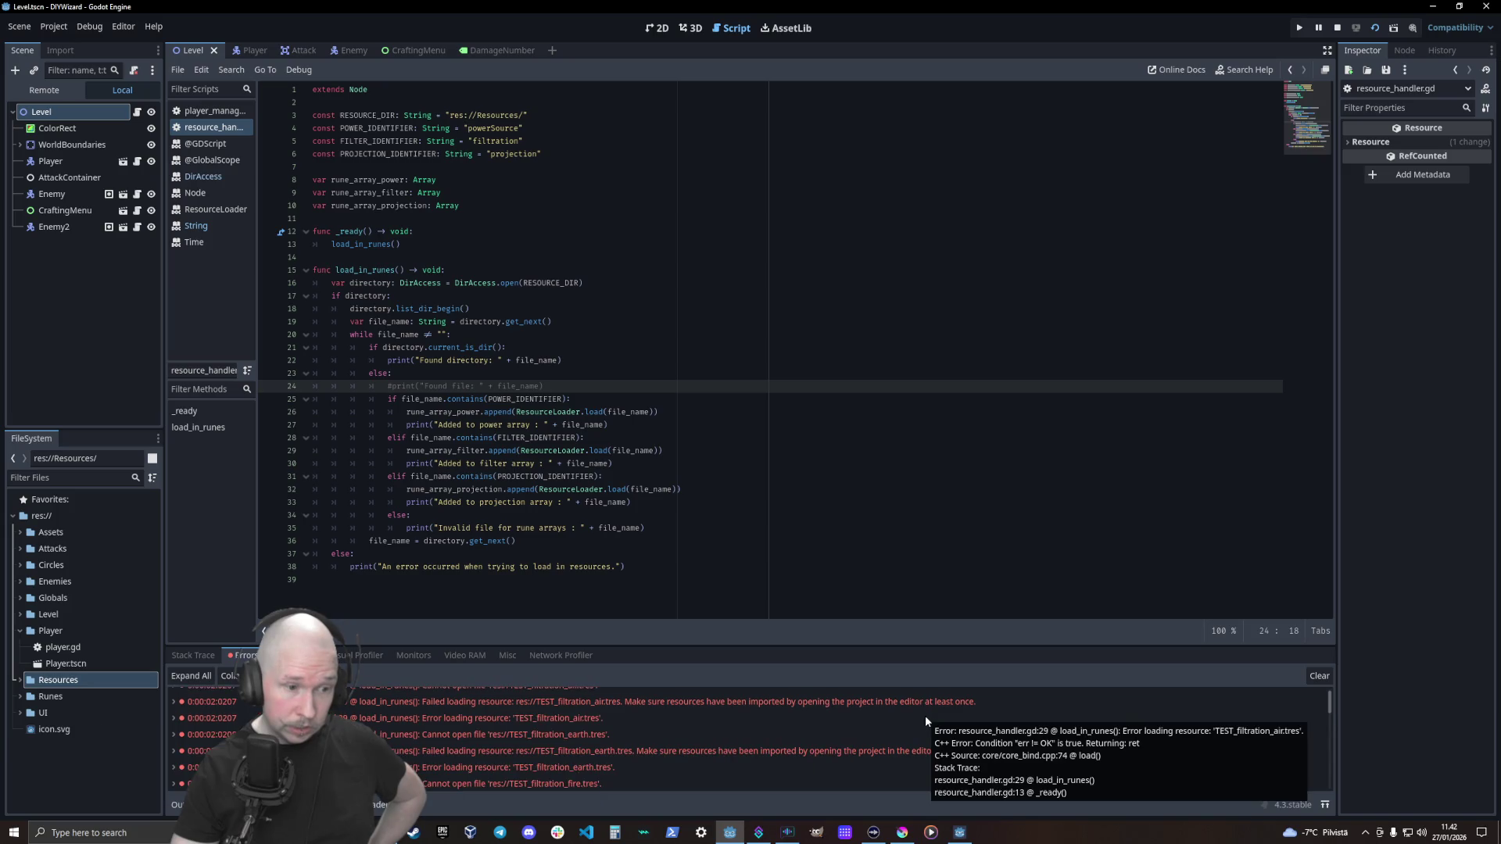
{"action": "scroll", "coordinate": [926, 715], "scroll_direction": "down", "scroll_amount": 1}
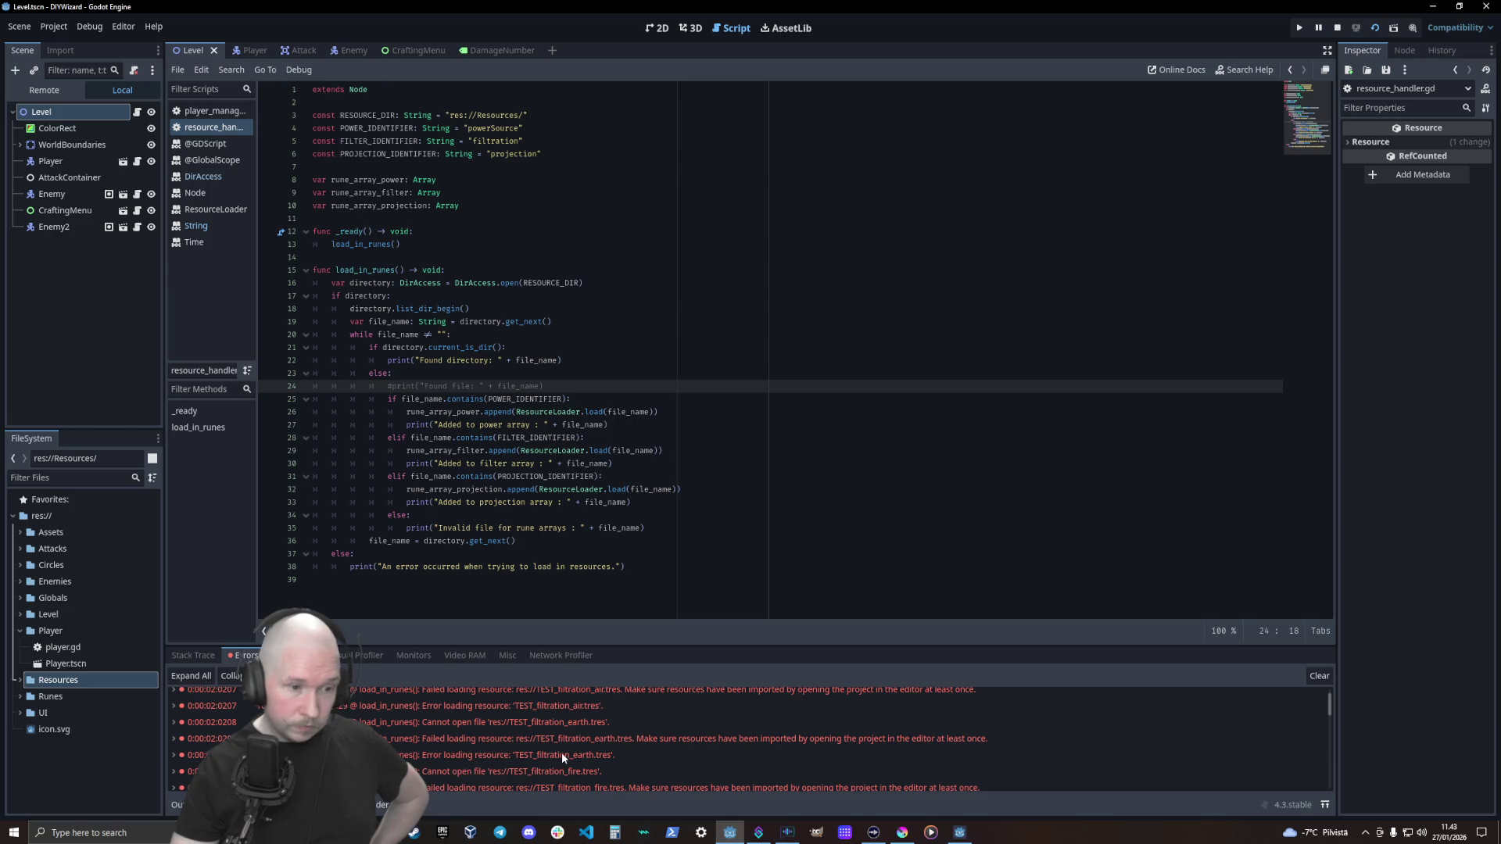
{"action": "mouse_move", "coordinate": [561, 753]}
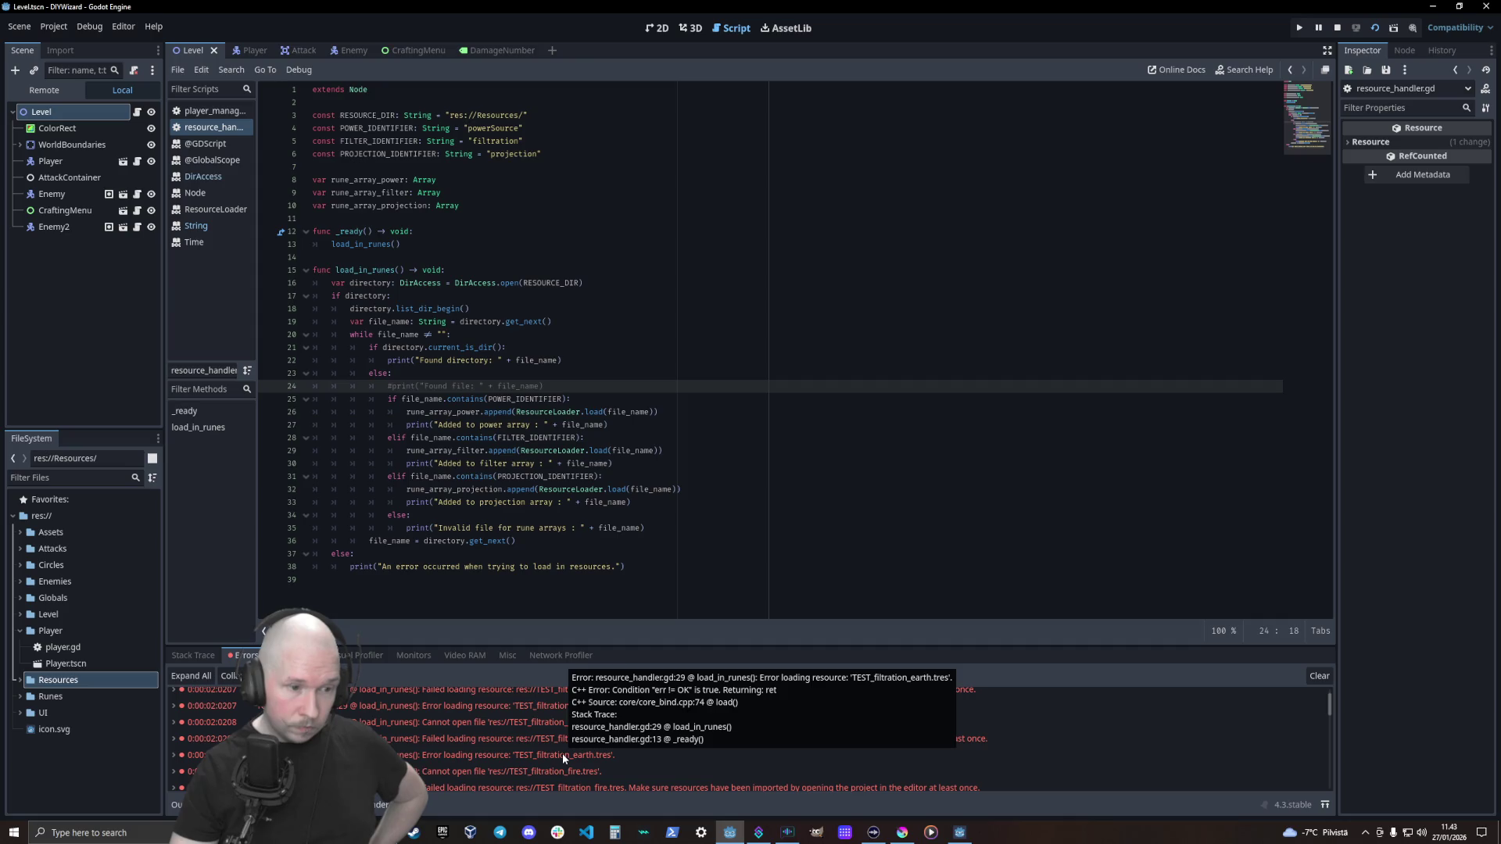
Stop the running game, glance over the error list, and switch to the browser
{"action": "left_click", "coordinate": [1337, 27]}
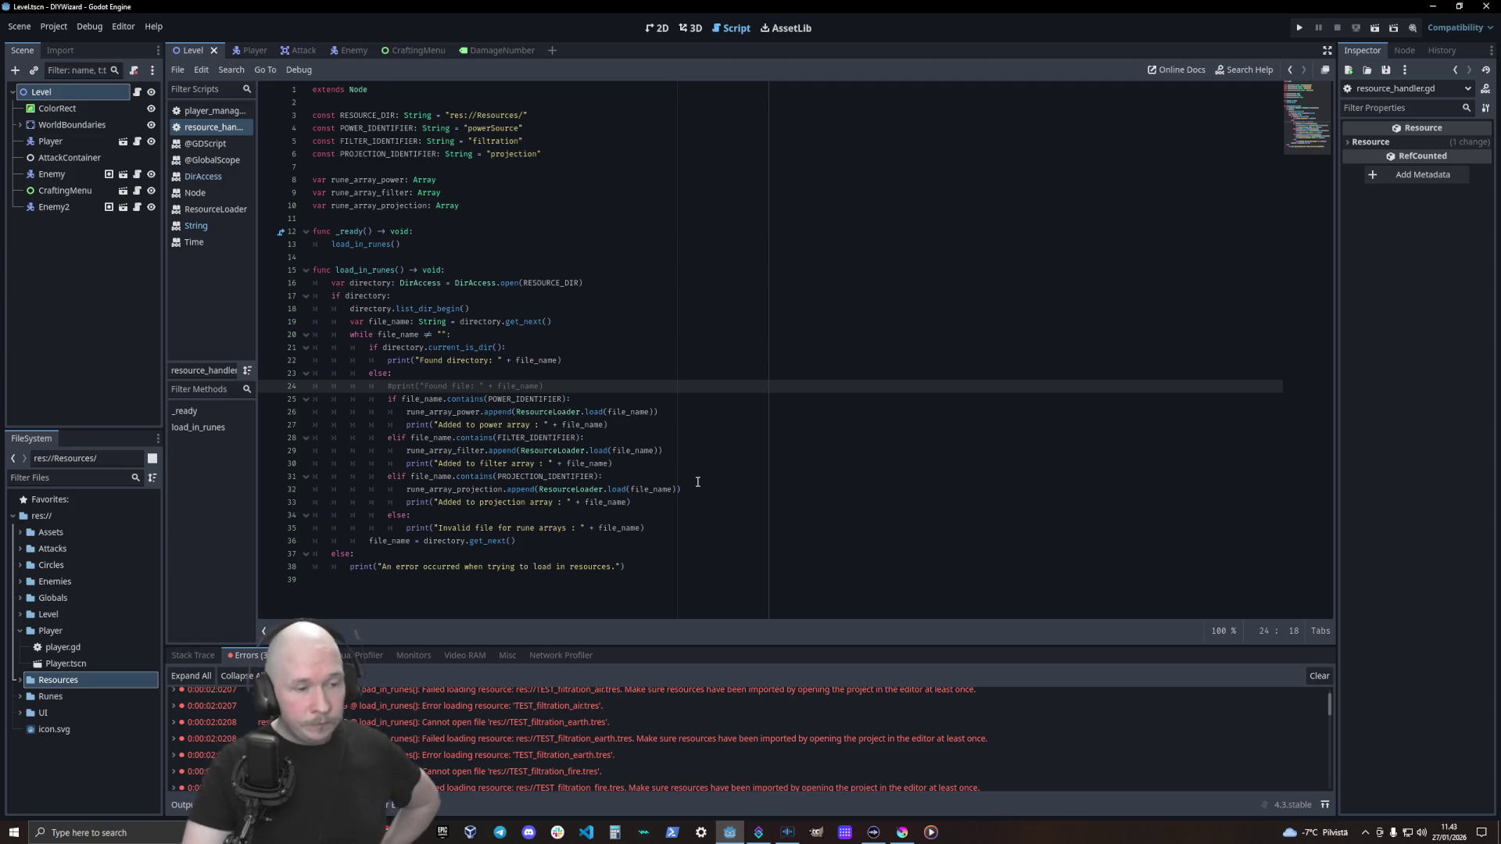
{"action": "scroll", "coordinate": [568, 734], "scroll_direction": "down", "scroll_amount": 2}
{"action": "scroll", "coordinate": [580, 738], "scroll_direction": "down", "scroll_amount": 3}
{"action": "scroll", "coordinate": [591, 734], "scroll_direction": "up", "scroll_amount": 3}
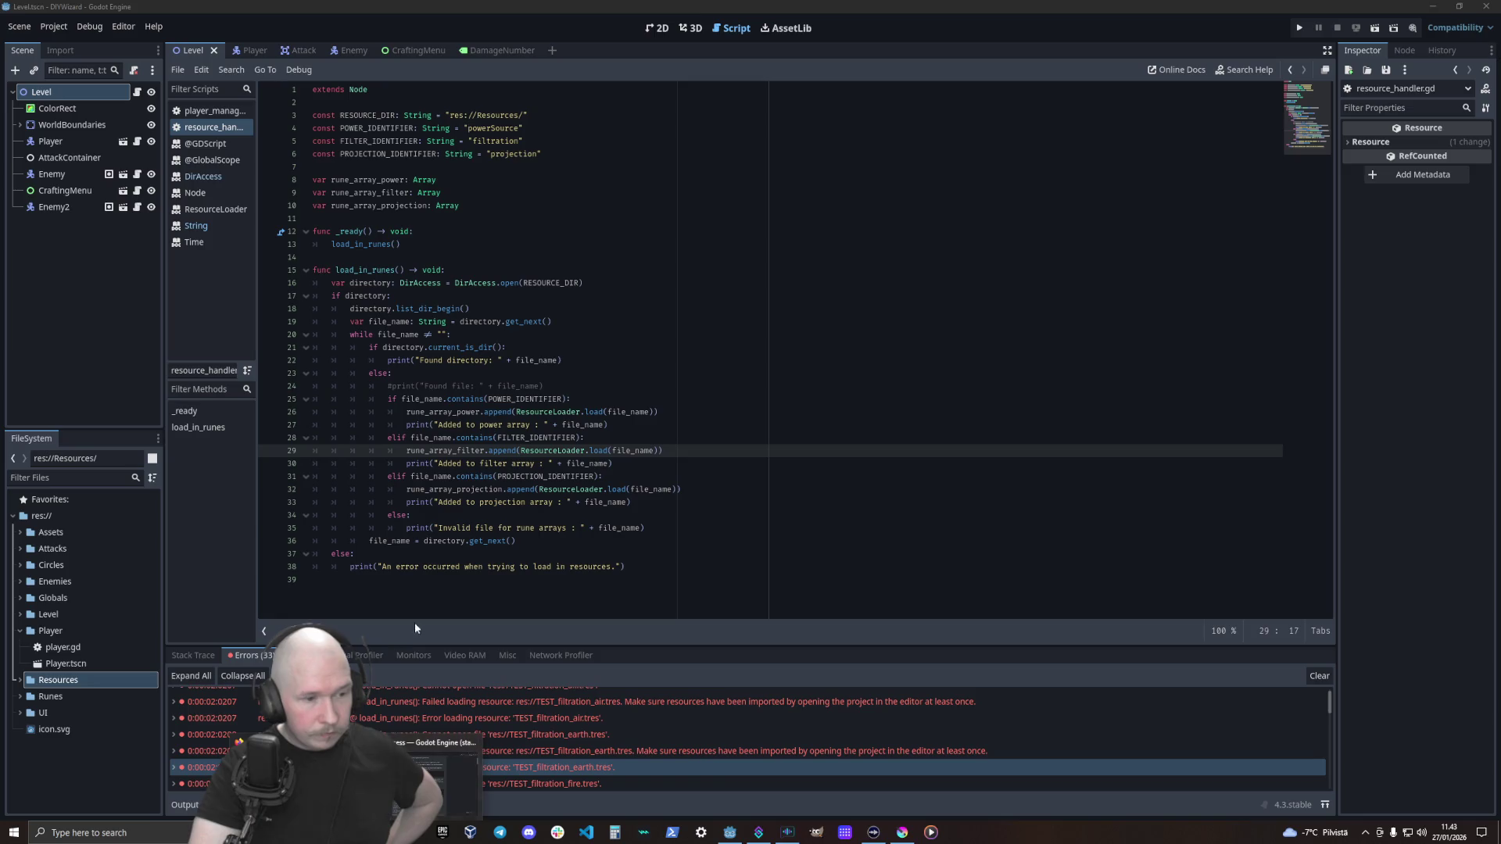
{"action": "key", "text": "alt+Tab"}
Search 'godot load in tres' in a new tab and open the Godot Resources documentation result
{"action": "left_click", "coordinate": [301, 13]}
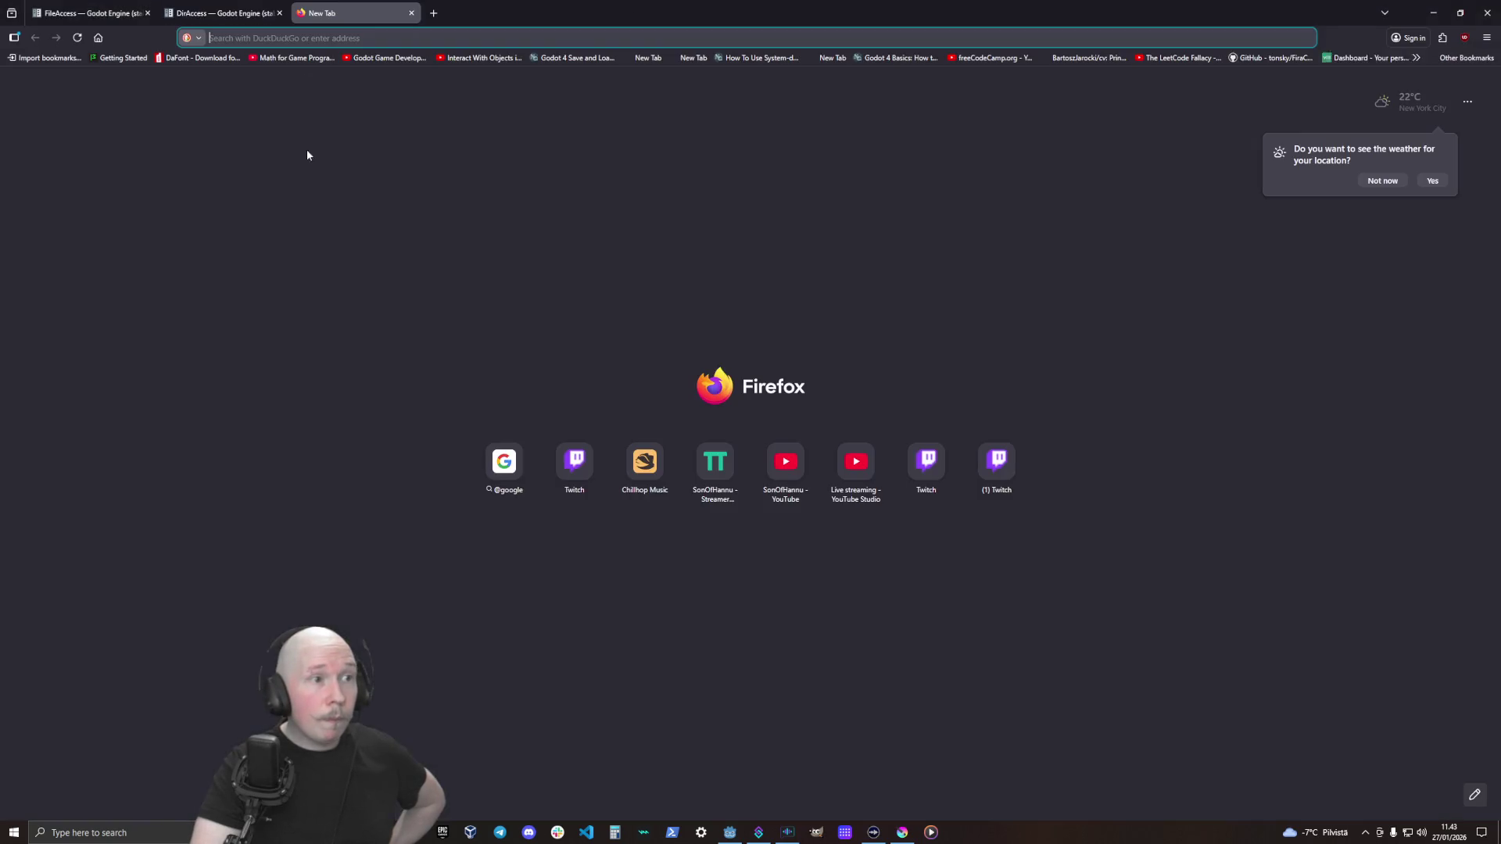
{"action": "type", "text": "godot"}
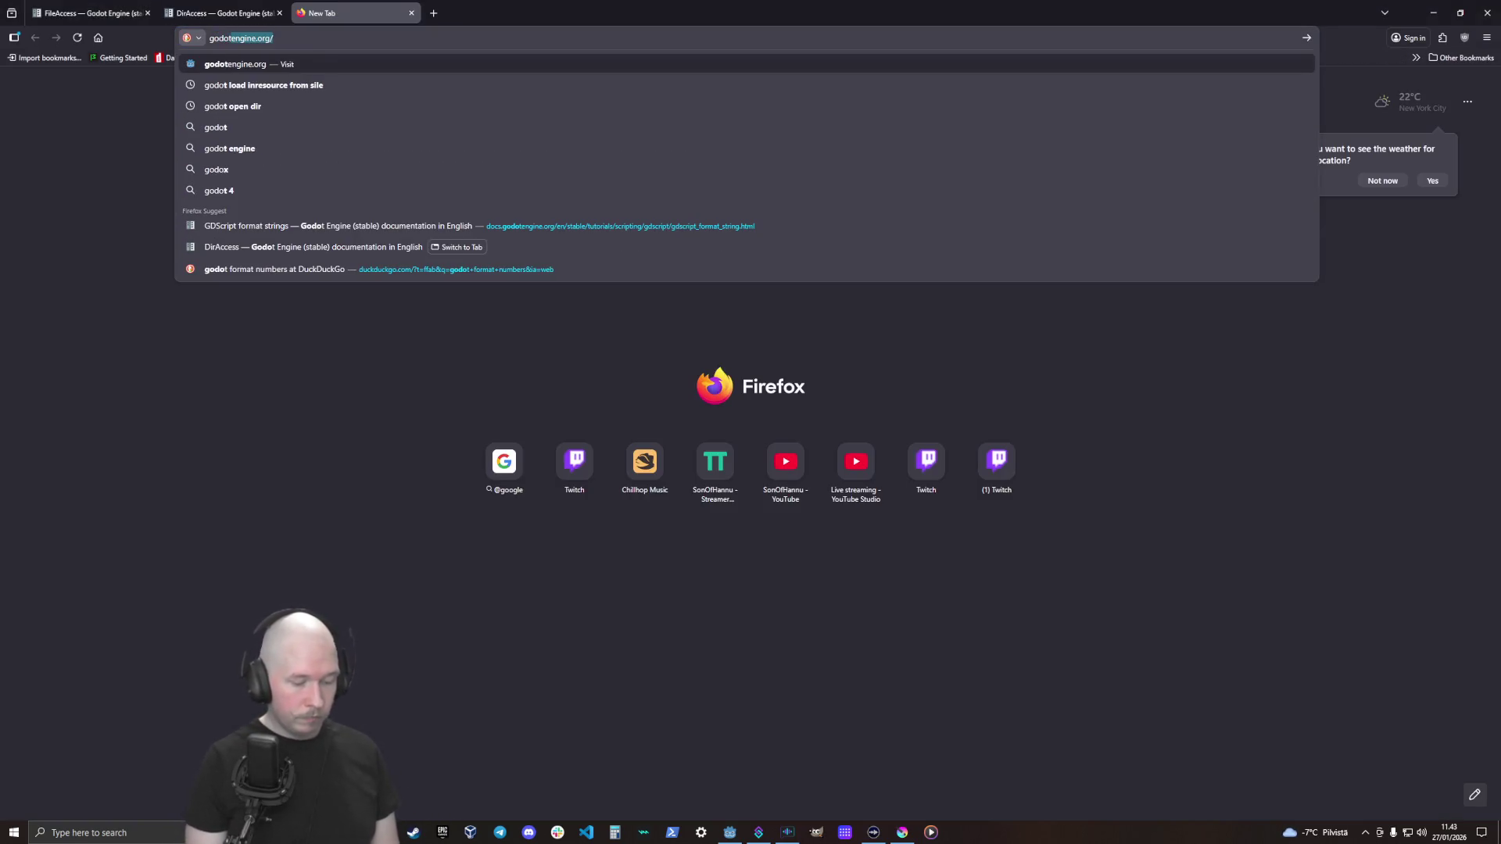
{"action": "type", "text": " load in tres"}
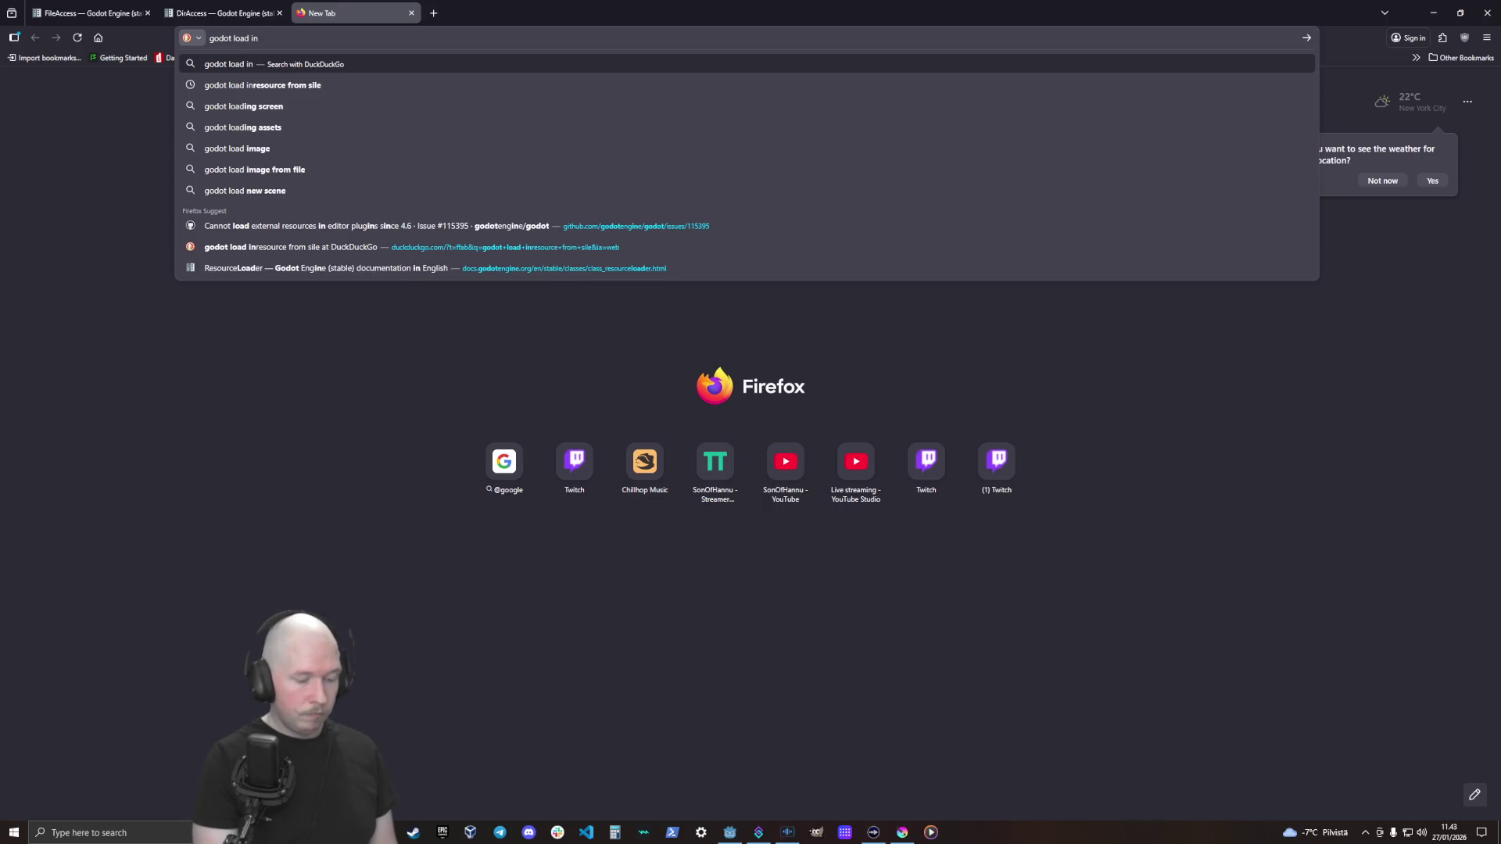
{"action": "key", "text": "Return"}
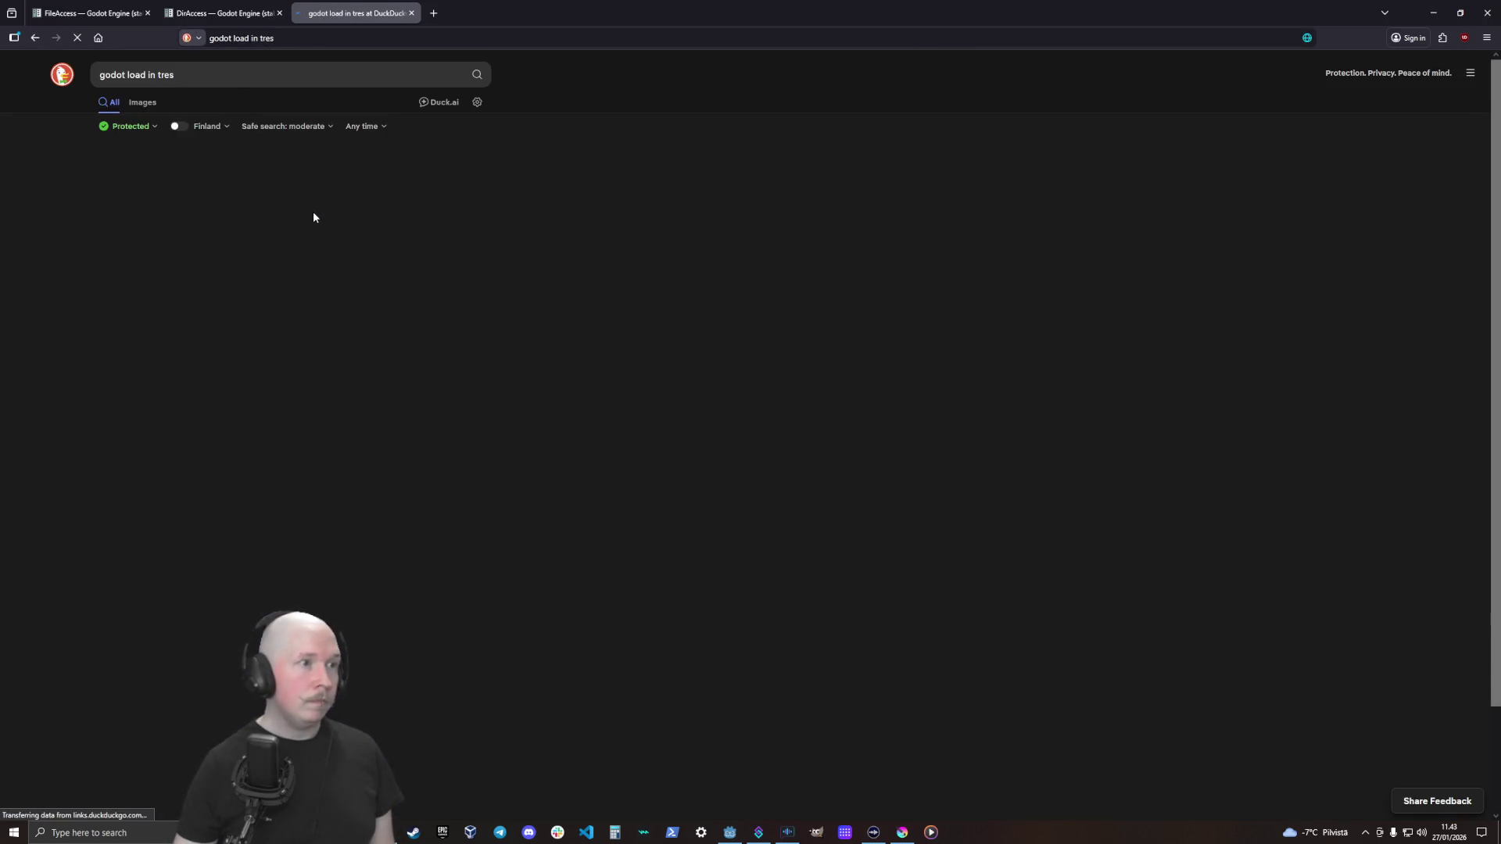
{"action": "left_click", "coordinate": [234, 271]}
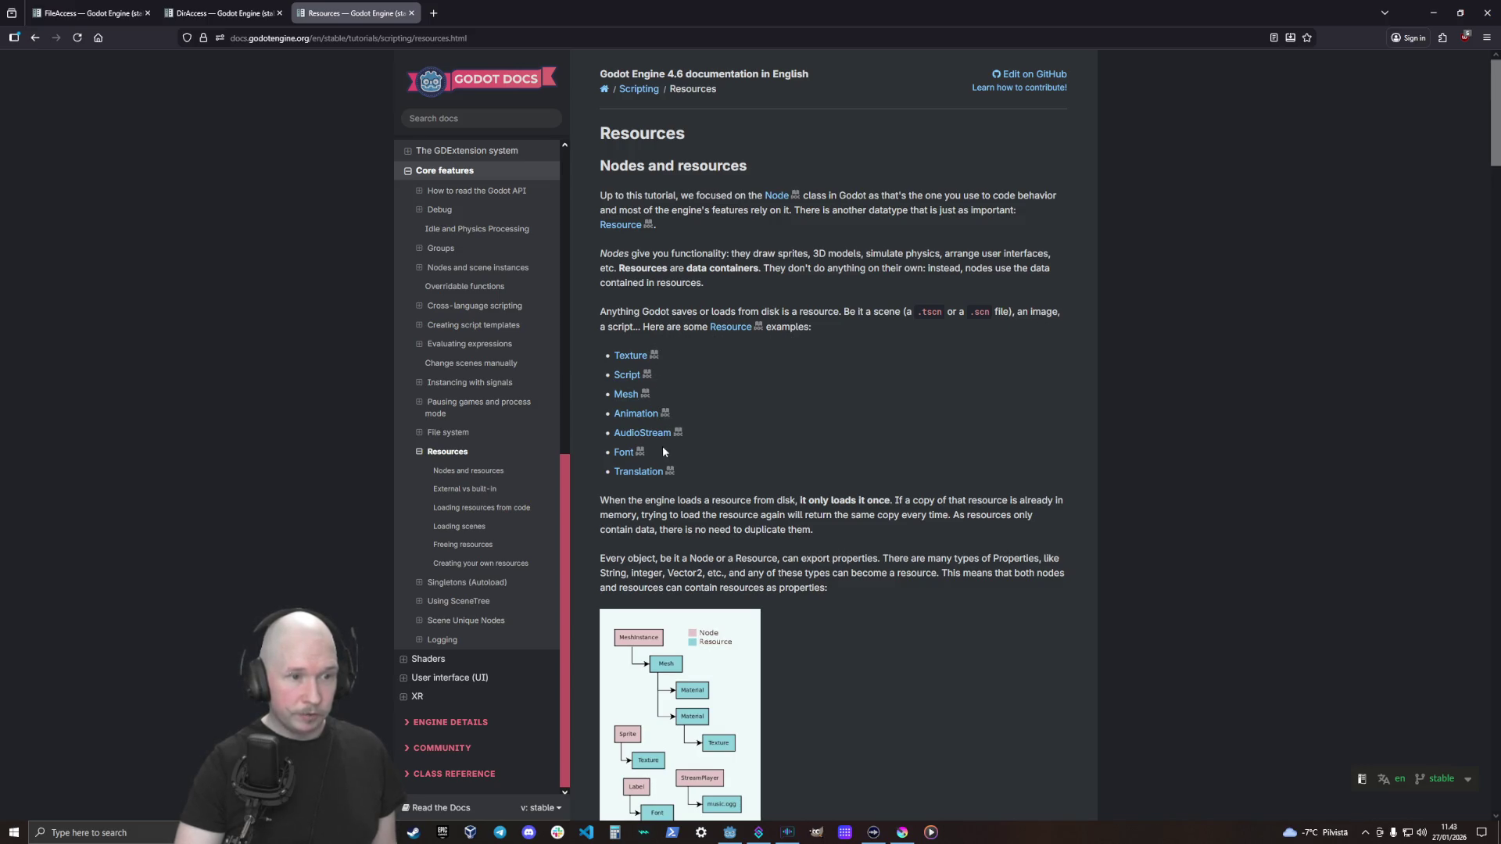
Scroll through the External vs built-in, Loading resources from code and Loading scenes sections
{"action": "scroll", "coordinate": [817, 479], "scroll_direction": "down", "scroll_amount": 6}
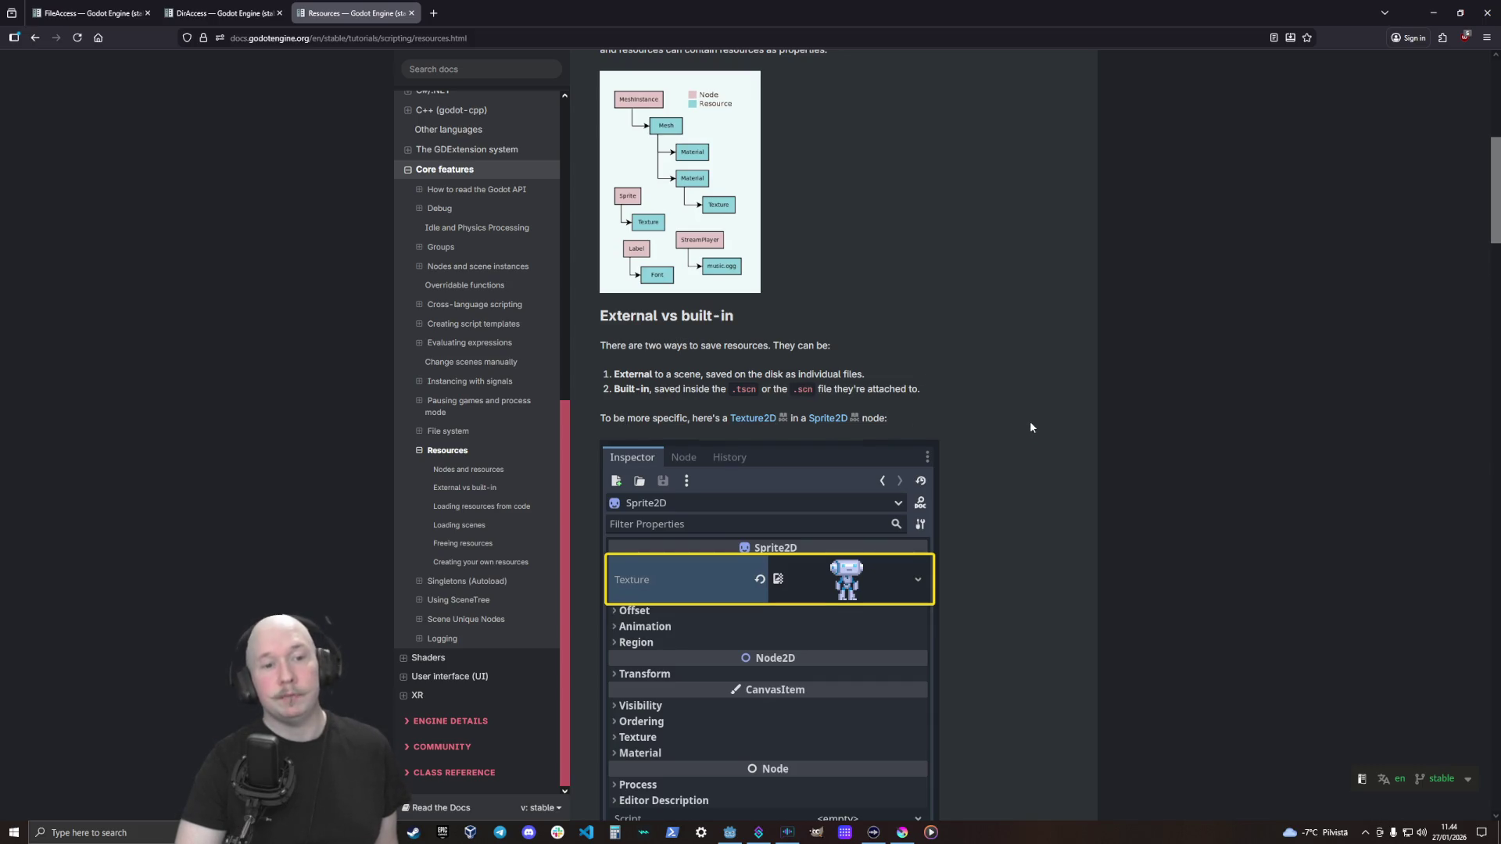
{"action": "scroll", "coordinate": [1029, 421], "scroll_direction": "down", "scroll_amount": 5}
{"action": "scroll", "coordinate": [1030, 421], "scroll_direction": "down", "scroll_amount": 6}
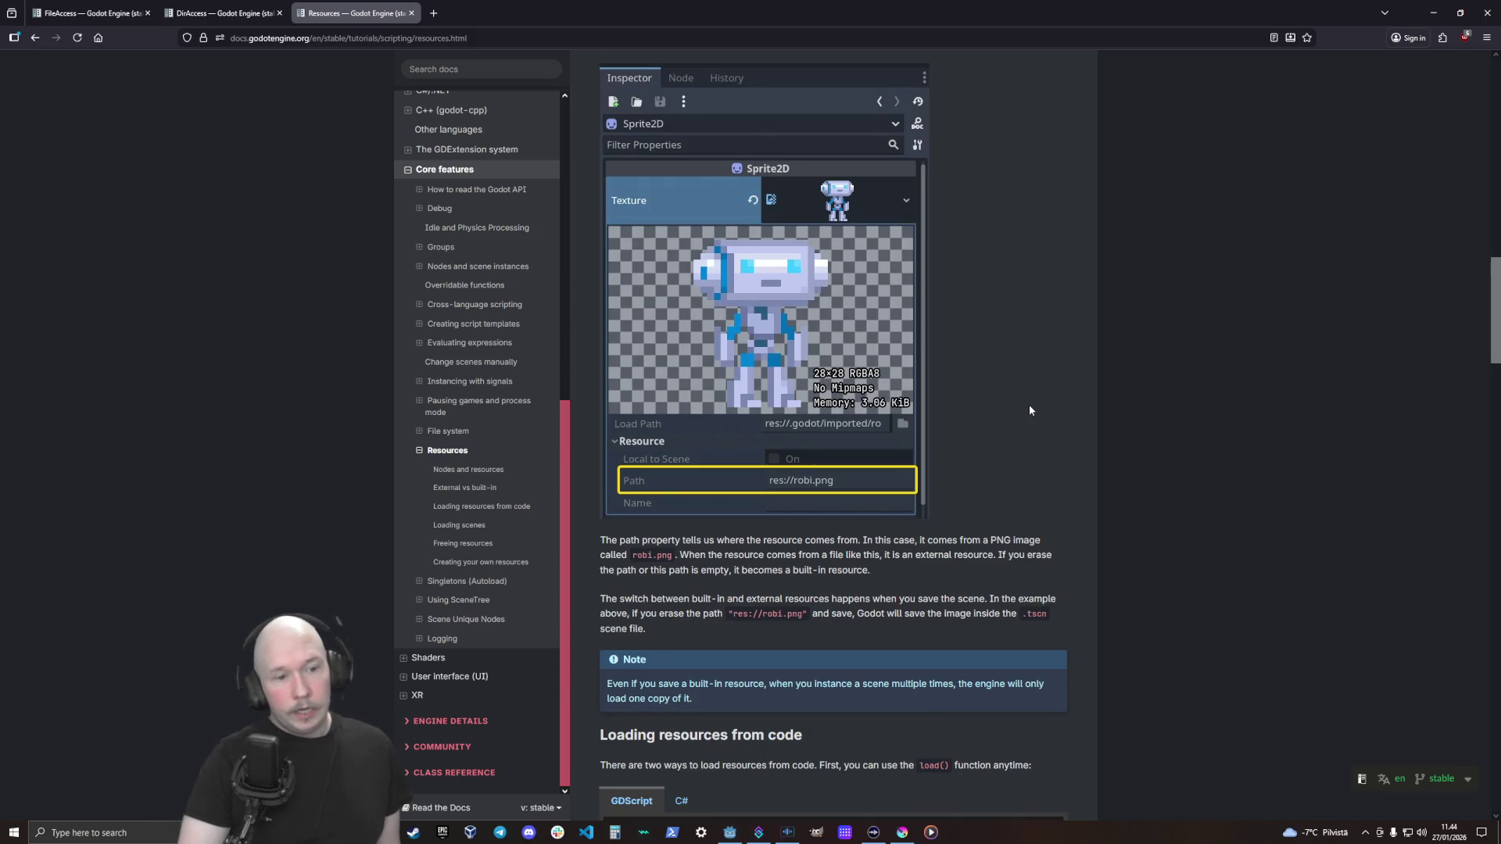
{"action": "scroll", "coordinate": [1029, 405], "scroll_direction": "down", "scroll_amount": 3}
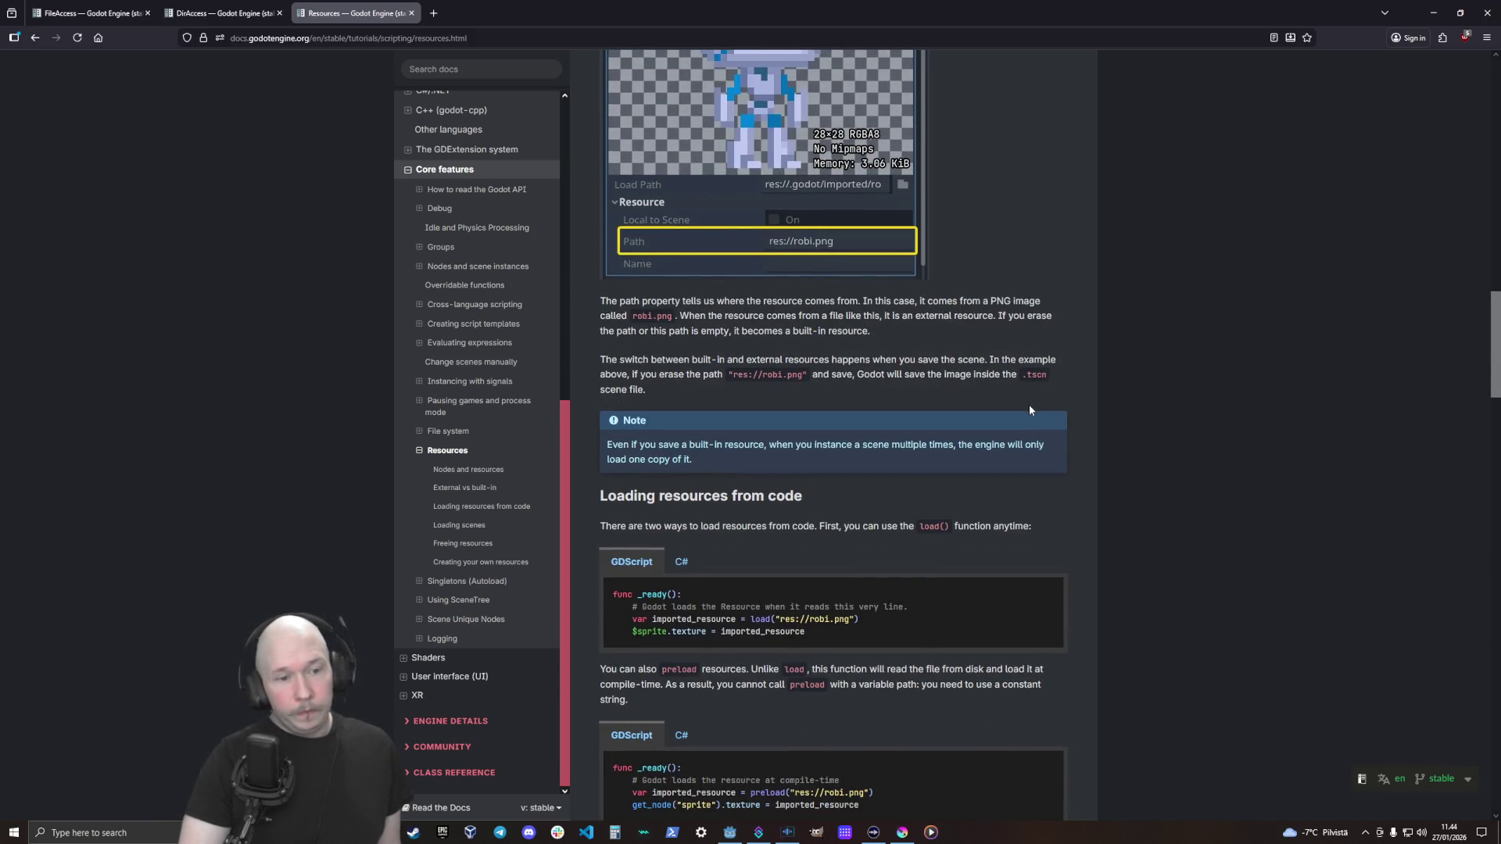
{"action": "scroll", "coordinate": [1030, 409], "scroll_direction": "down", "scroll_amount": 3}
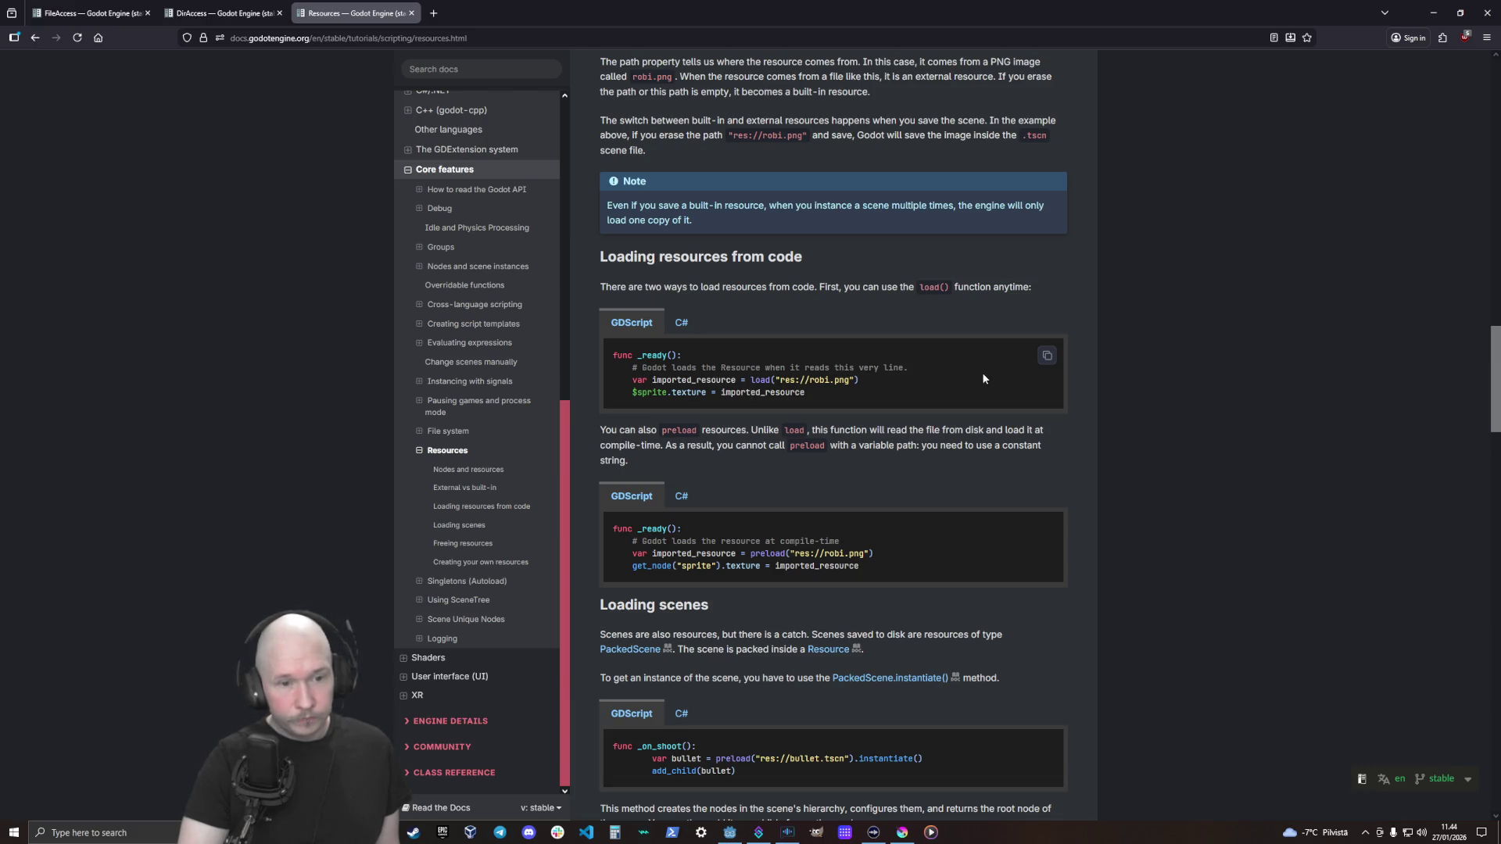
{"action": "scroll", "coordinate": [983, 379], "scroll_direction": "down", "scroll_amount": 2}
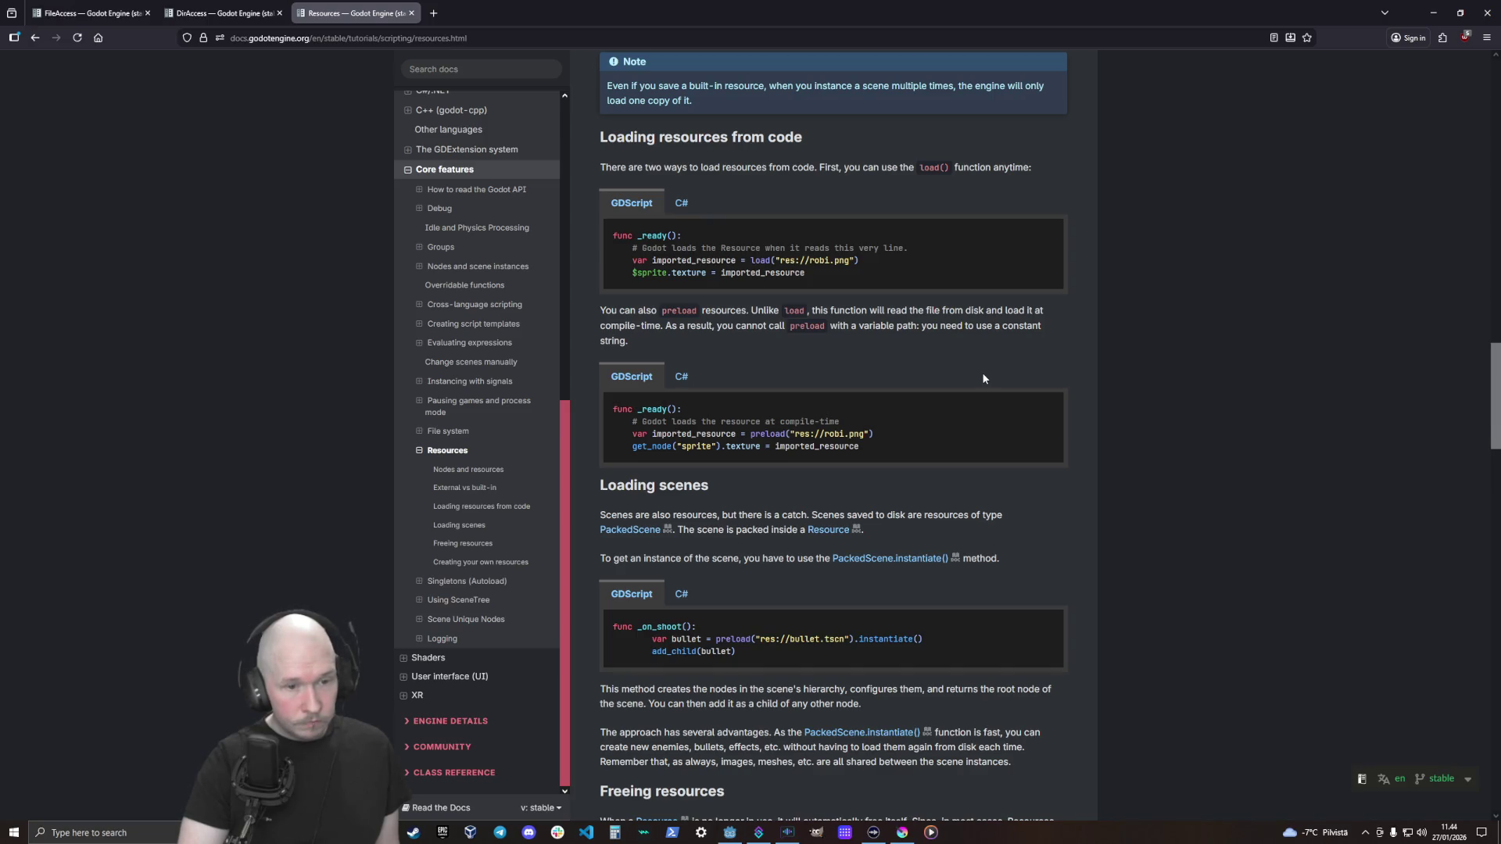
{"action": "scroll", "coordinate": [983, 379], "scroll_direction": "down", "scroll_amount": 1}
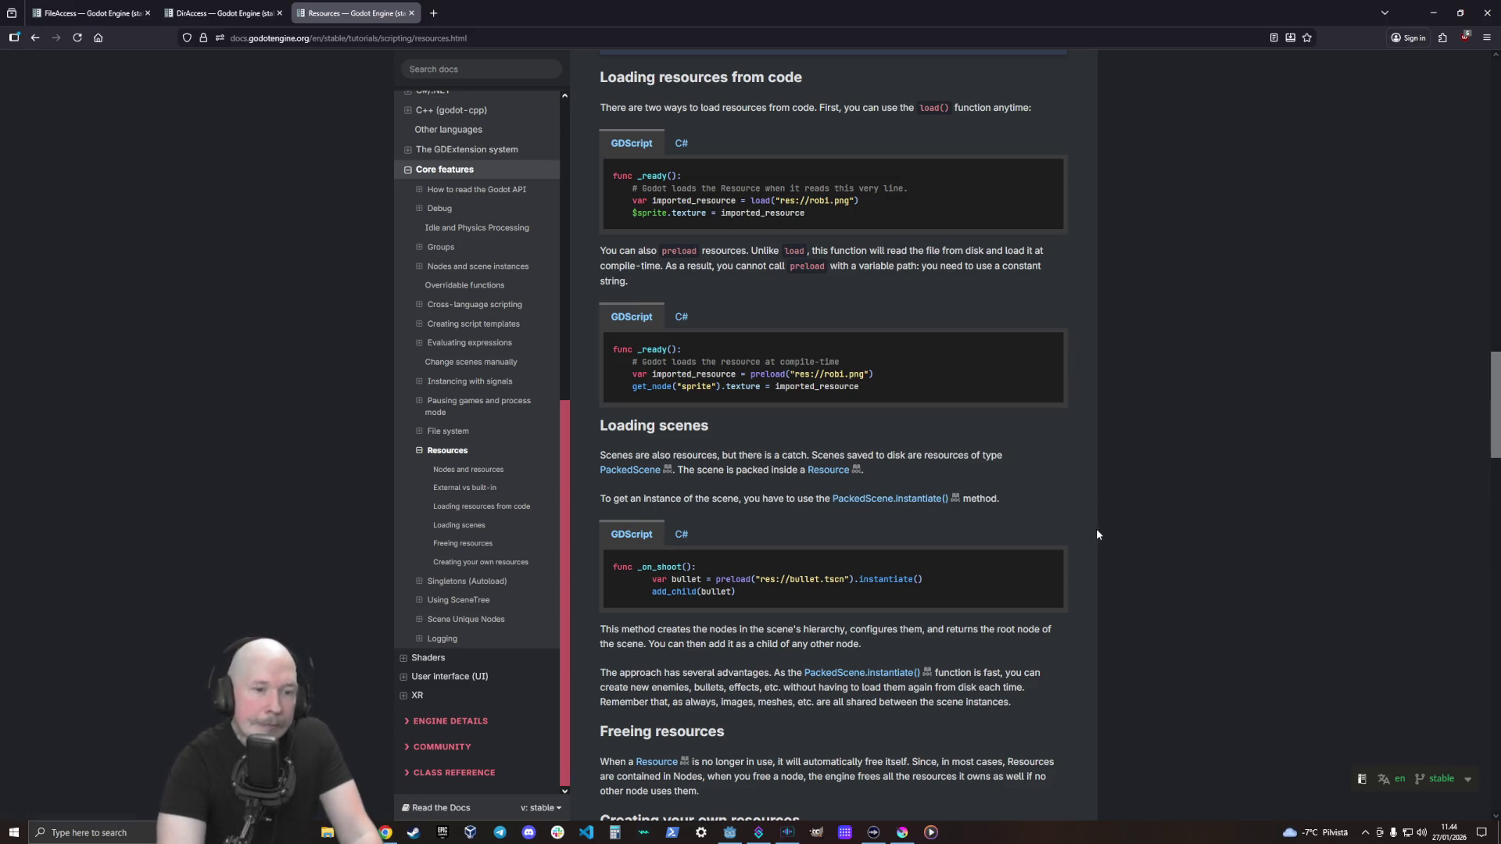
{"action": "scroll", "coordinate": [1095, 530], "scroll_direction": "down", "scroll_amount": 3}
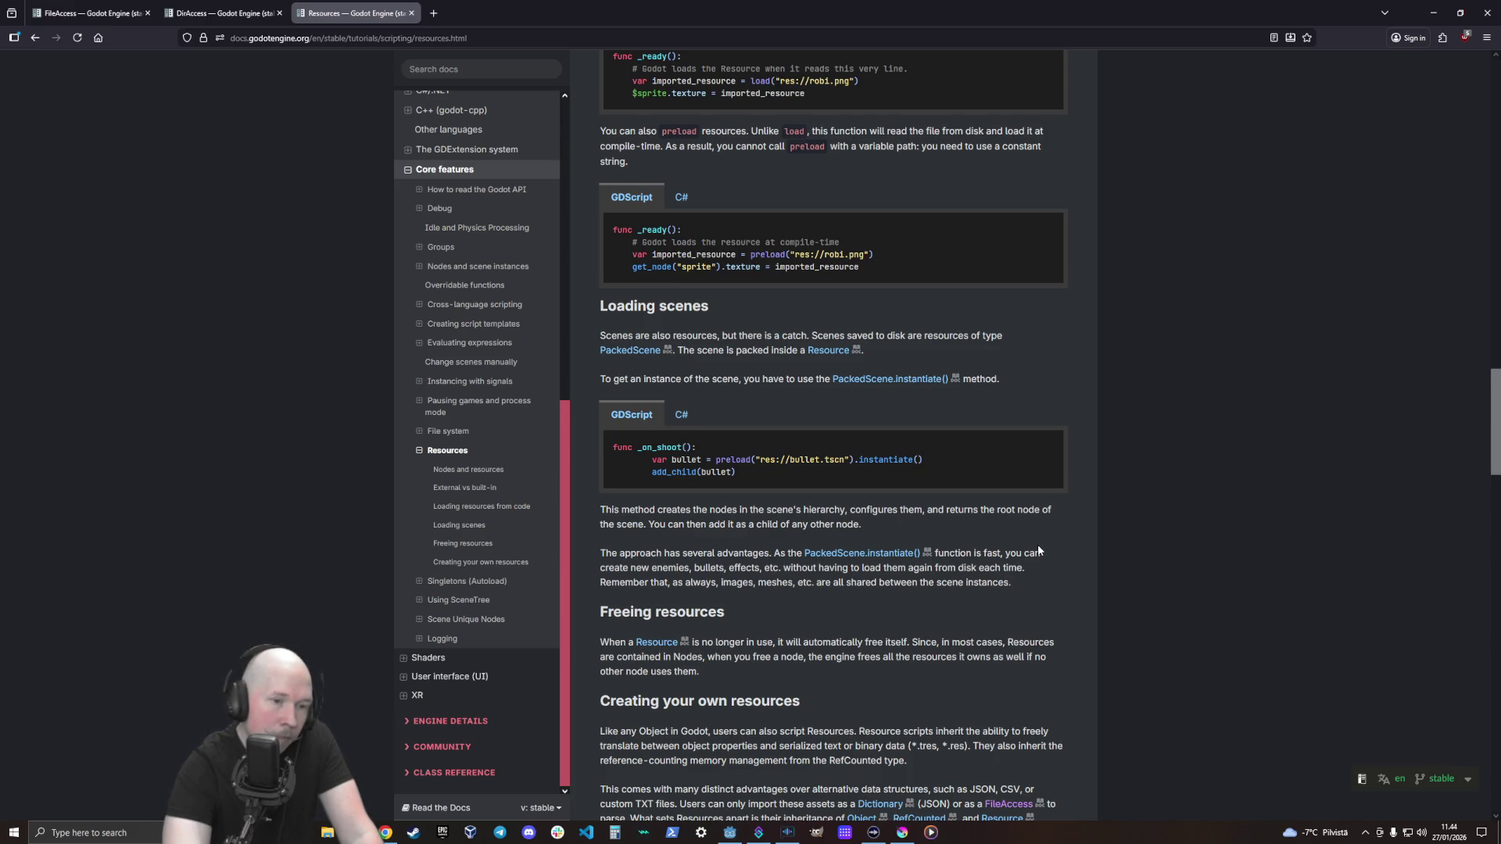
{"action": "scroll", "coordinate": [1039, 549], "scroll_direction": "down", "scroll_amount": 3}
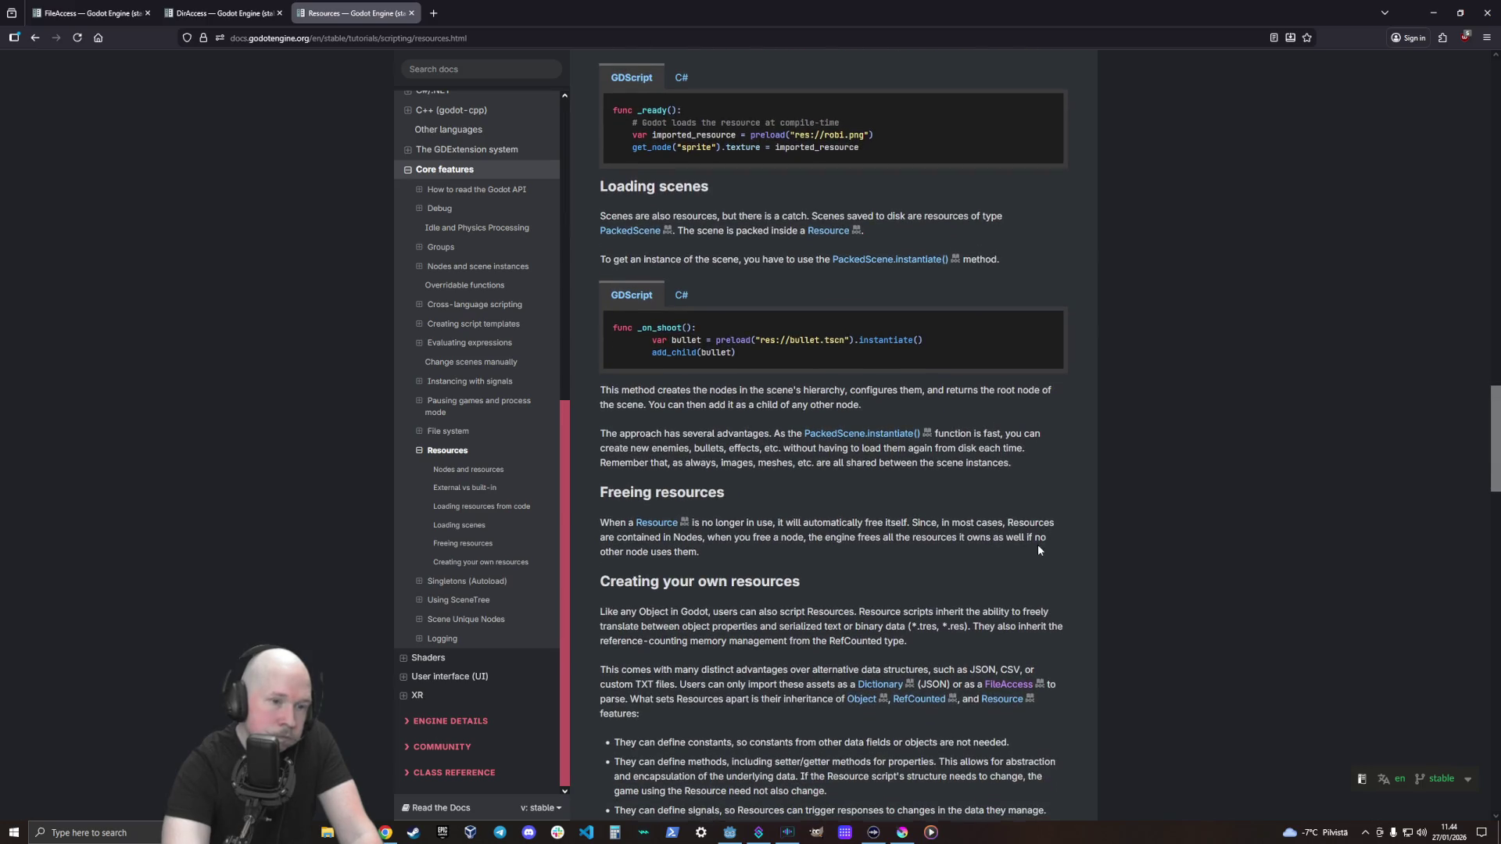
Scroll down Creating your own resources until the BotStats Resource script example appears
{"action": "scroll", "coordinate": [1038, 549], "scroll_direction": "down", "scroll_amount": 6}
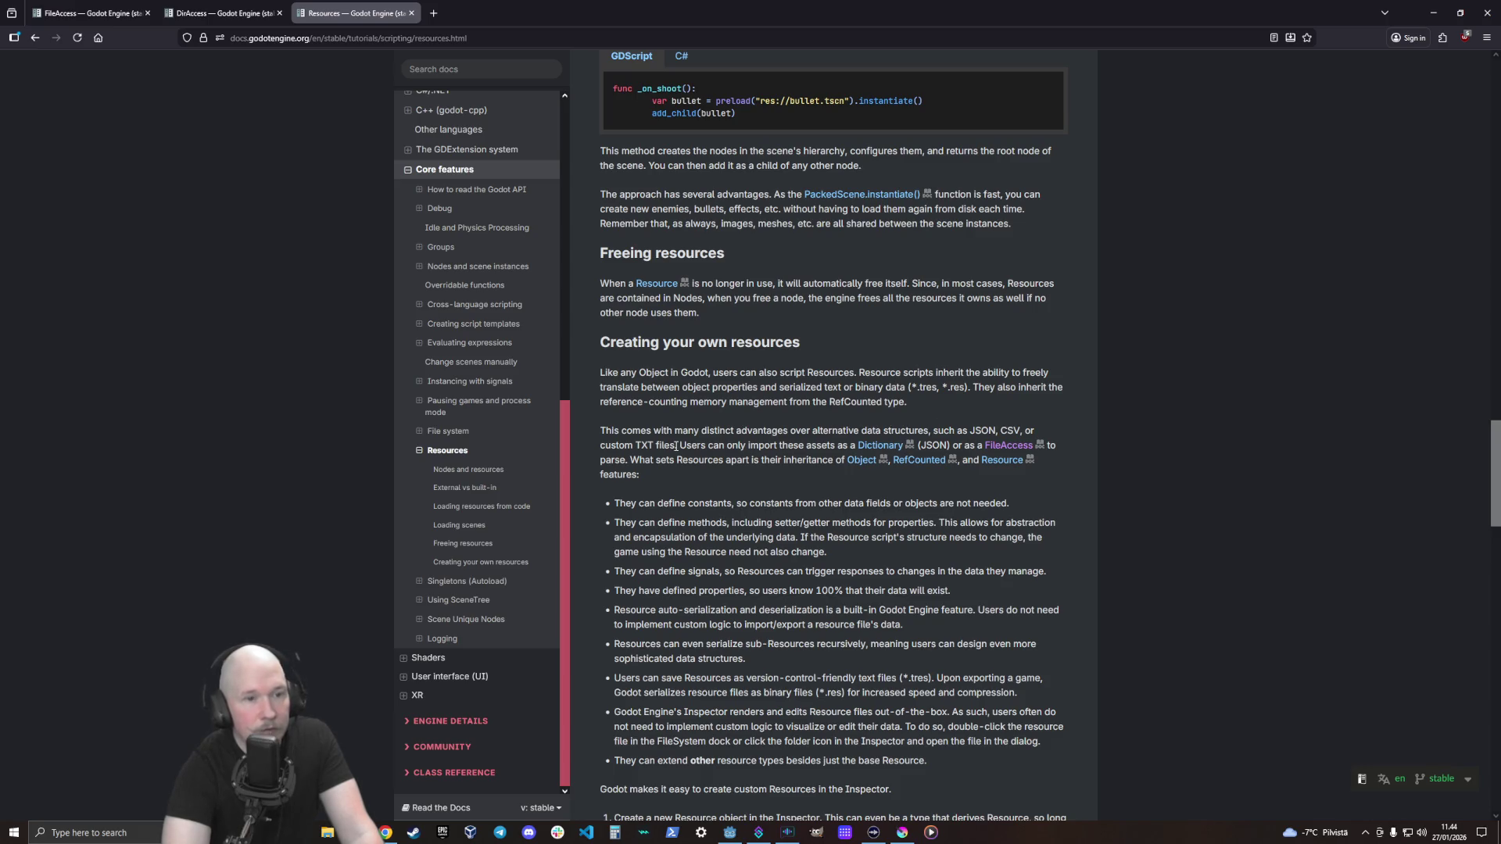
{"action": "scroll", "coordinate": [678, 474], "scroll_direction": "down", "scroll_amount": 1}
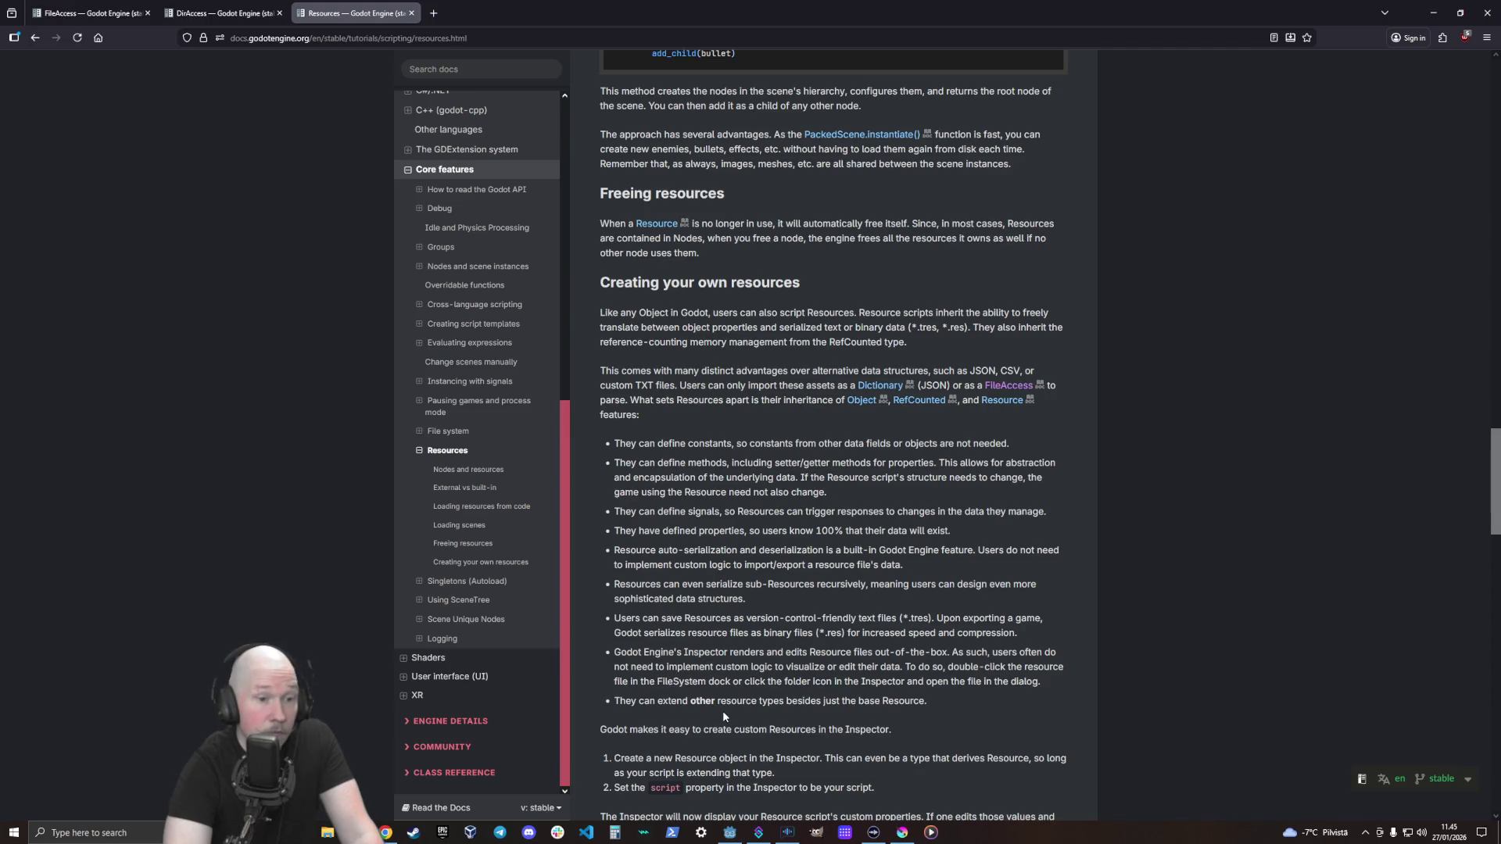
{"action": "scroll", "coordinate": [723, 715], "scroll_direction": "down", "scroll_amount": 3}
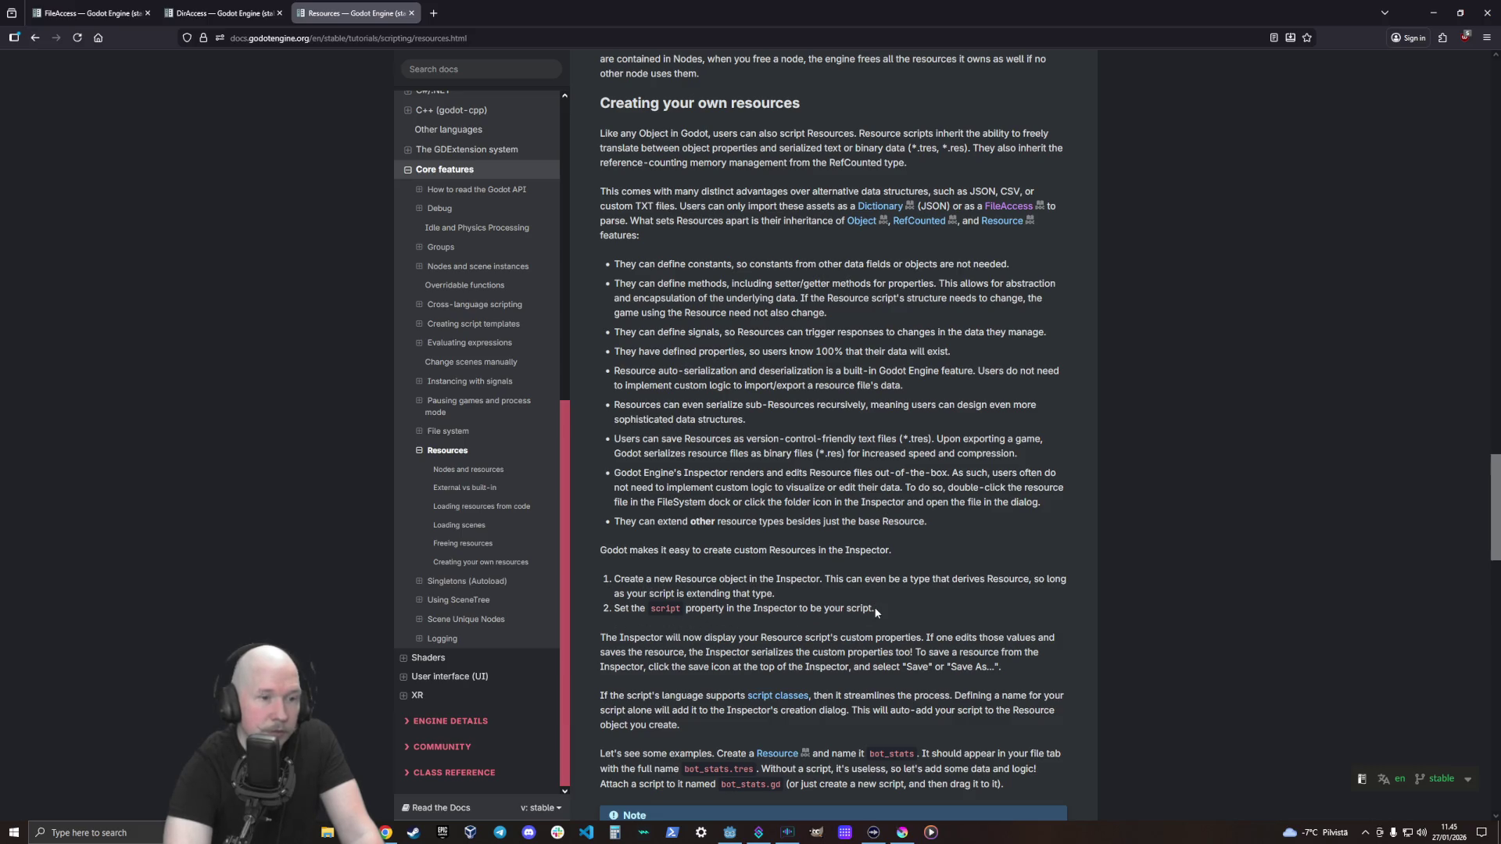
{"action": "scroll", "coordinate": [874, 607], "scroll_direction": "down", "scroll_amount": 4}
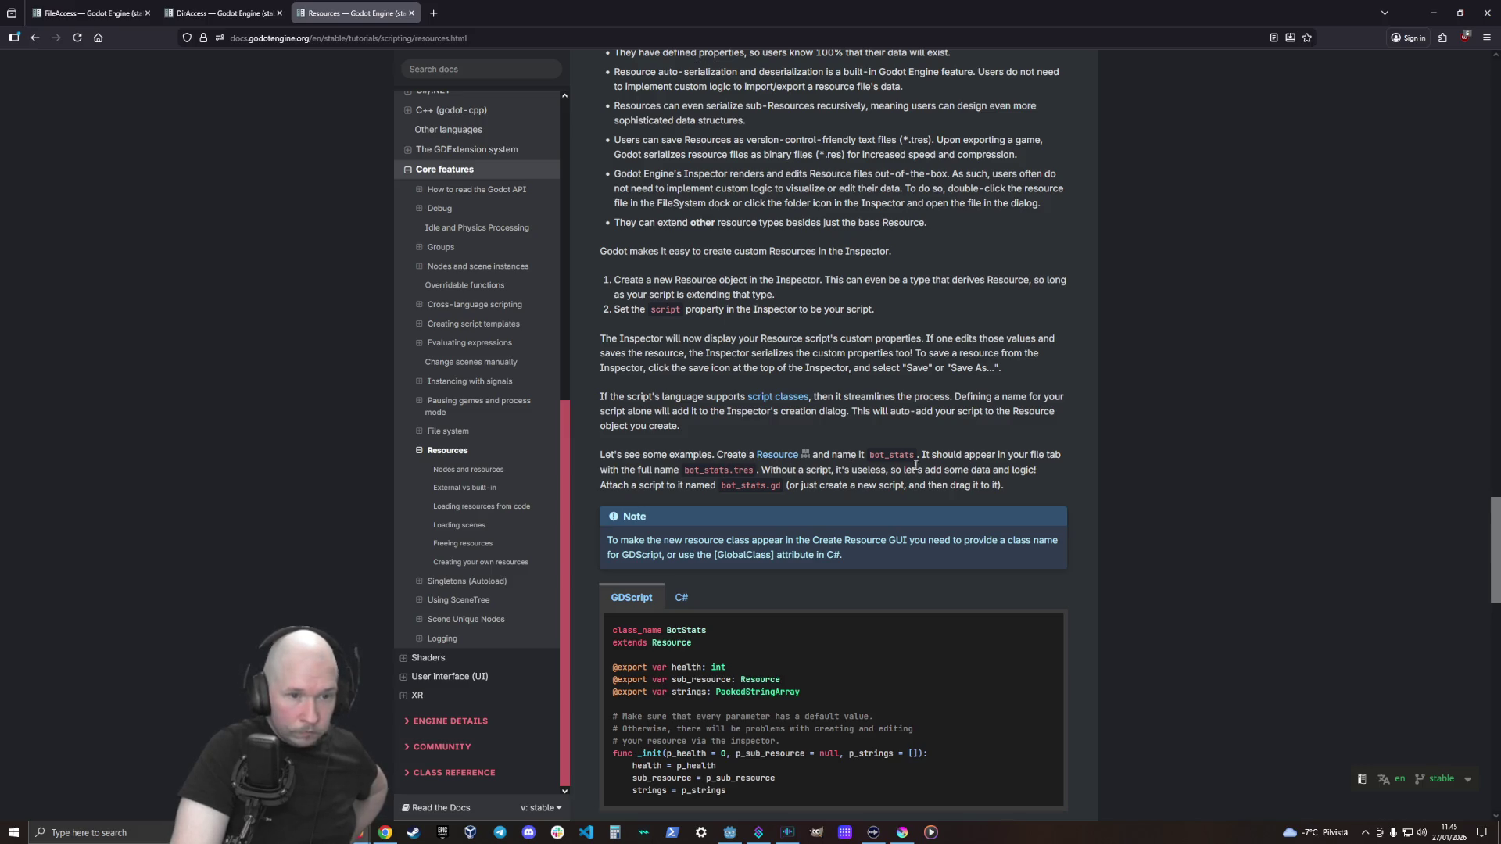
{"action": "scroll", "coordinate": [923, 459], "scroll_direction": "down", "scroll_amount": 3}
Scroll past the CharacterBody3D and bot_stats_table samples to the final Warning about inner-class Resource scripts
{"action": "scroll", "coordinate": [912, 458], "scroll_direction": "down", "scroll_amount": 3}
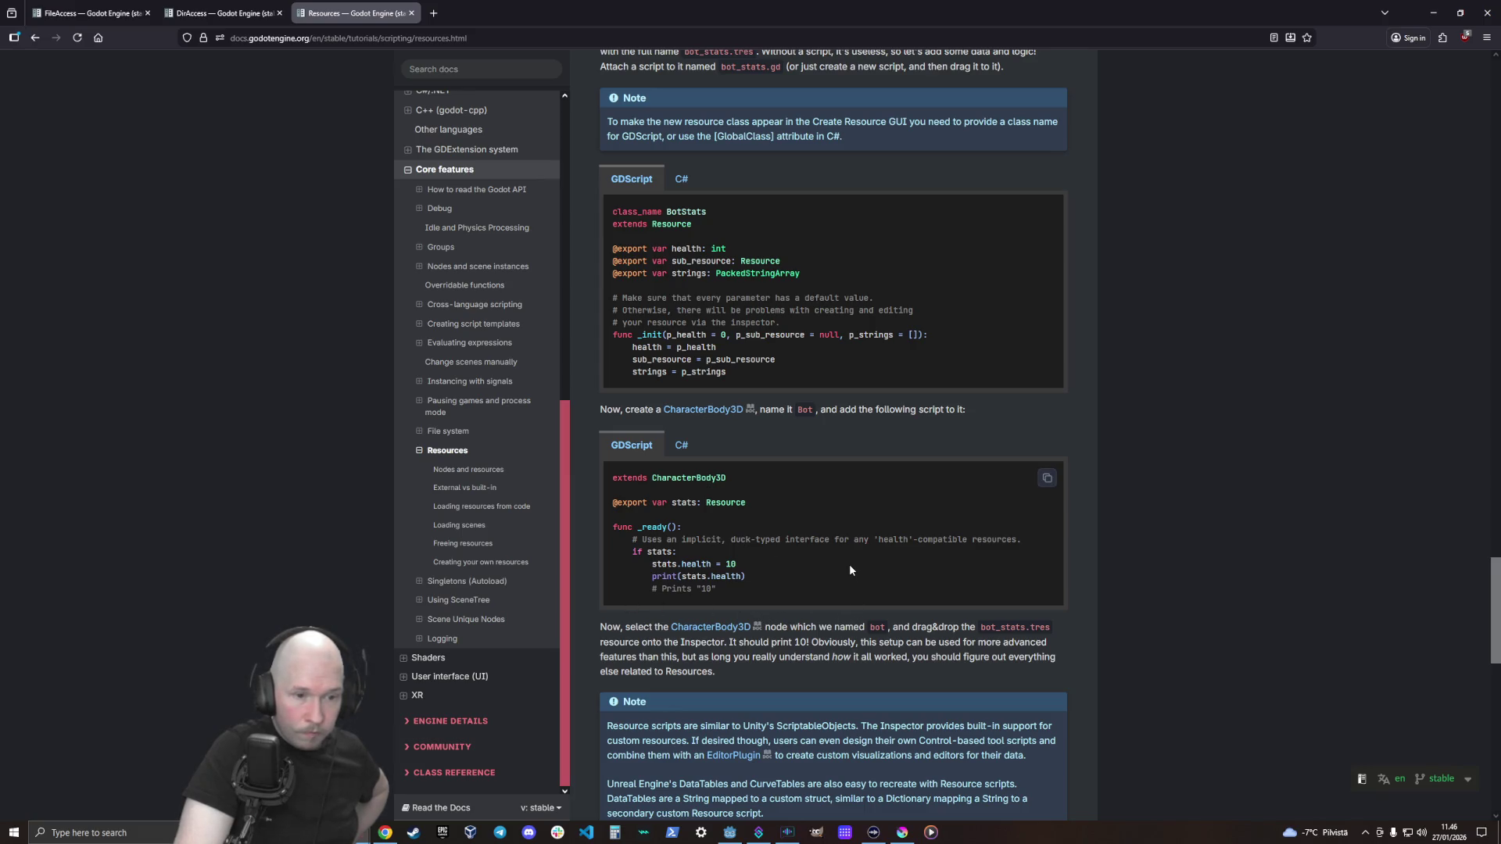
{"action": "scroll", "coordinate": [848, 569], "scroll_direction": "down", "scroll_amount": 3}
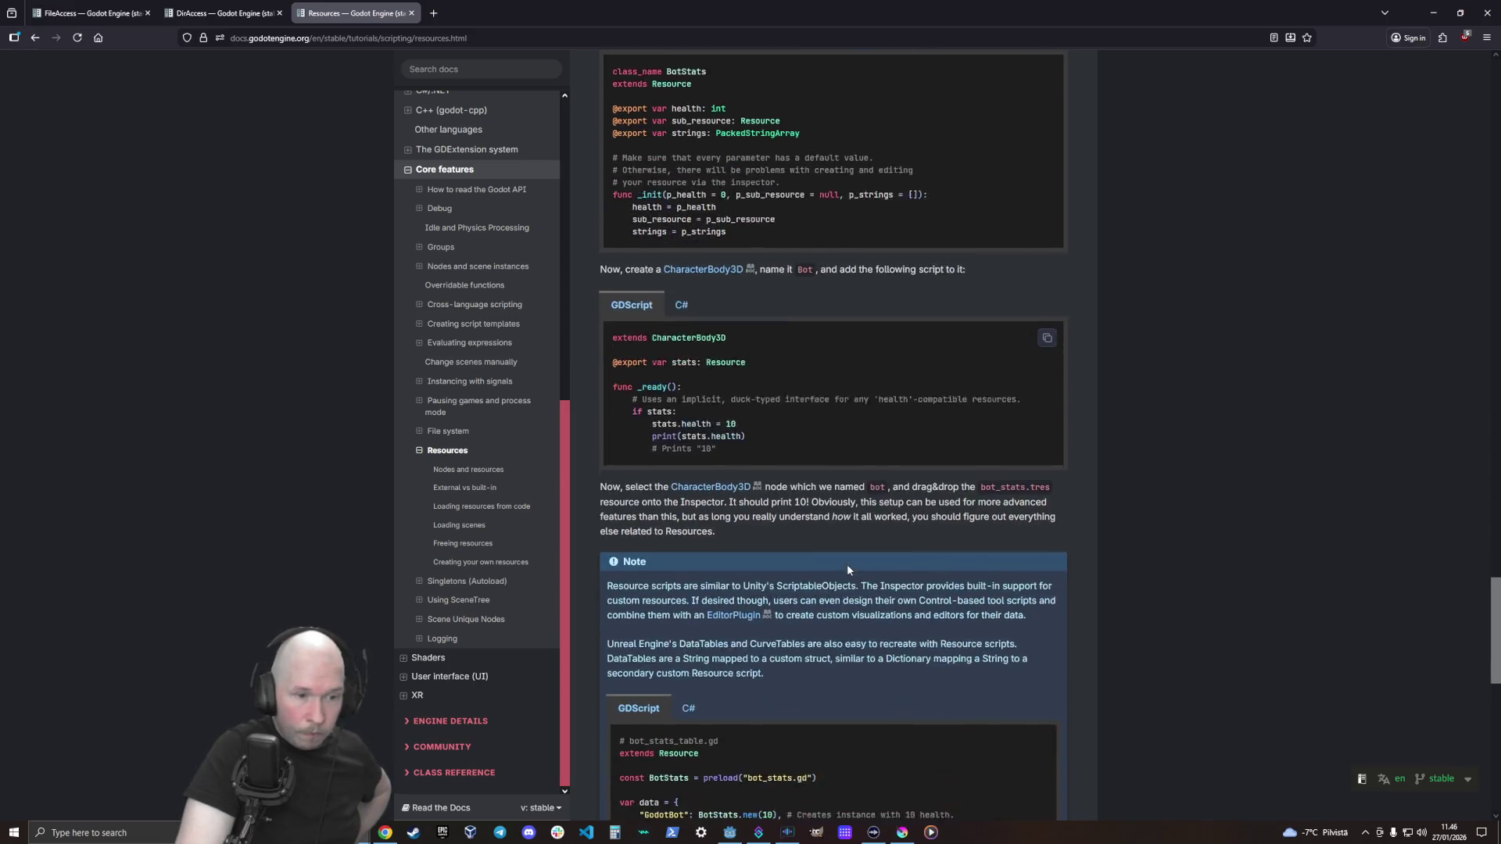
{"action": "scroll", "coordinate": [847, 564], "scroll_direction": "down", "scroll_amount": 5}
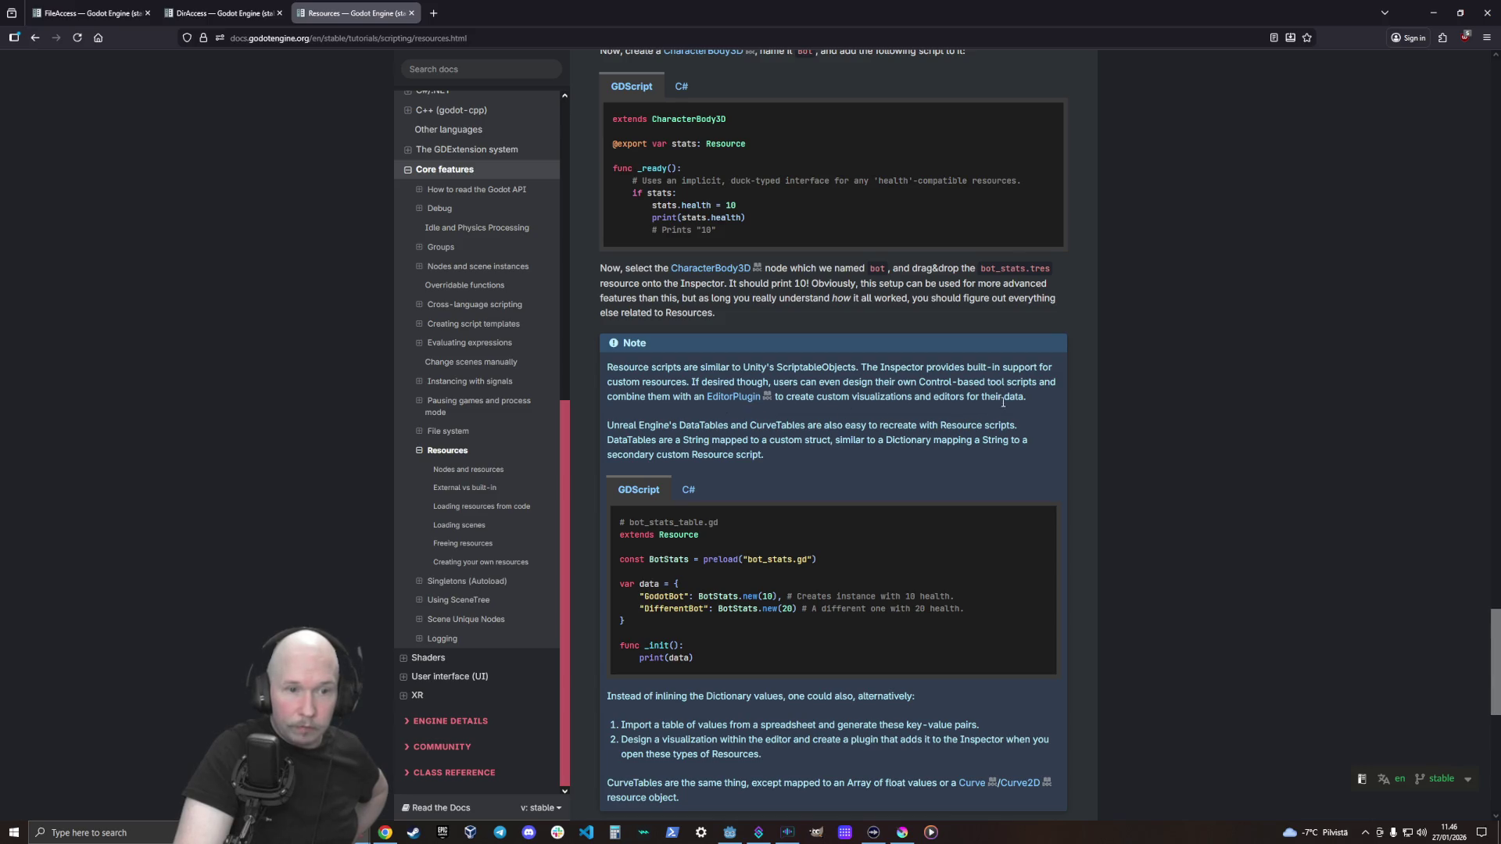
{"action": "scroll", "coordinate": [844, 426], "scroll_direction": "down", "scroll_amount": 2}
{"action": "scroll", "coordinate": [663, 574], "scroll_direction": "down", "scroll_amount": 1}
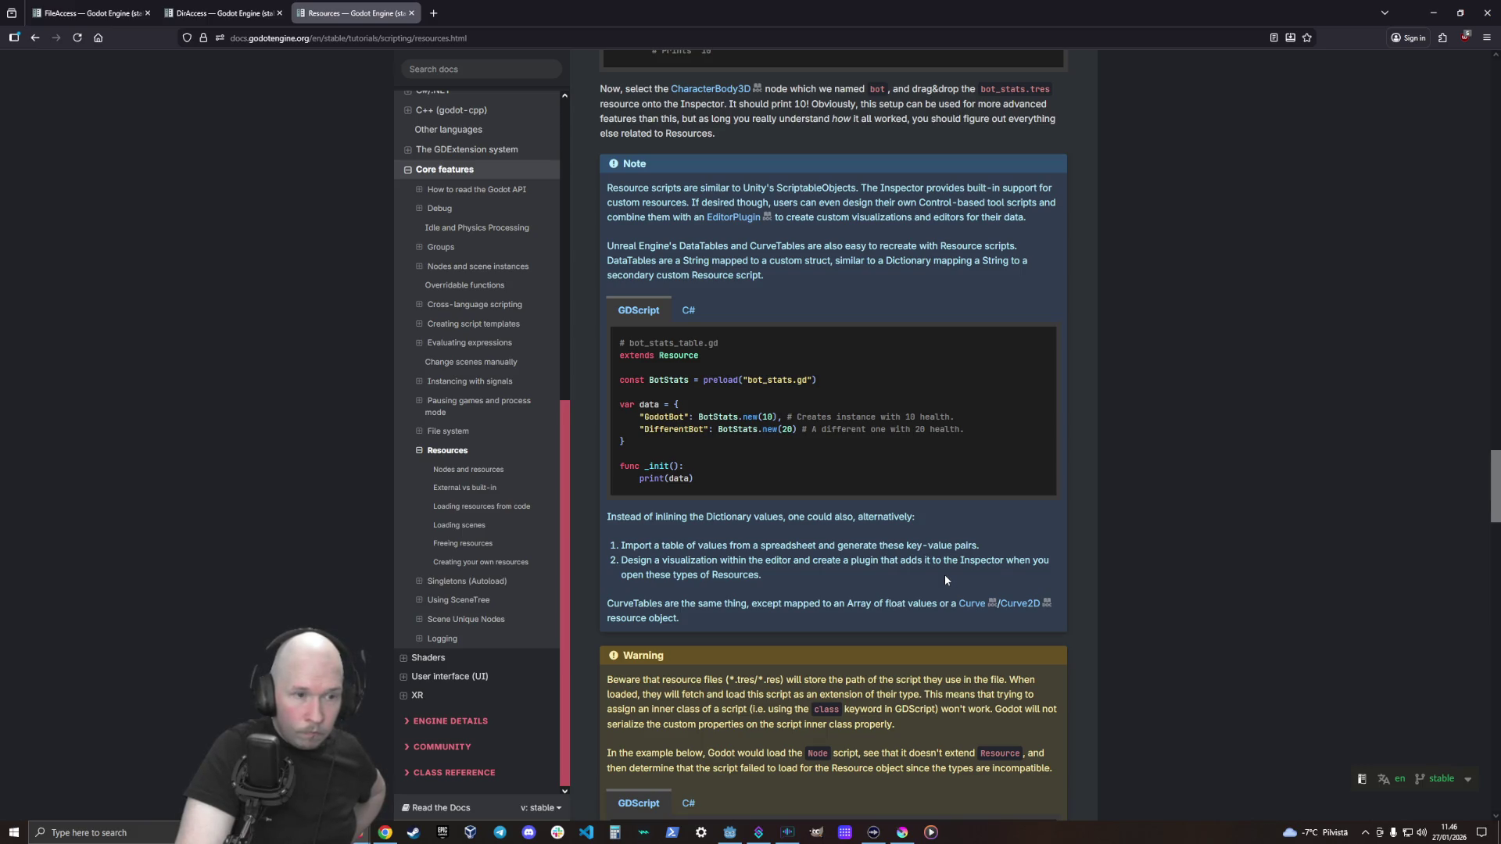
{"action": "scroll", "coordinate": [850, 573], "scroll_direction": "down", "scroll_amount": 4}
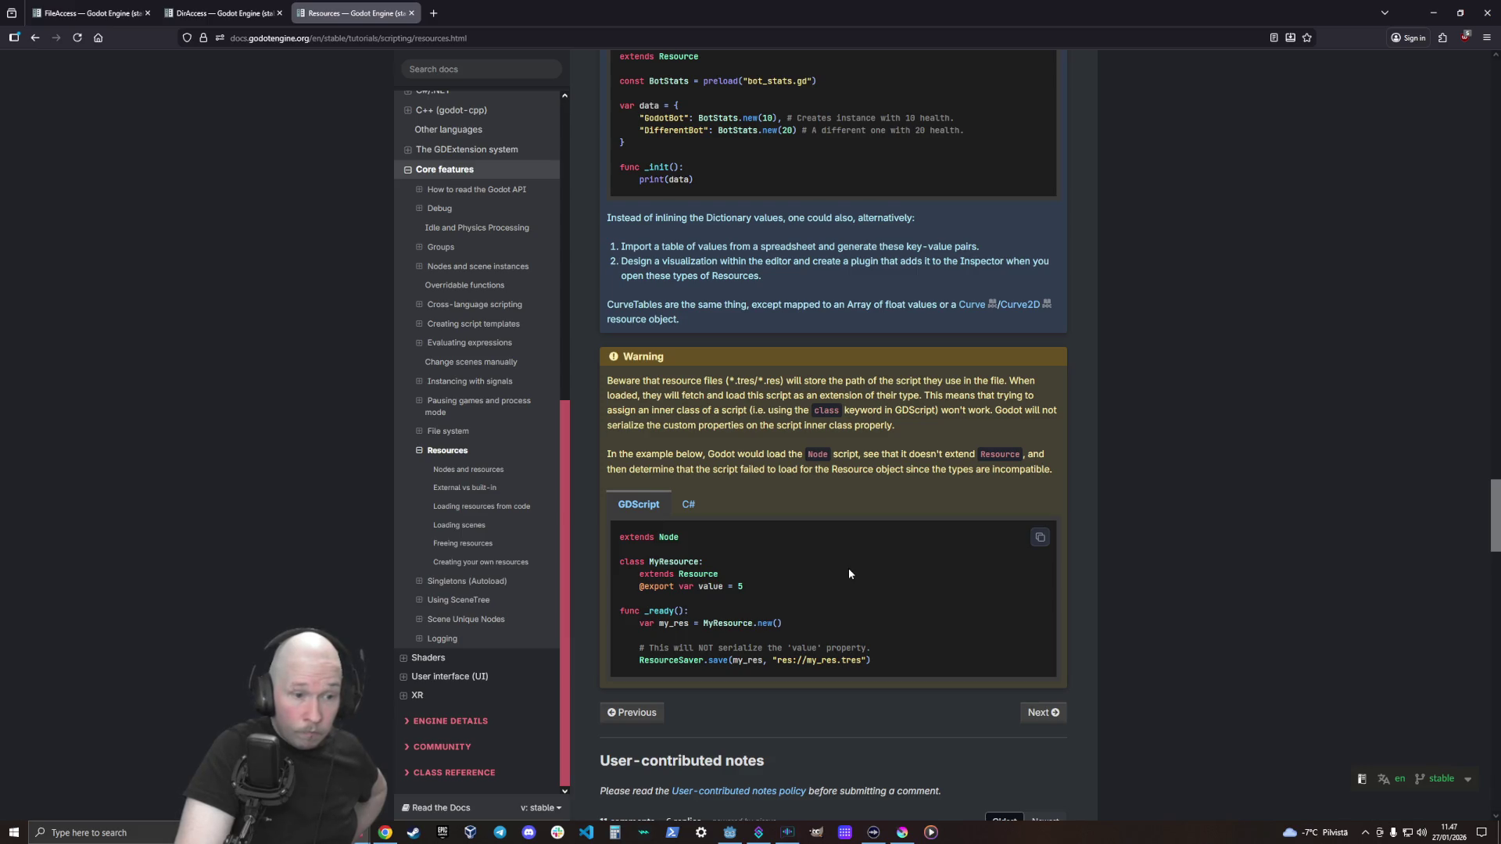
{"action": "scroll", "coordinate": [849, 574], "scroll_direction": "down", "scroll_amount": 1}
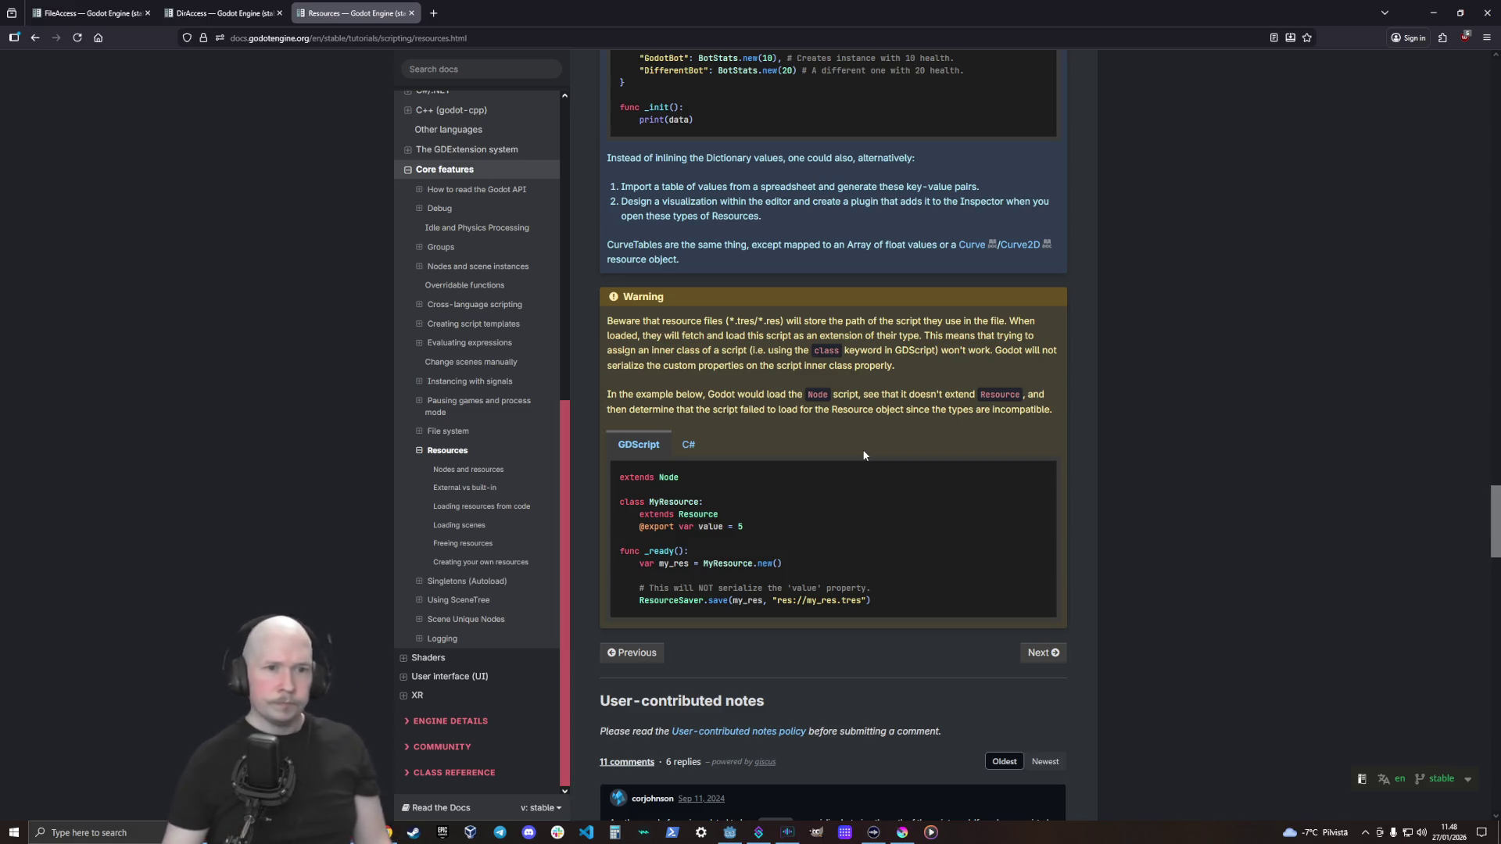
{"action": "scroll", "coordinate": [1009, 603], "scroll_direction": "down", "scroll_amount": 3}
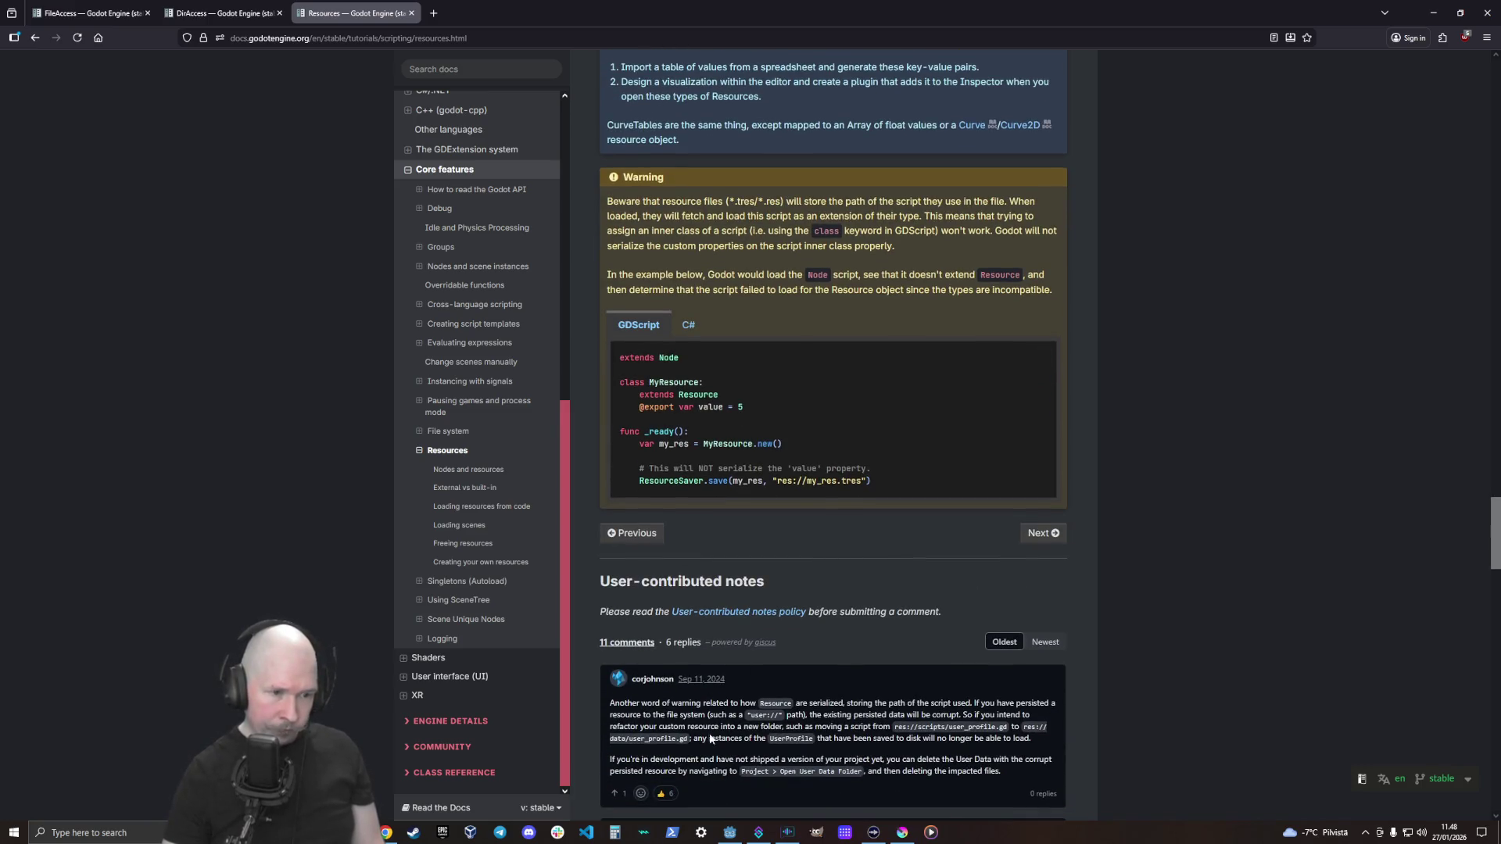
Scroll down through the rest of the Resources tutorial and its reader comments
{"action": "scroll", "coordinate": [685, 728], "scroll_direction": "down", "scroll_amount": 1}
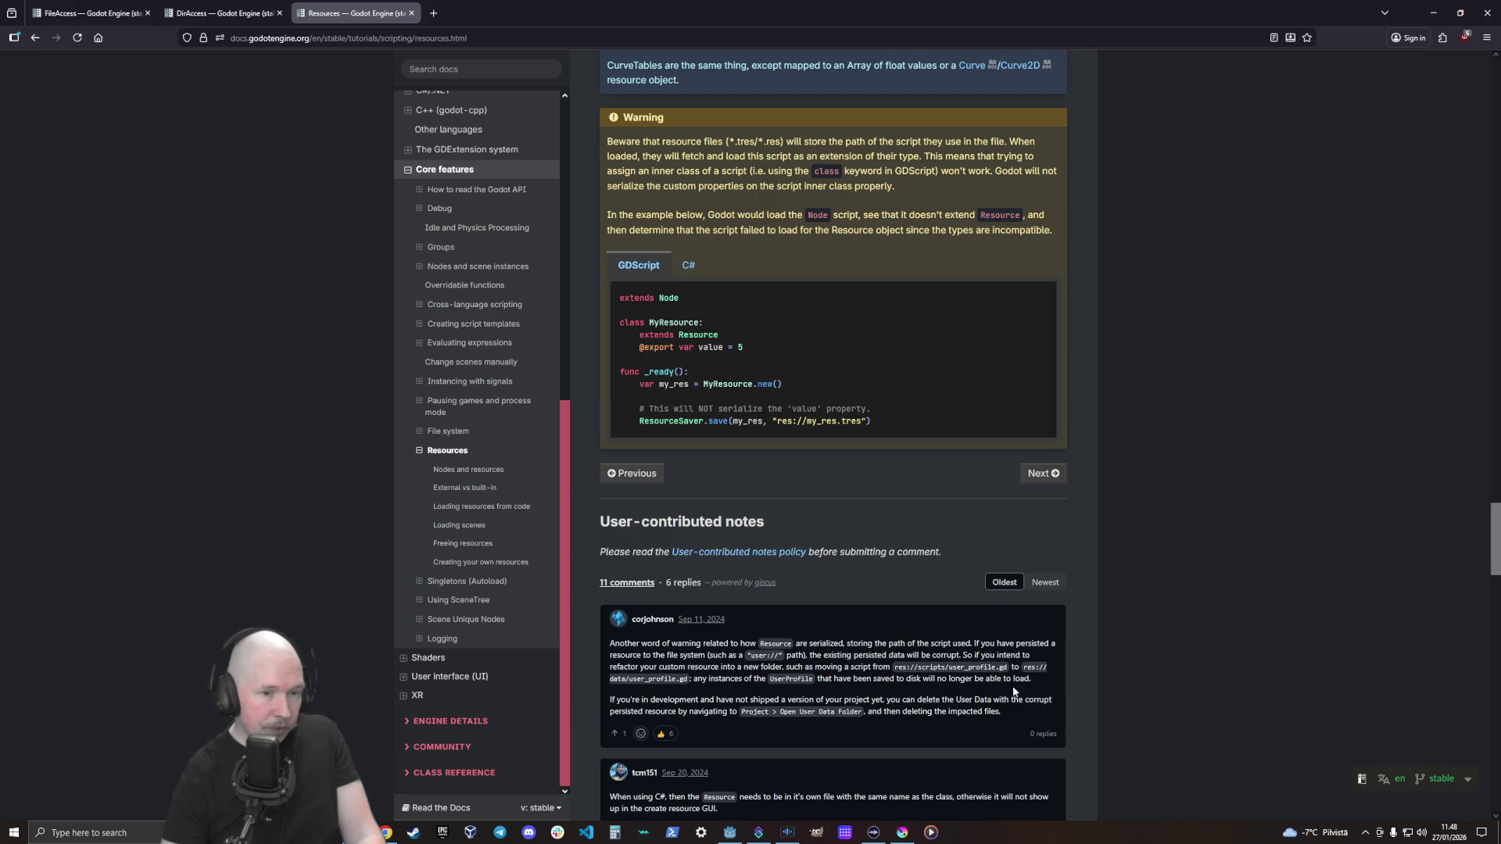
{"action": "scroll", "coordinate": [704, 664], "scroll_direction": "down", "scroll_amount": 5}
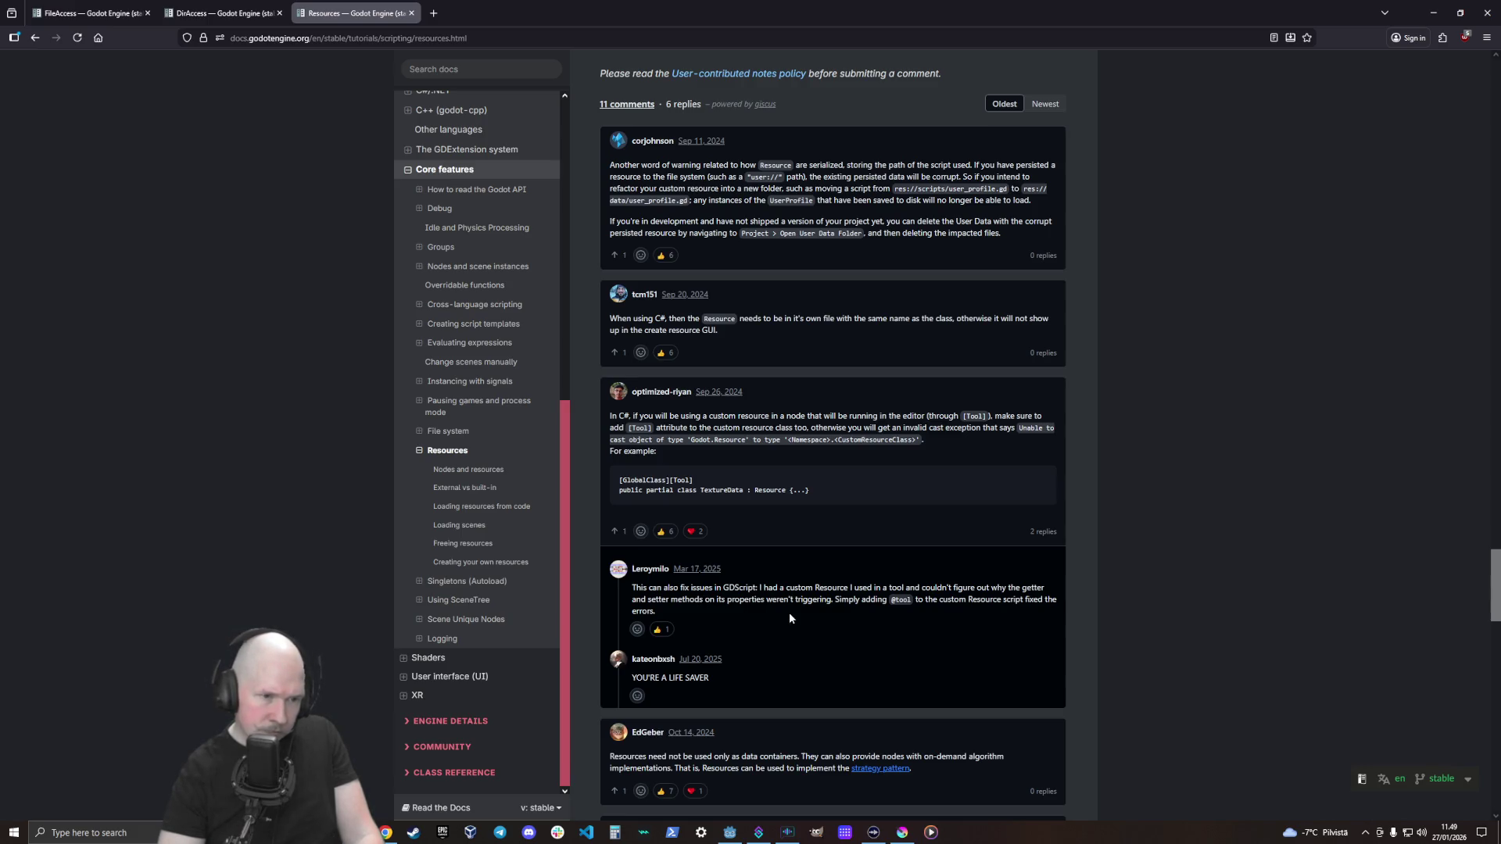
{"action": "scroll", "coordinate": [790, 618], "scroll_direction": "down", "scroll_amount": 1}
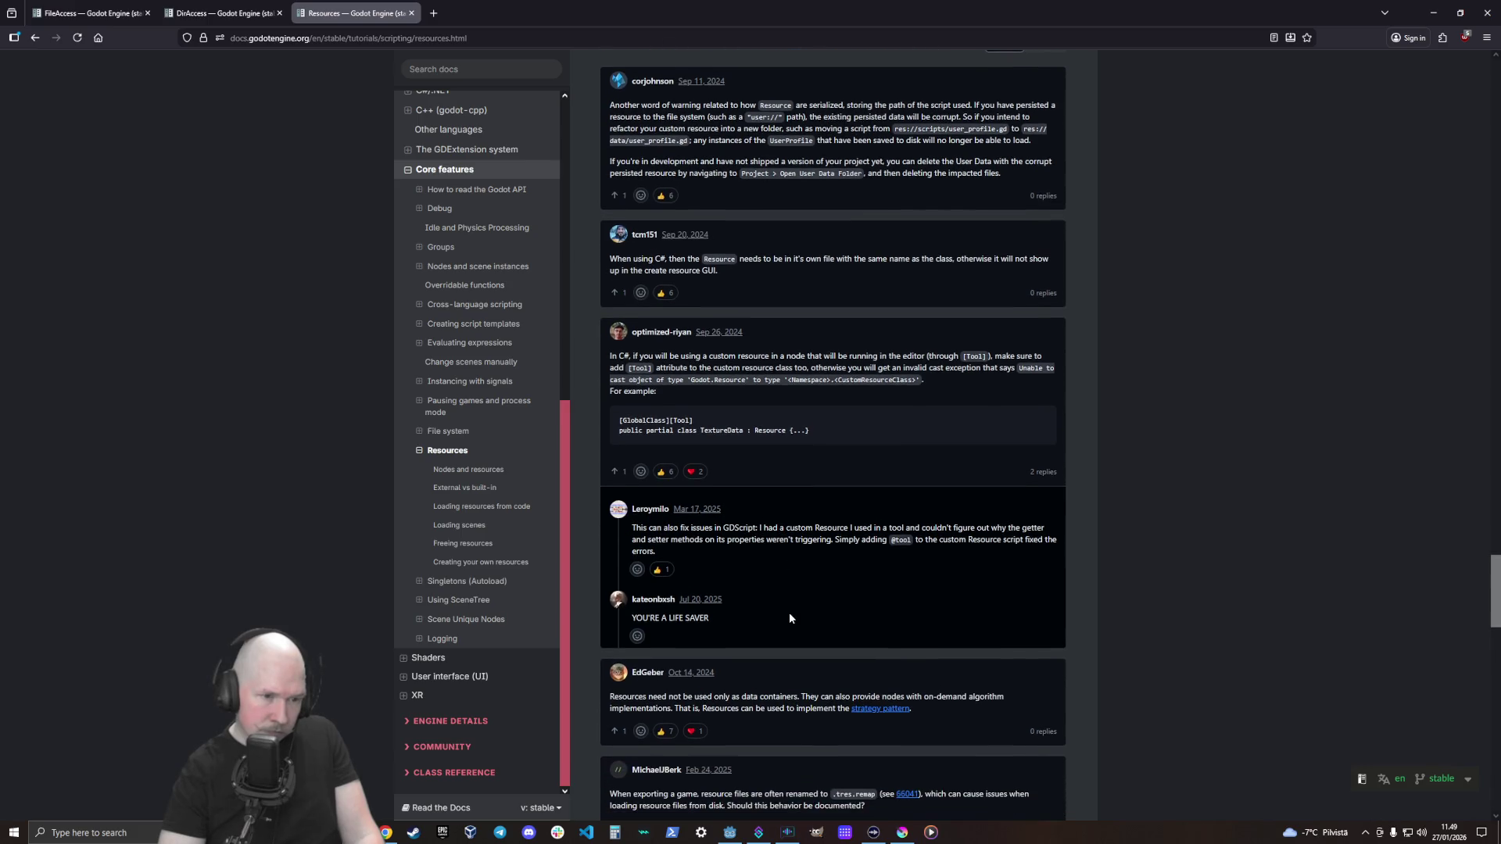
{"action": "scroll", "coordinate": [789, 617], "scroll_direction": "down", "scroll_amount": 1}
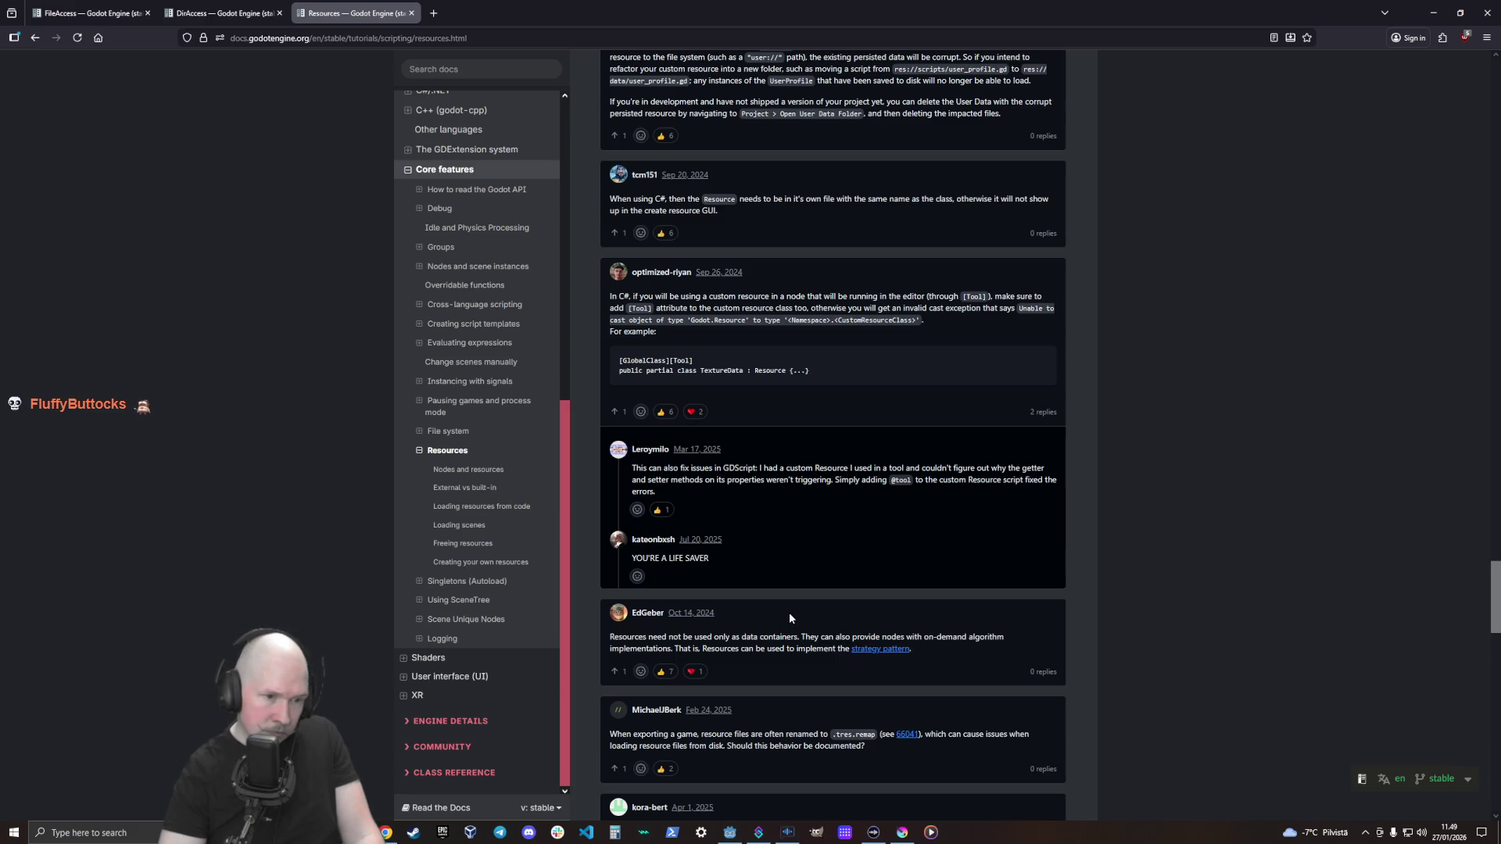
{"action": "scroll", "coordinate": [789, 614], "scroll_direction": "down", "scroll_amount": 3}
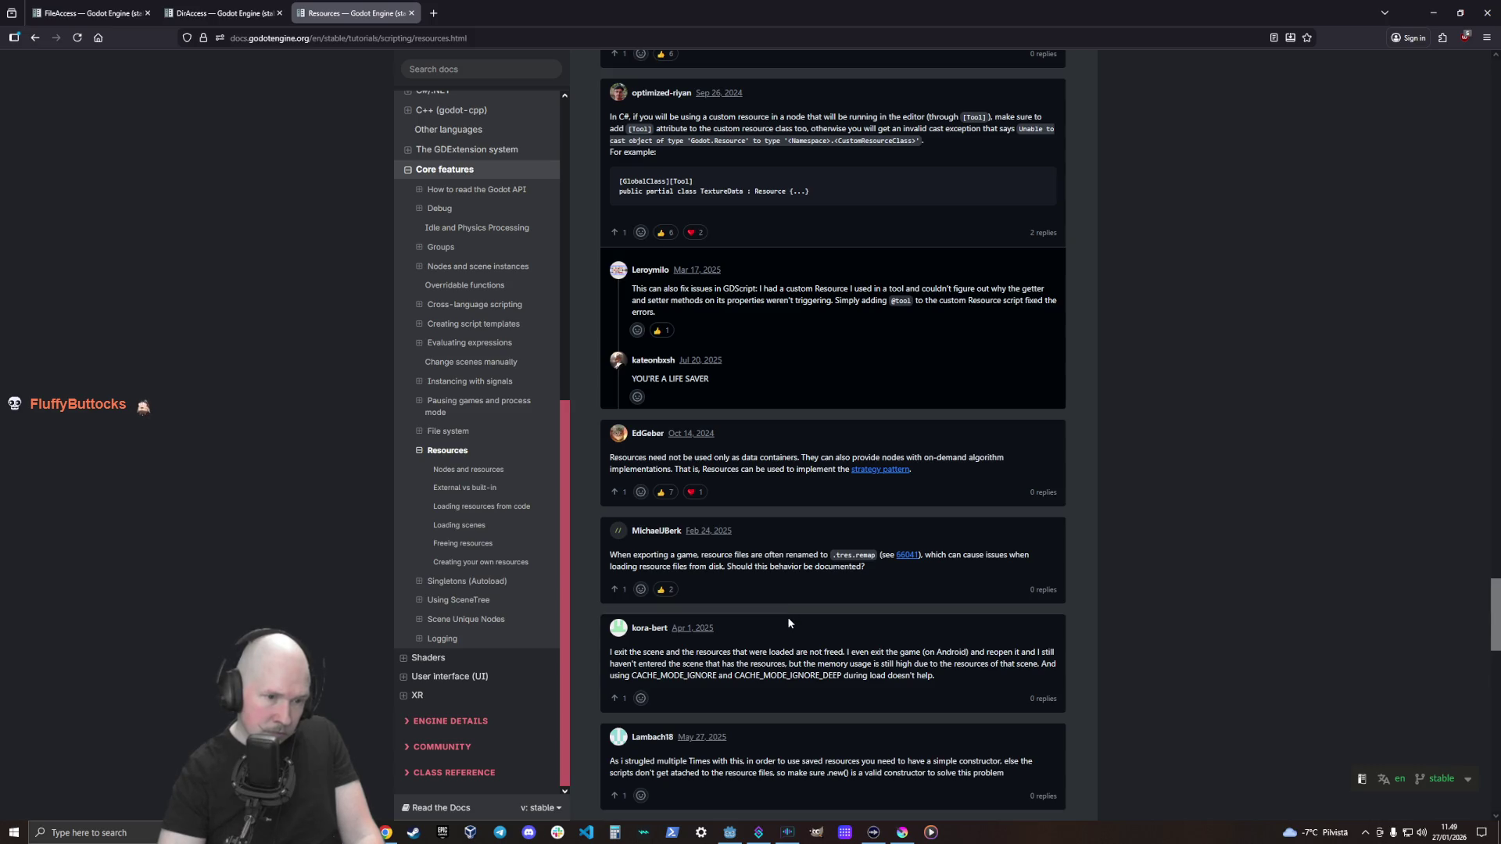
{"action": "scroll", "coordinate": [788, 624], "scroll_direction": "down", "scroll_amount": 1}
{"action": "scroll", "coordinate": [788, 623], "scroll_direction": "down", "scroll_amount": 2}
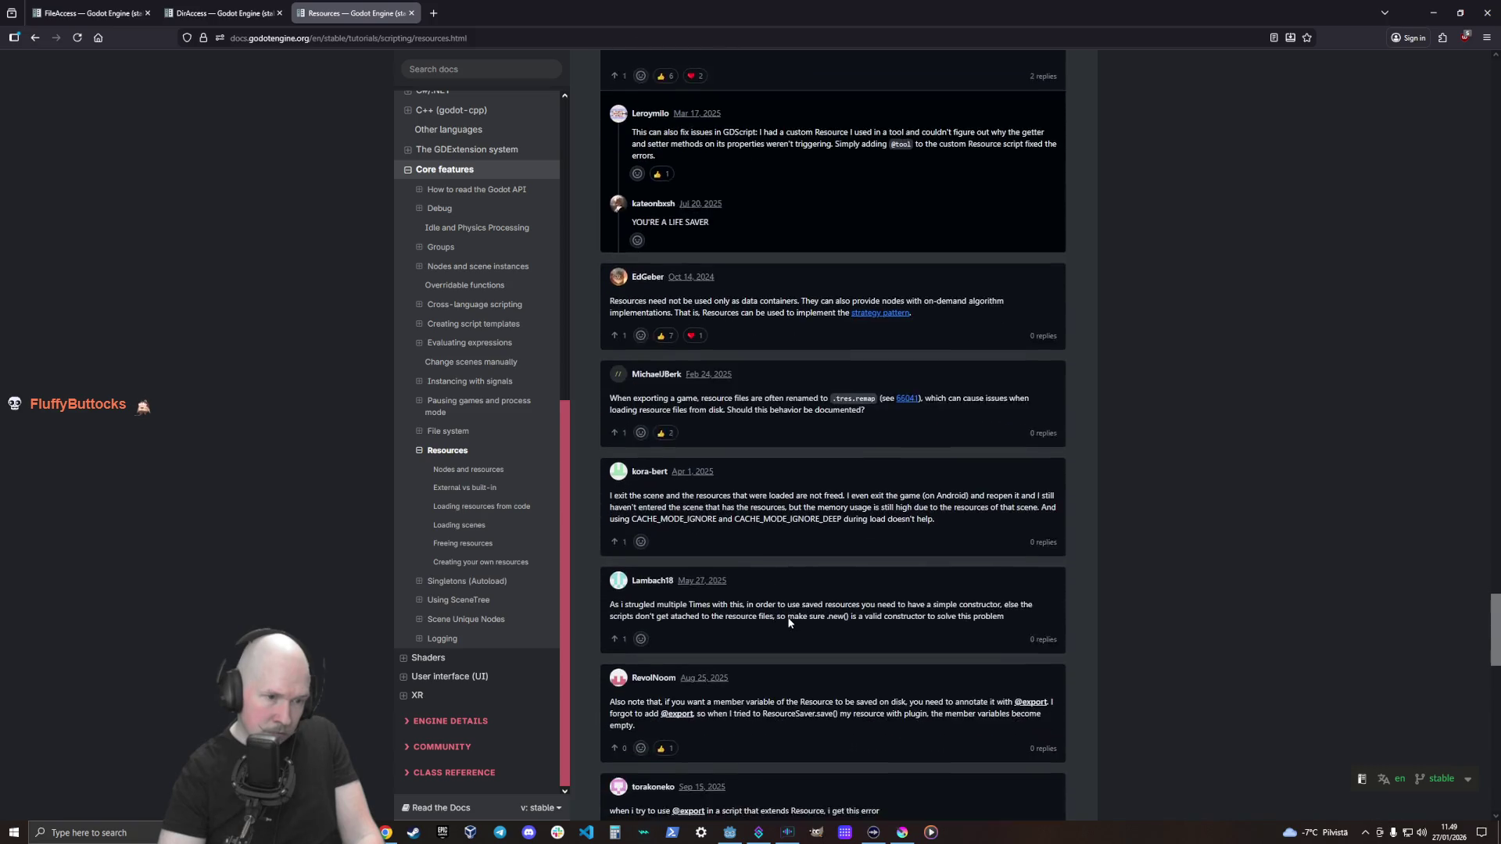
{"action": "scroll", "coordinate": [789, 623], "scroll_direction": "down", "scroll_amount": 2}
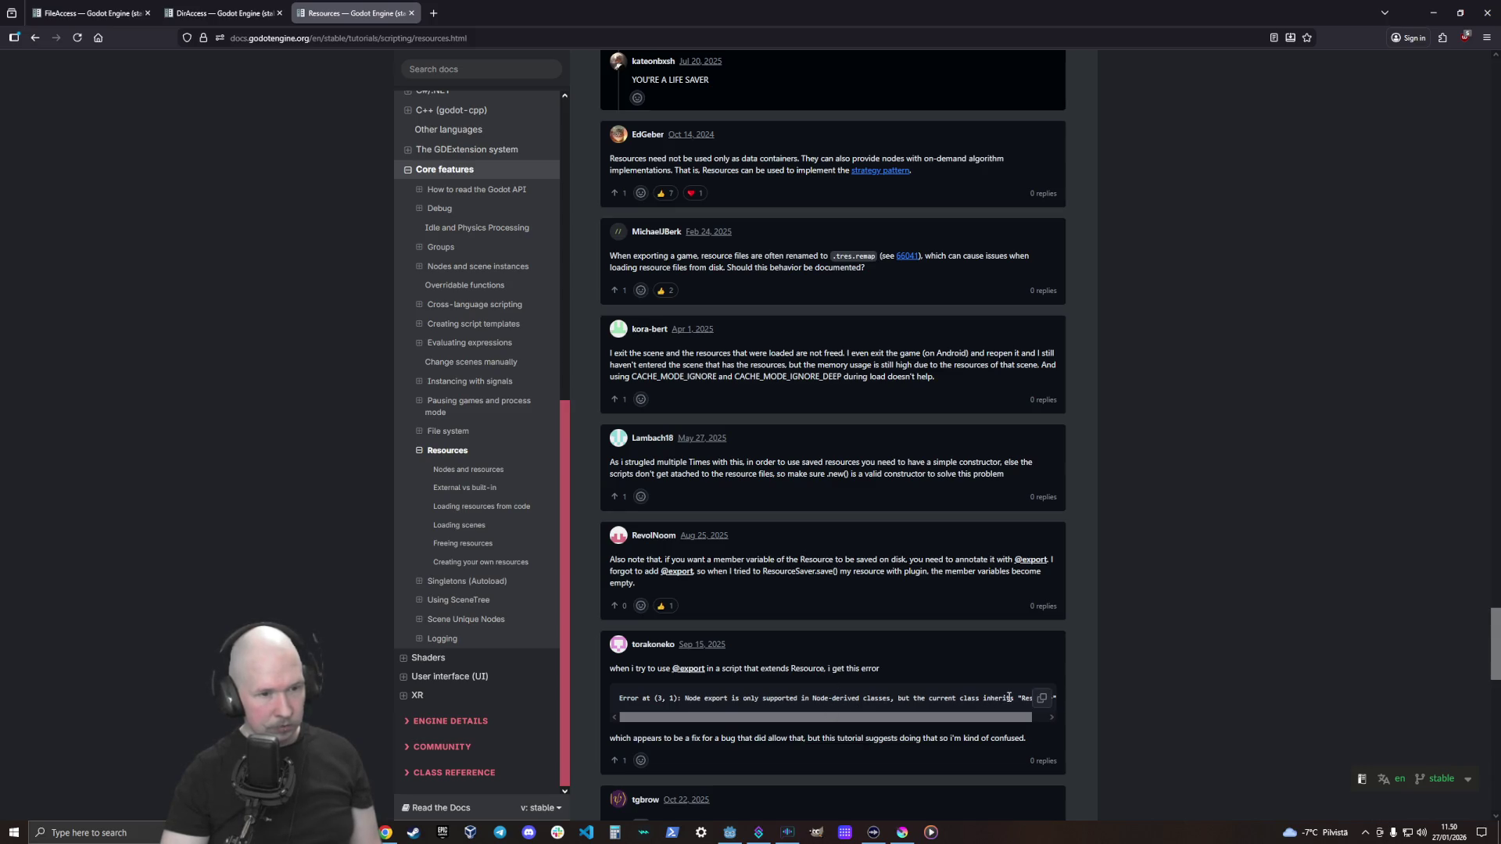
{"action": "scroll", "coordinate": [1009, 697], "scroll_direction": "down", "scroll_amount": 1}
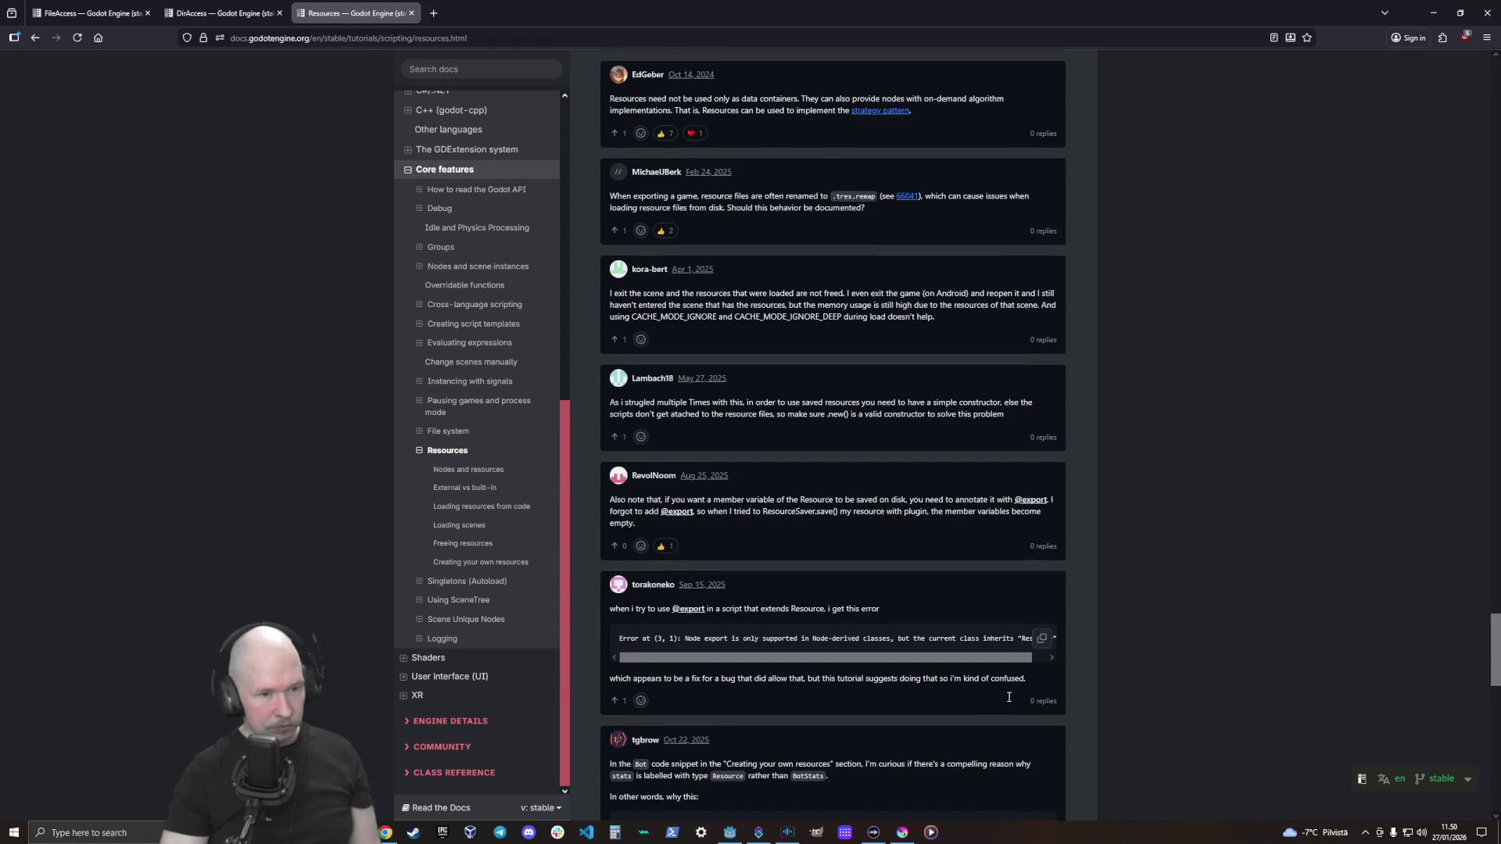
{"action": "scroll", "coordinate": [846, 692], "scroll_direction": "down", "scroll_amount": 2}
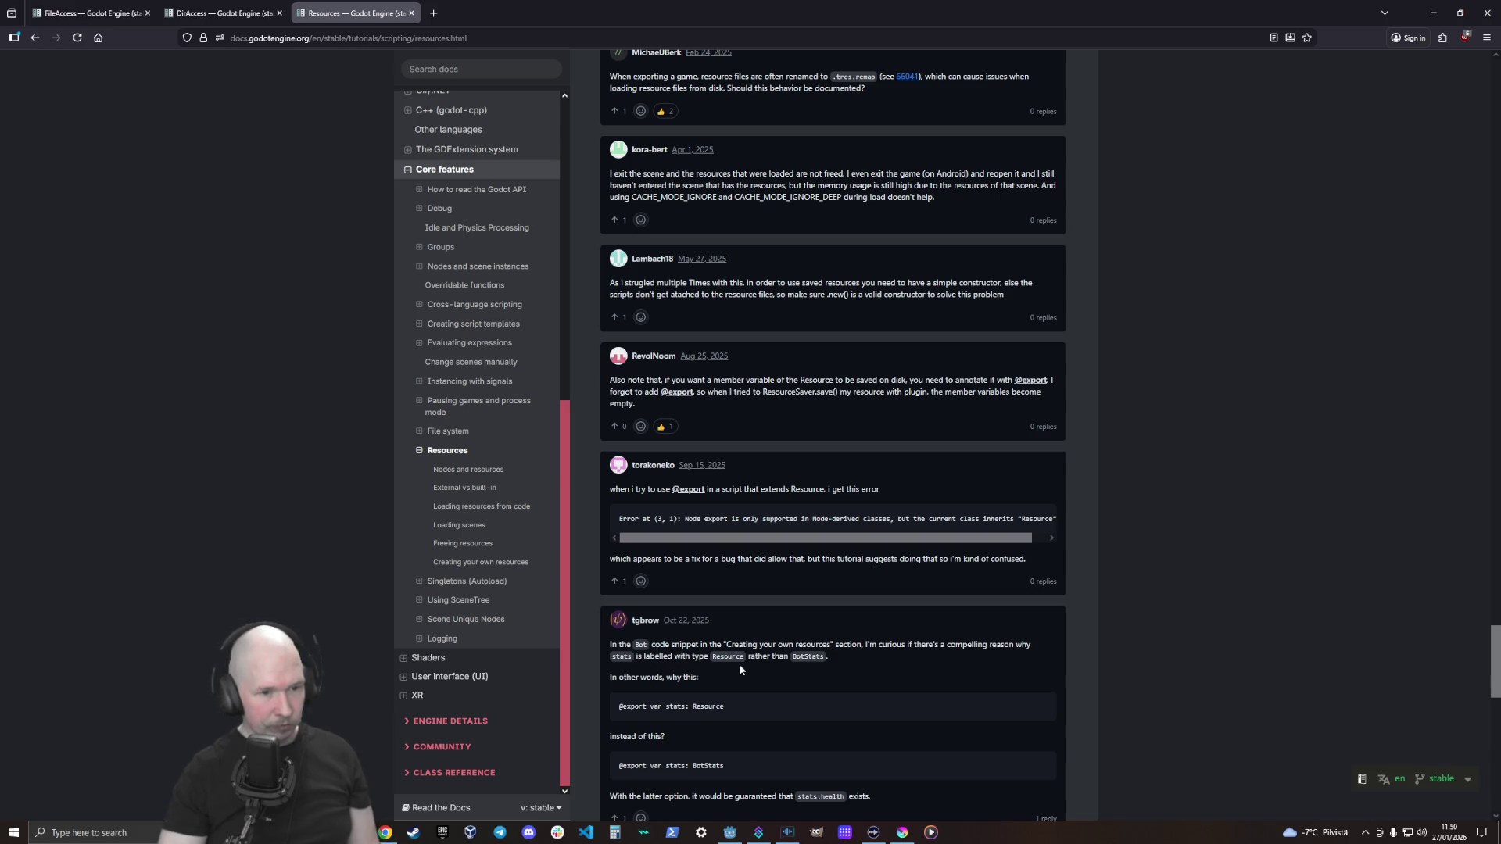
{"action": "scroll", "coordinate": [760, 684], "scroll_direction": "down", "scroll_amount": 3}
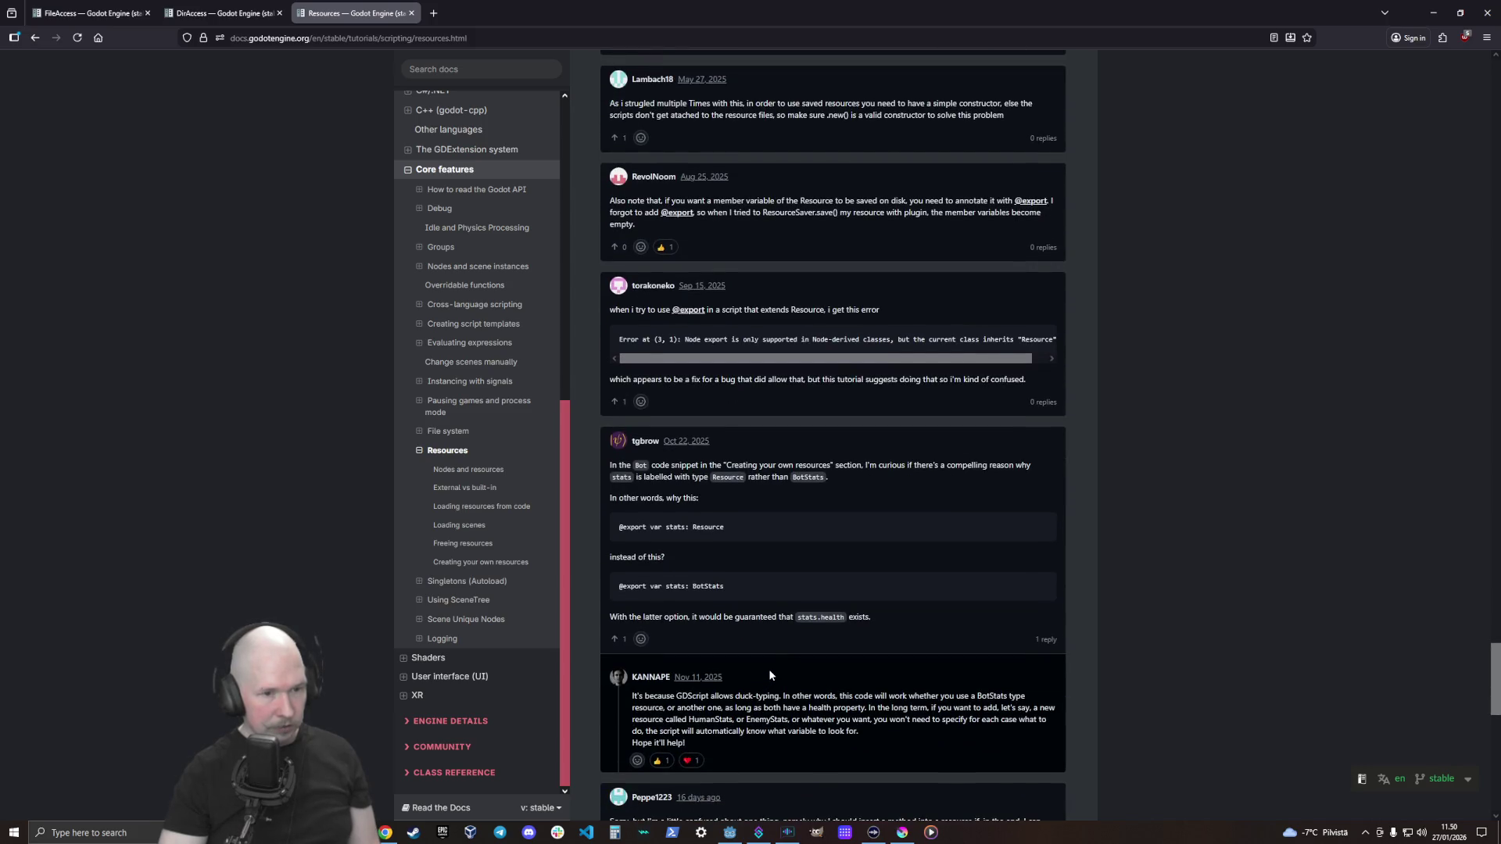
{"action": "scroll", "coordinate": [771, 676], "scroll_direction": "down", "scroll_amount": 3}
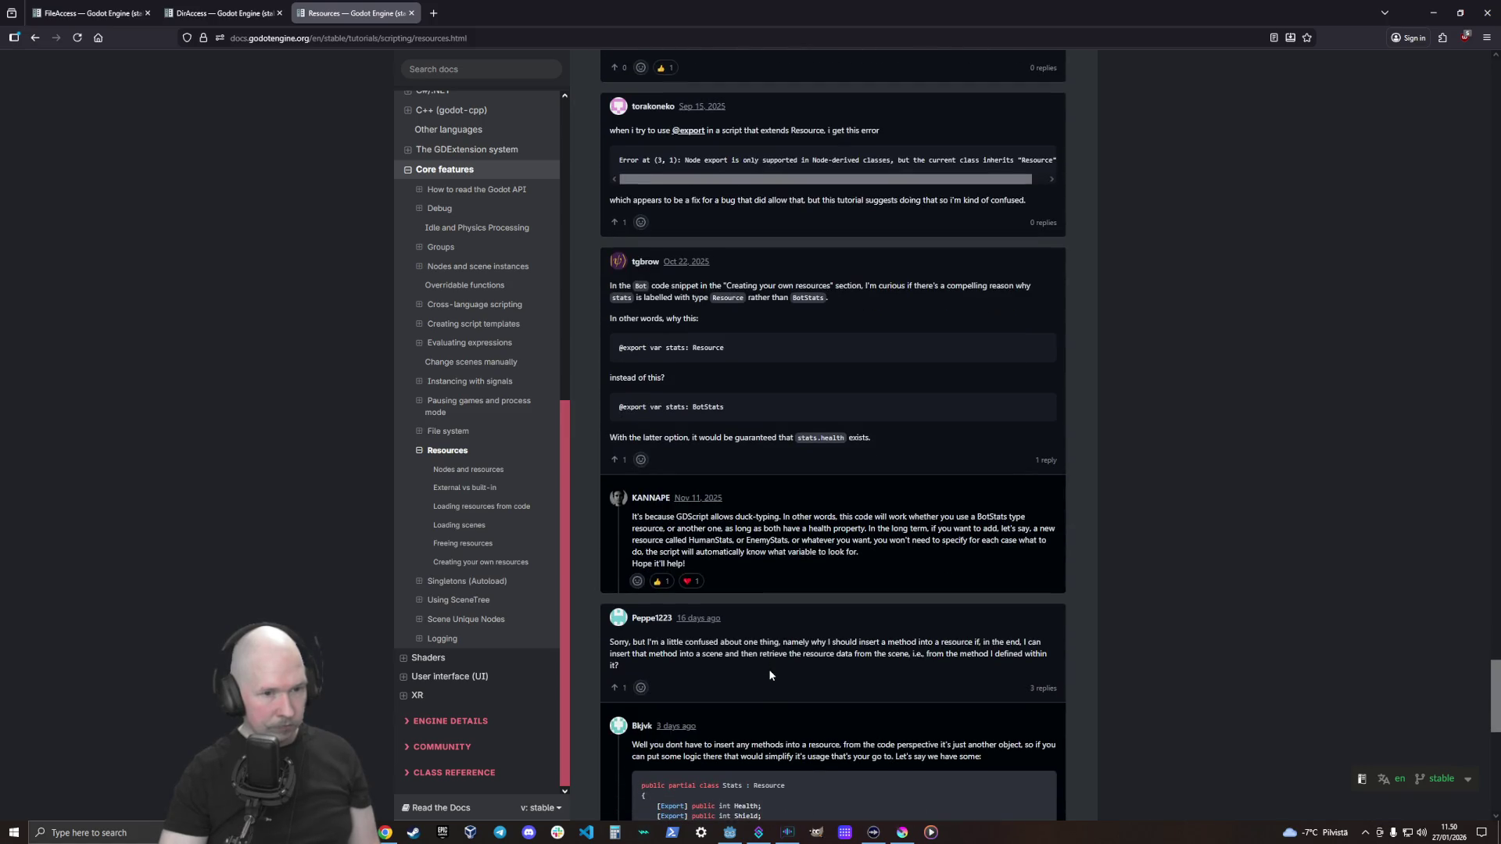
{"action": "scroll", "coordinate": [770, 676], "scroll_direction": "down", "scroll_amount": 9}
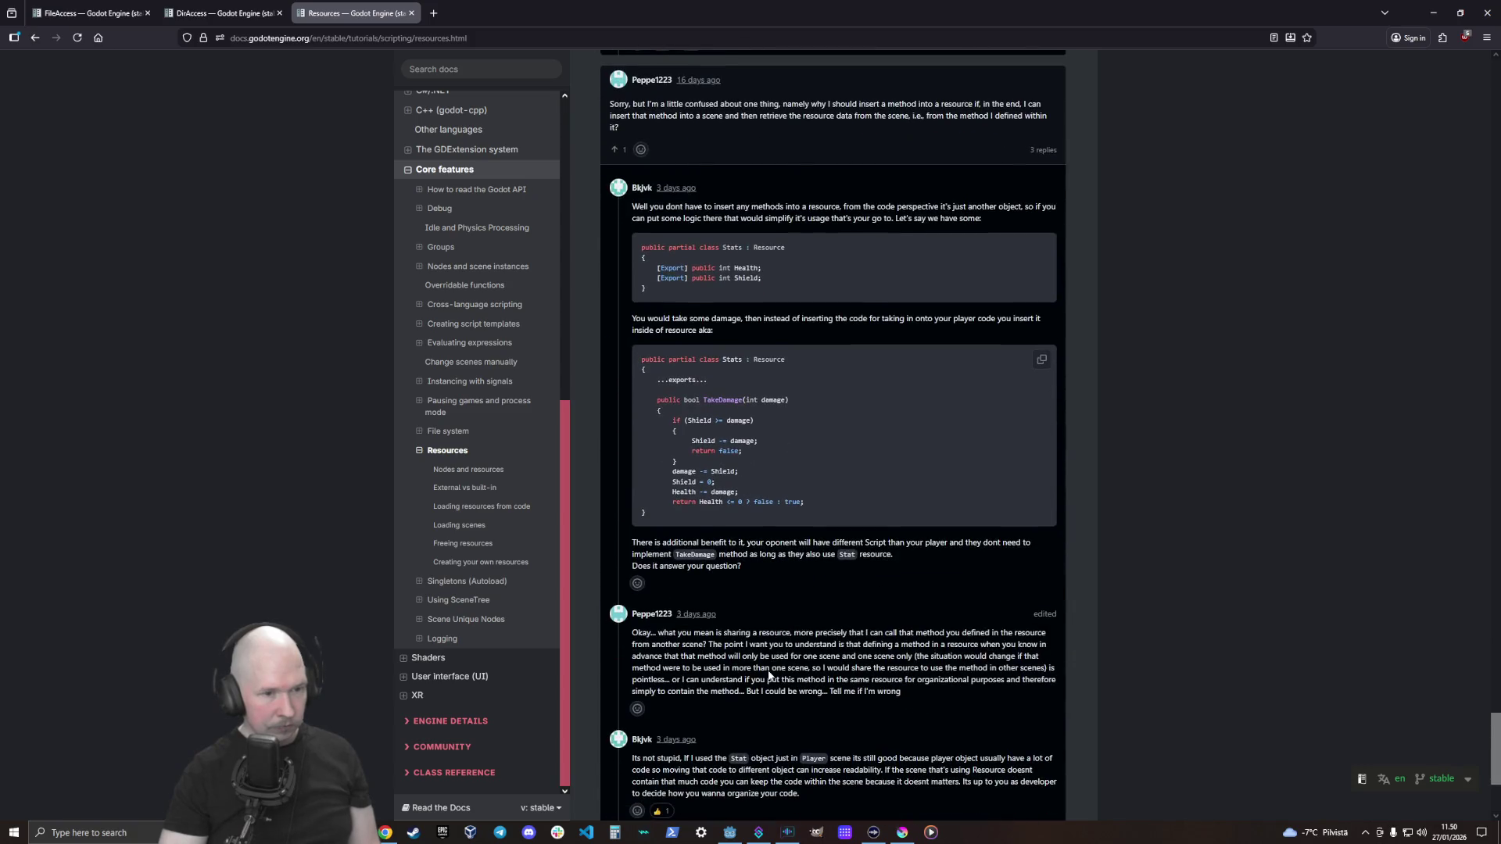
Autoscroll back to the start of the Resources tutorial, reread the intro, and return to the Godot editor
{"action": "middle_click", "coordinate": [1175, 700]}
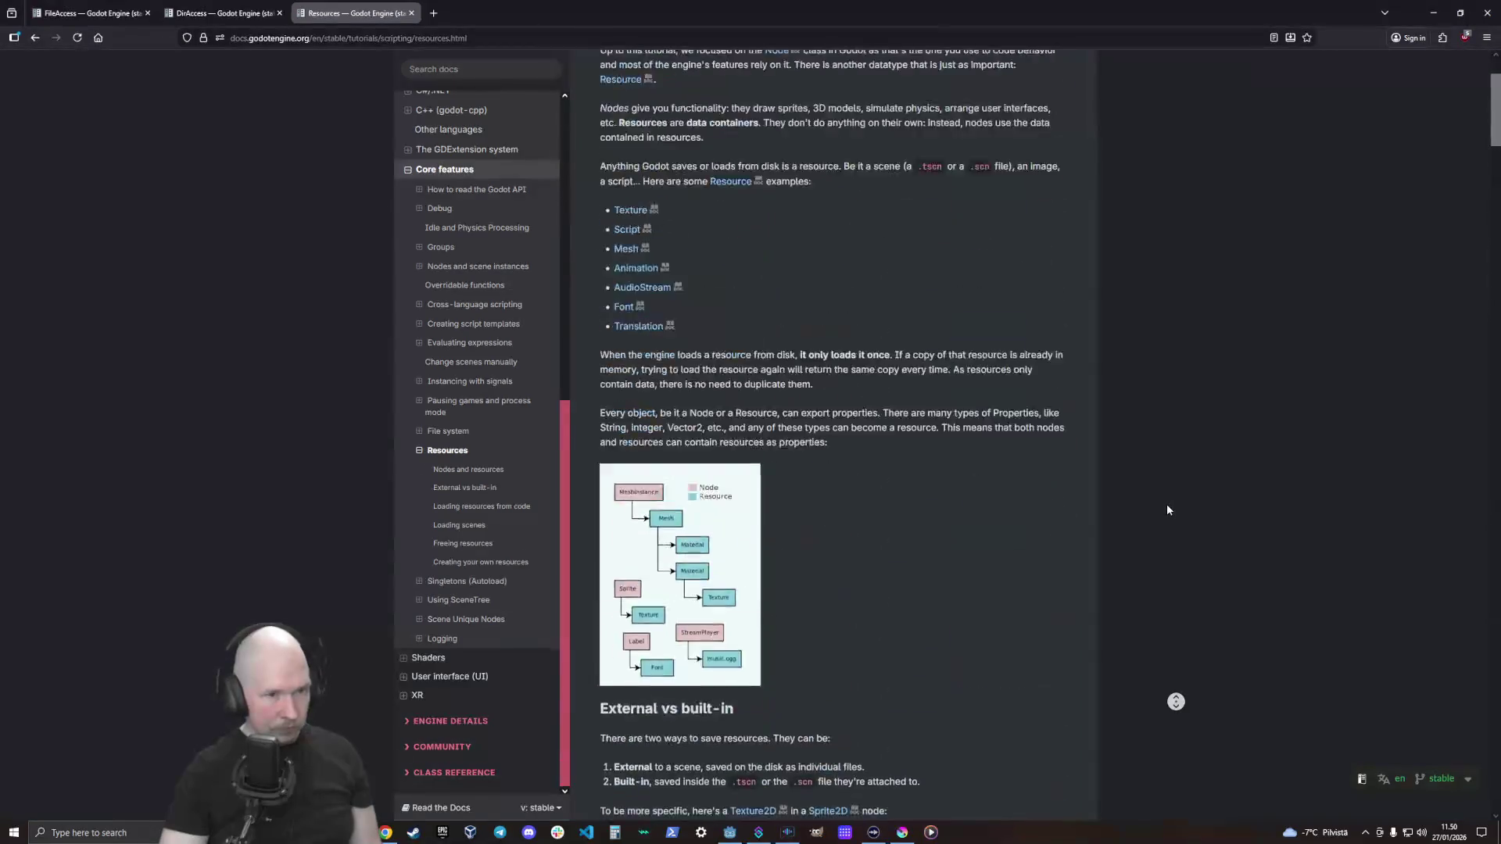
{"action": "scroll", "coordinate": [1167, 510], "scroll_direction": "down", "scroll_amount": 4}
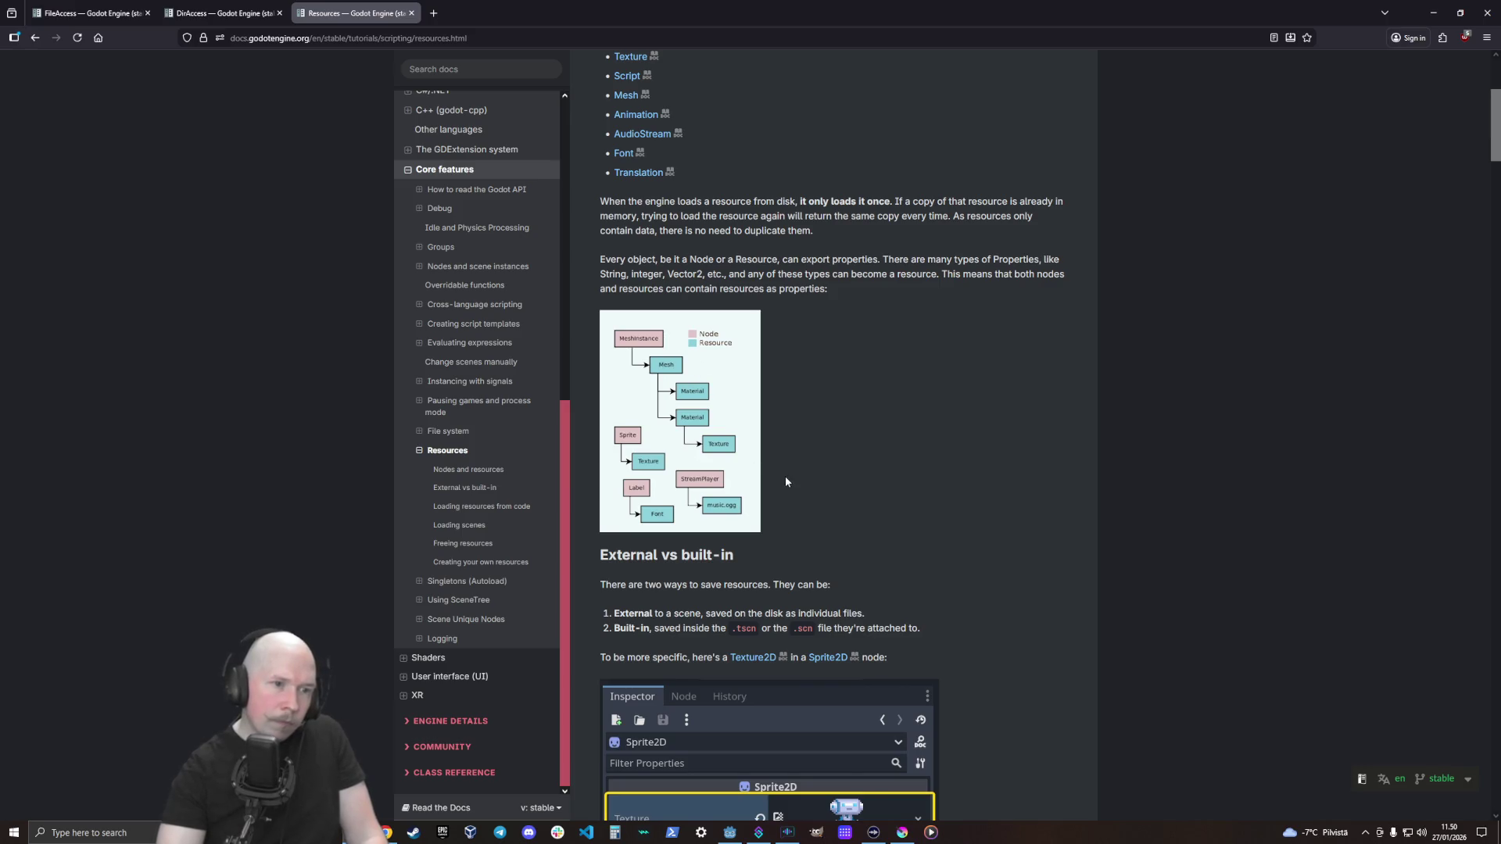
{"action": "scroll", "coordinate": [1039, 516], "scroll_direction": "up", "scroll_amount": 3}
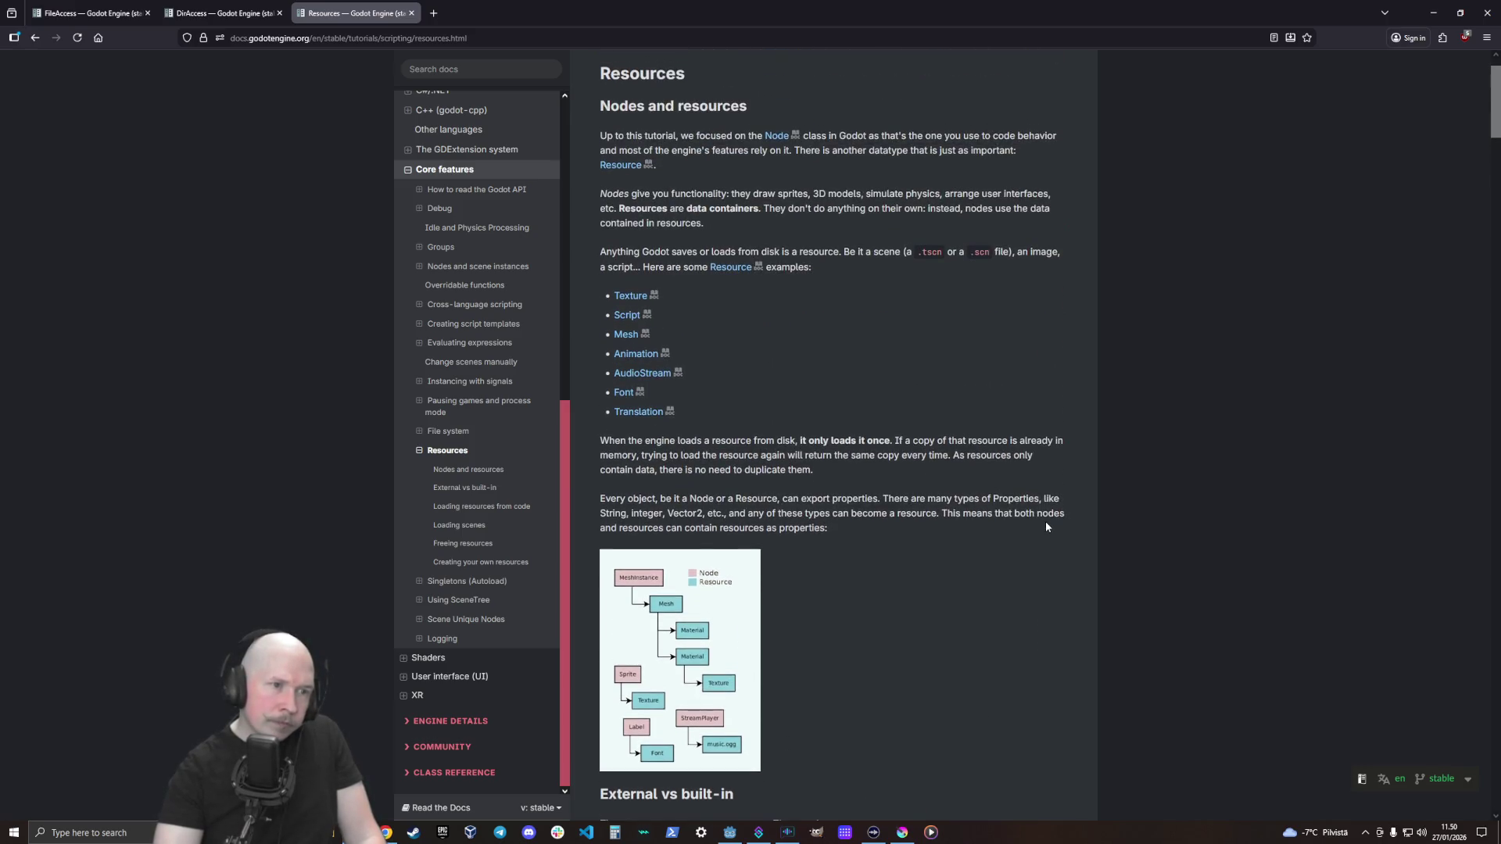
{"action": "scroll", "coordinate": [966, 553], "scroll_direction": "up", "scroll_amount": 1}
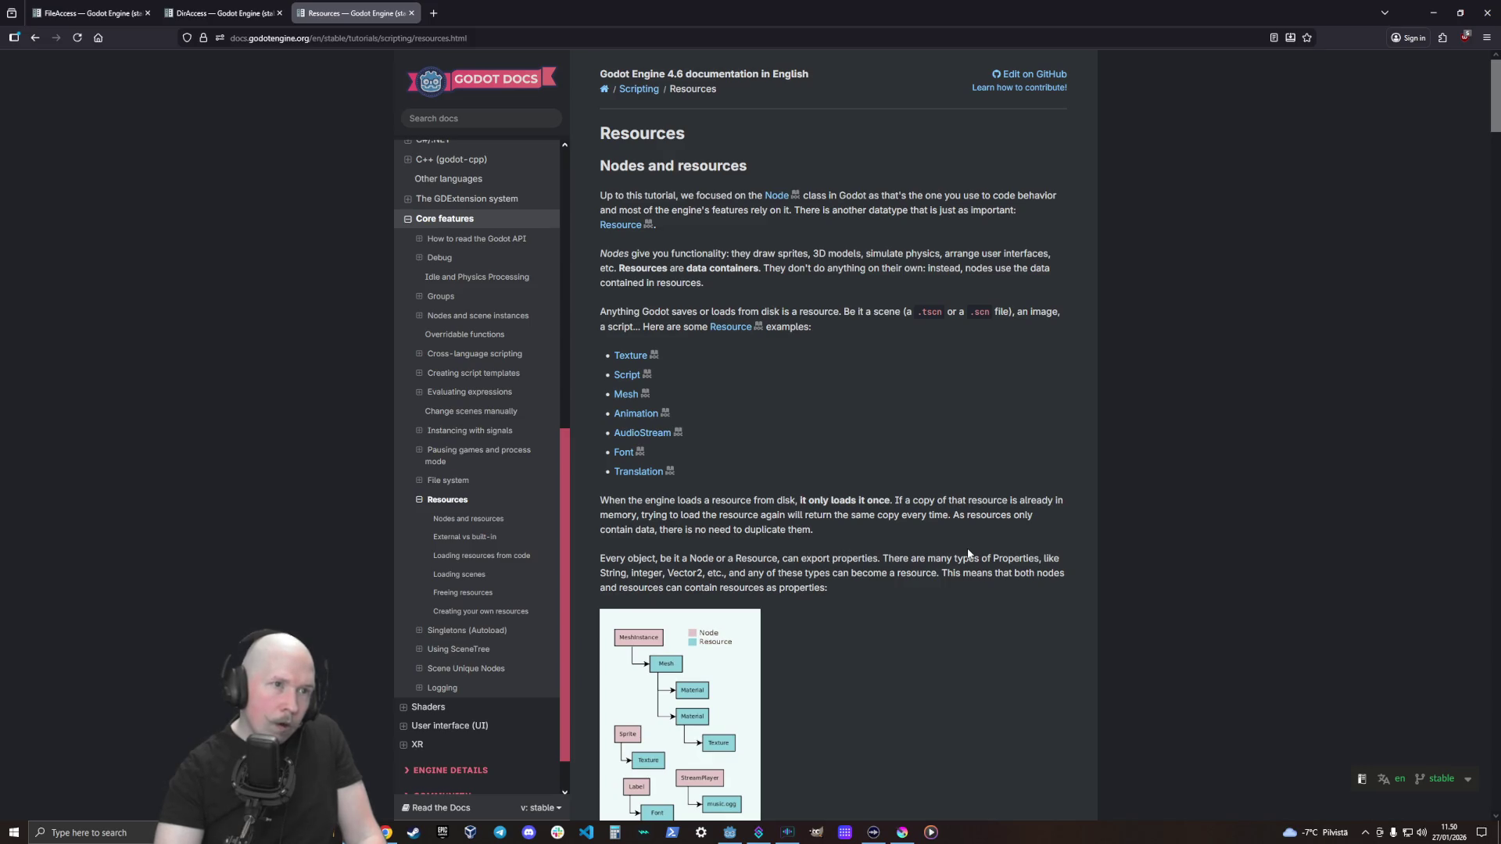
{"action": "scroll", "coordinate": [968, 552], "scroll_direction": "down", "scroll_amount": 2}
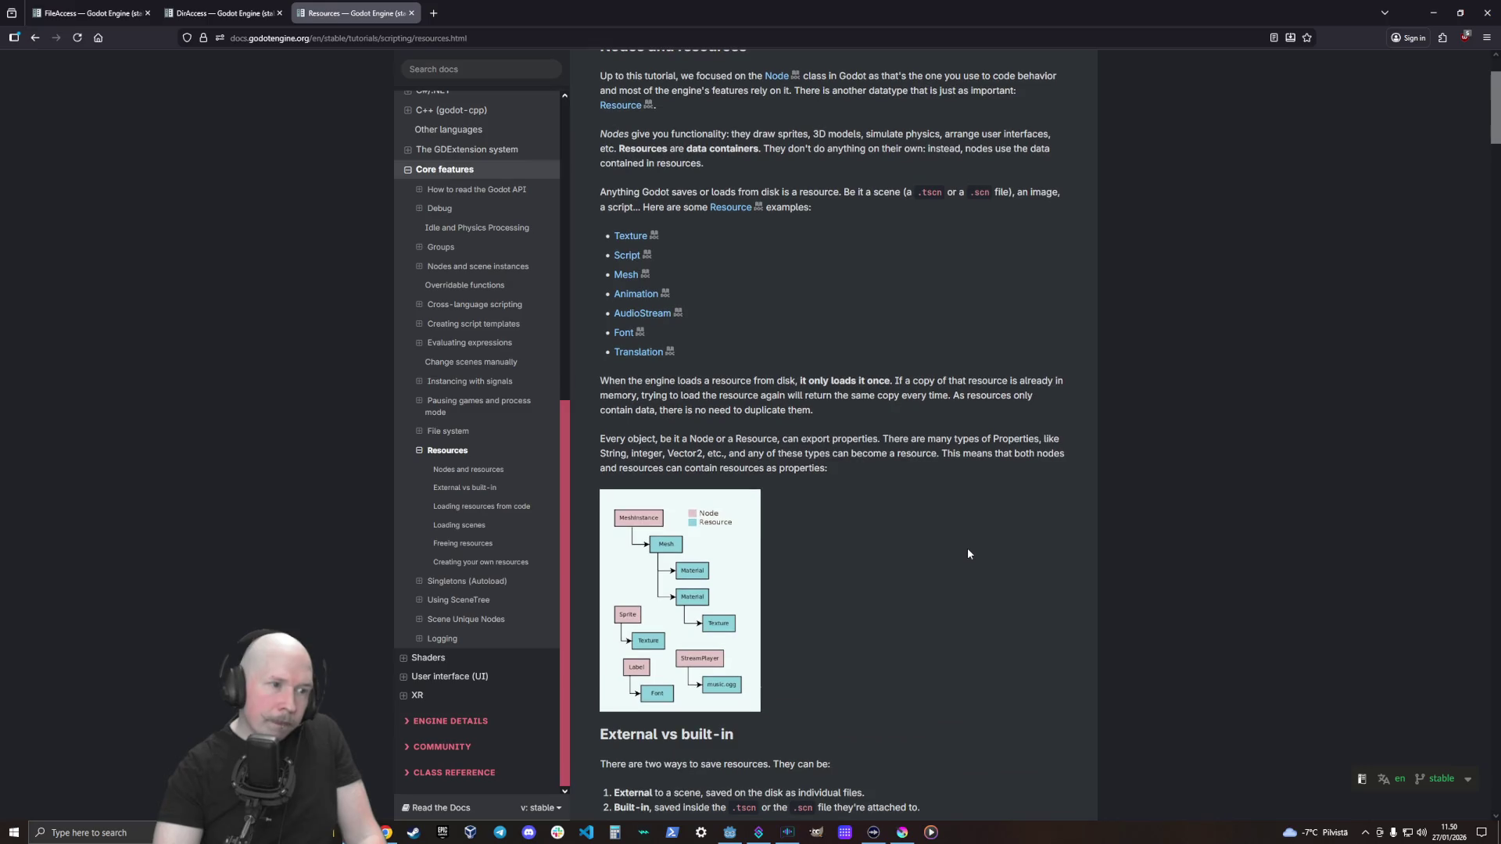
{"action": "scroll", "coordinate": [968, 554], "scroll_direction": "down", "scroll_amount": 6}
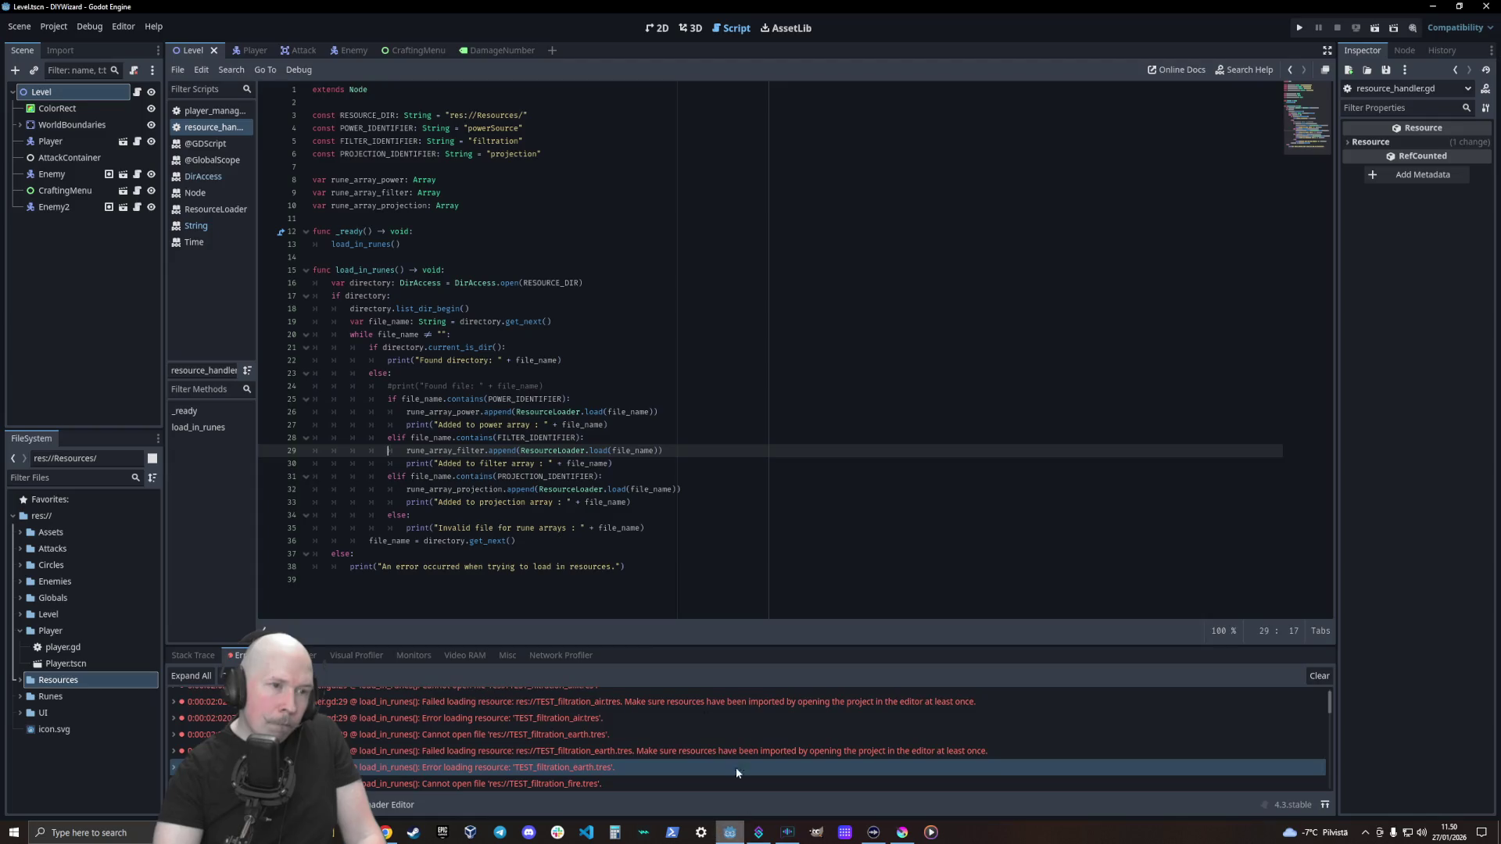
{"action": "left_click", "coordinate": [730, 833]}
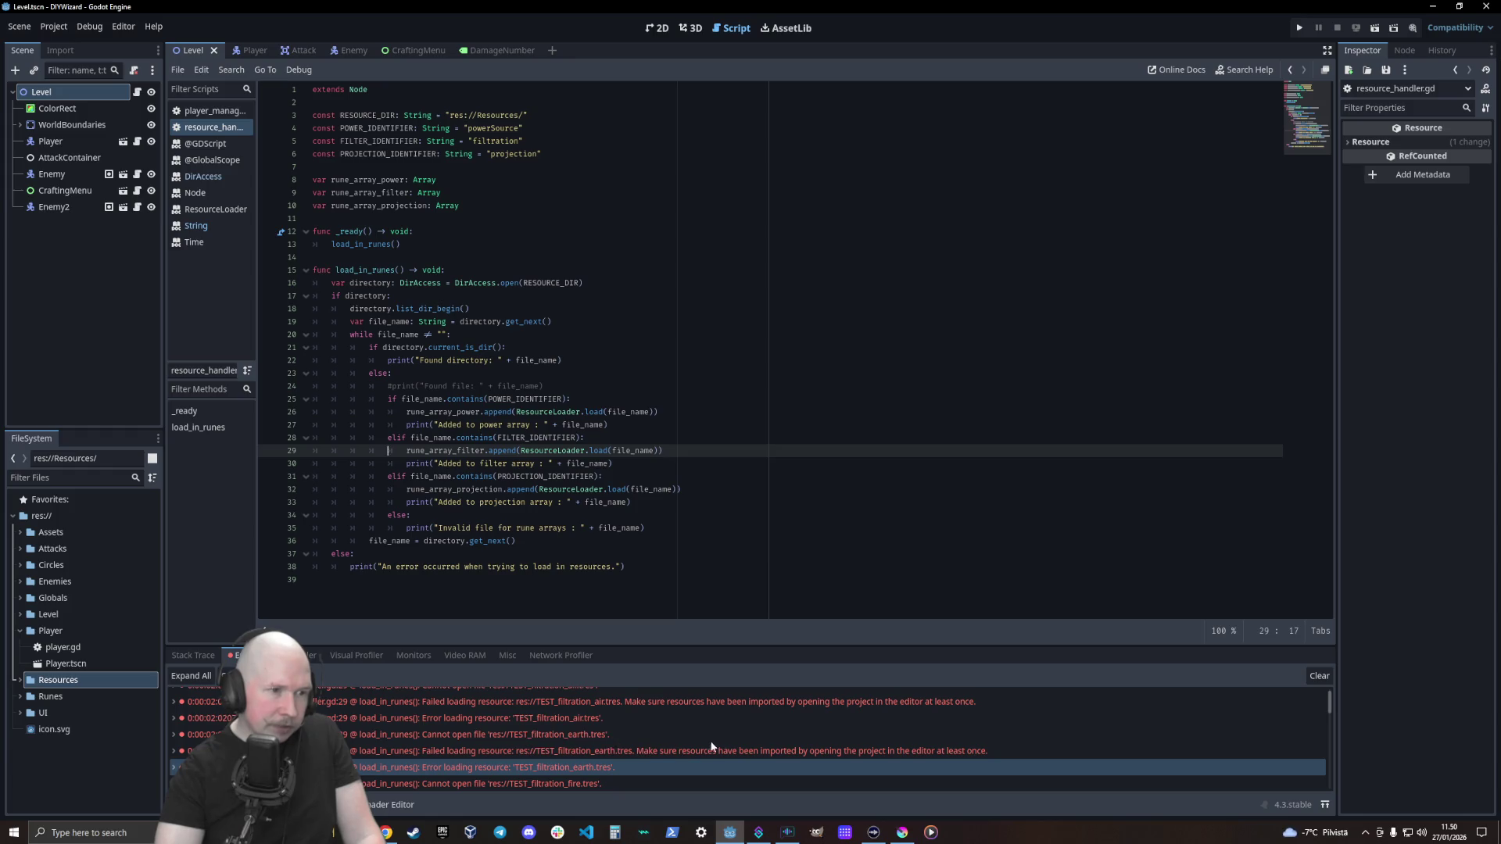
Change line 26 from ResourceLoader.load(file_name) to load(file_name) and run the project with F5
{"action": "mouse_move", "coordinate": [713, 745]}
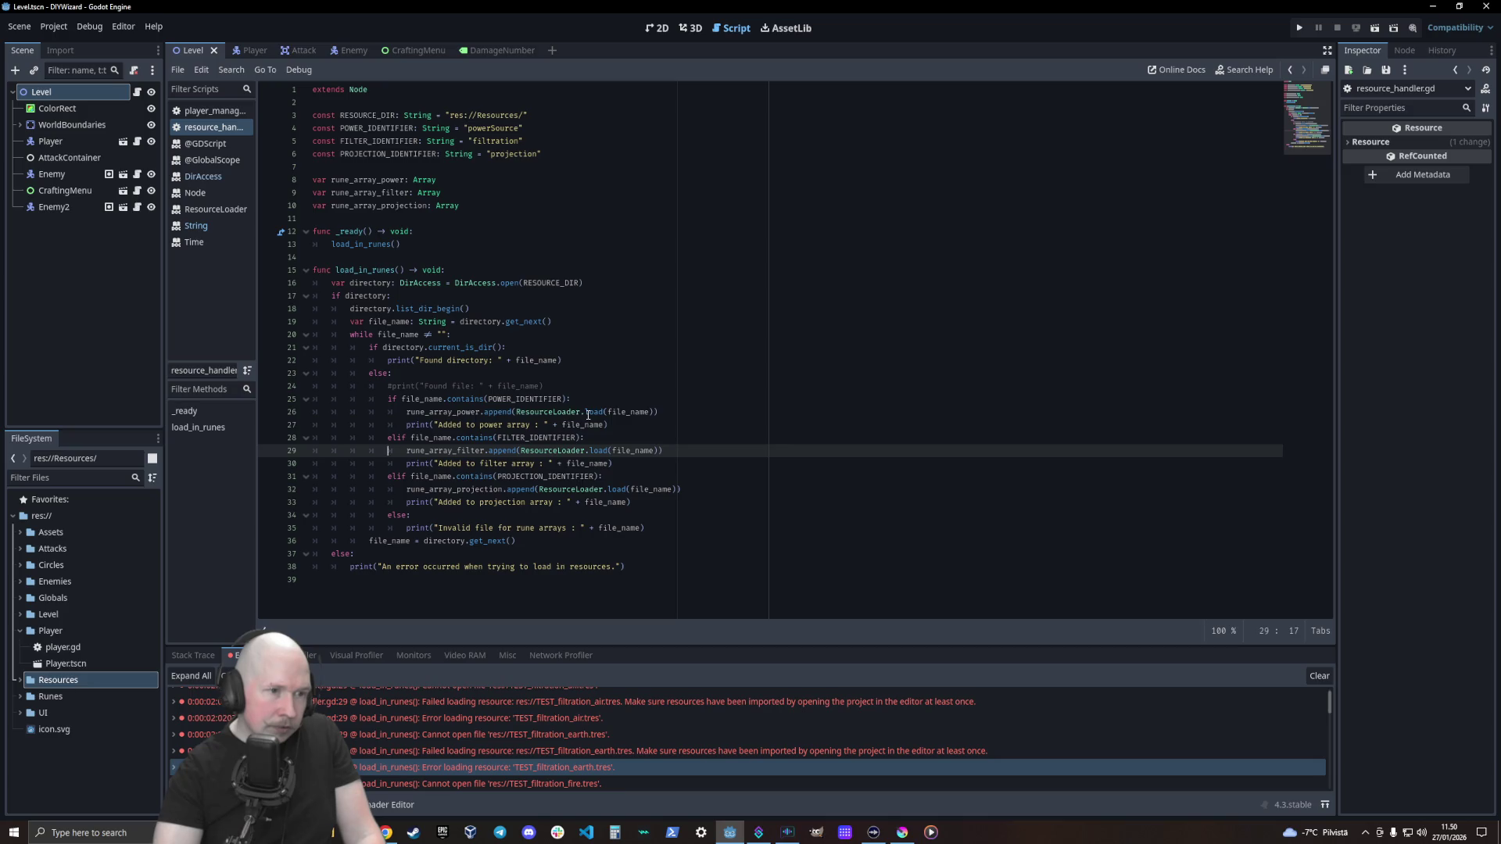
{"action": "left_click_drag", "start_coordinate": [585, 412], "coordinate": [518, 412]}
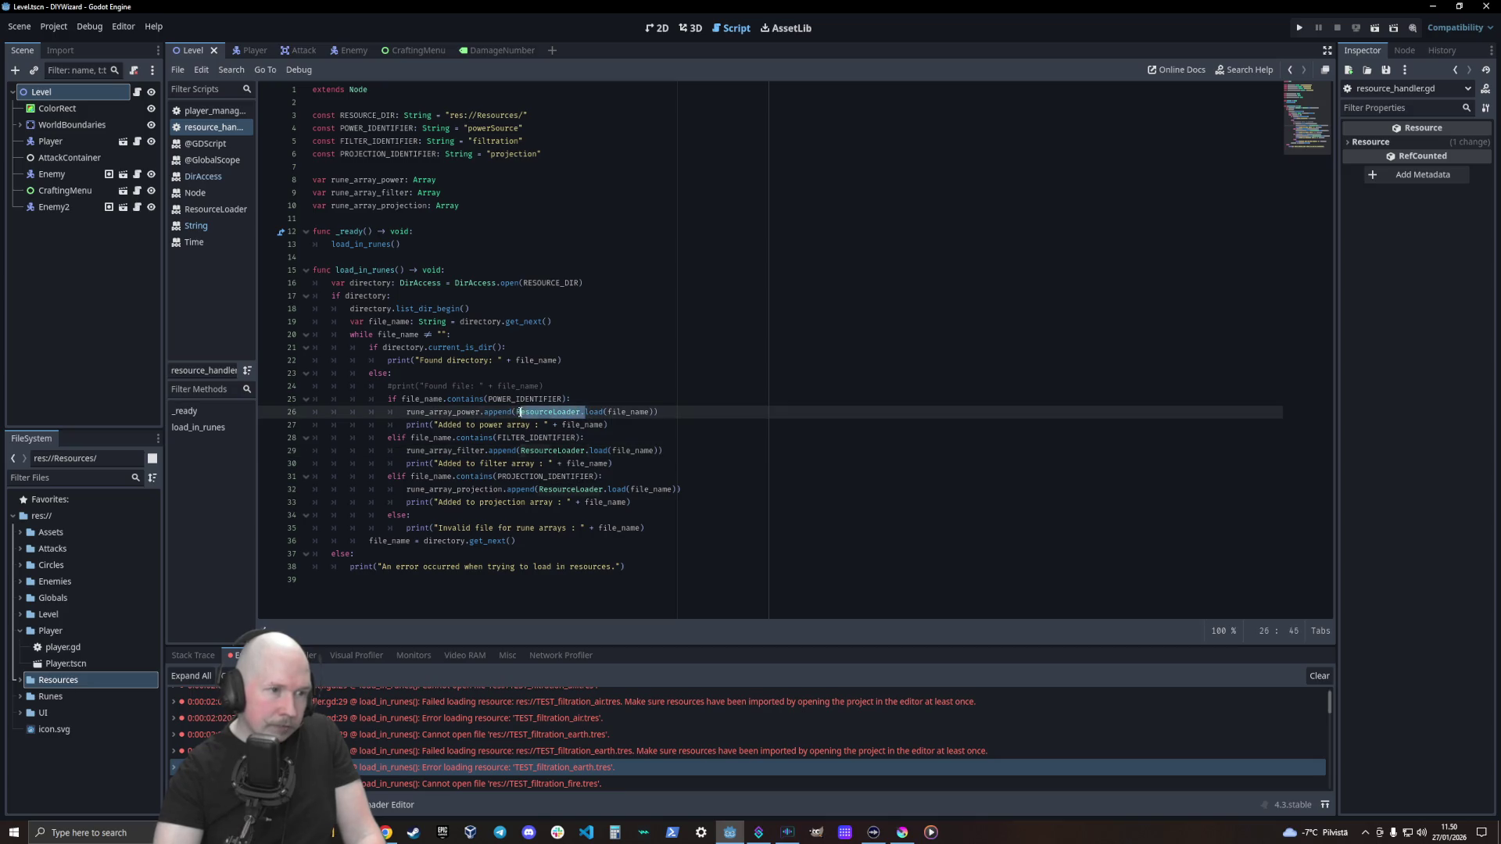
{"action": "key", "text": "BackSpace"}
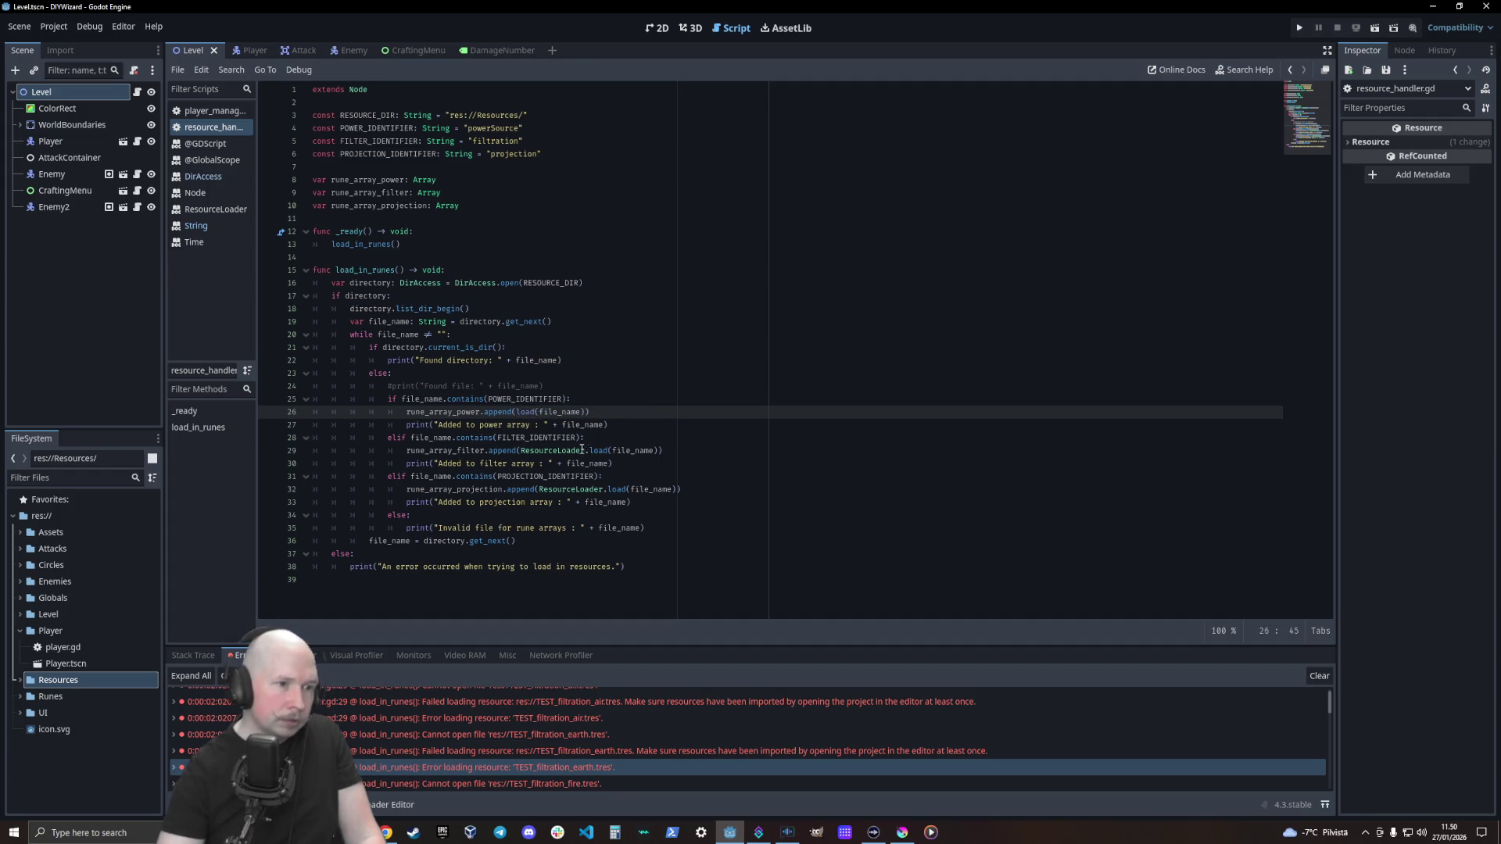
{"action": "left_click_drag", "start_coordinate": [592, 451], "coordinate": [525, 453]}
{"action": "left_click", "coordinate": [678, 417]}
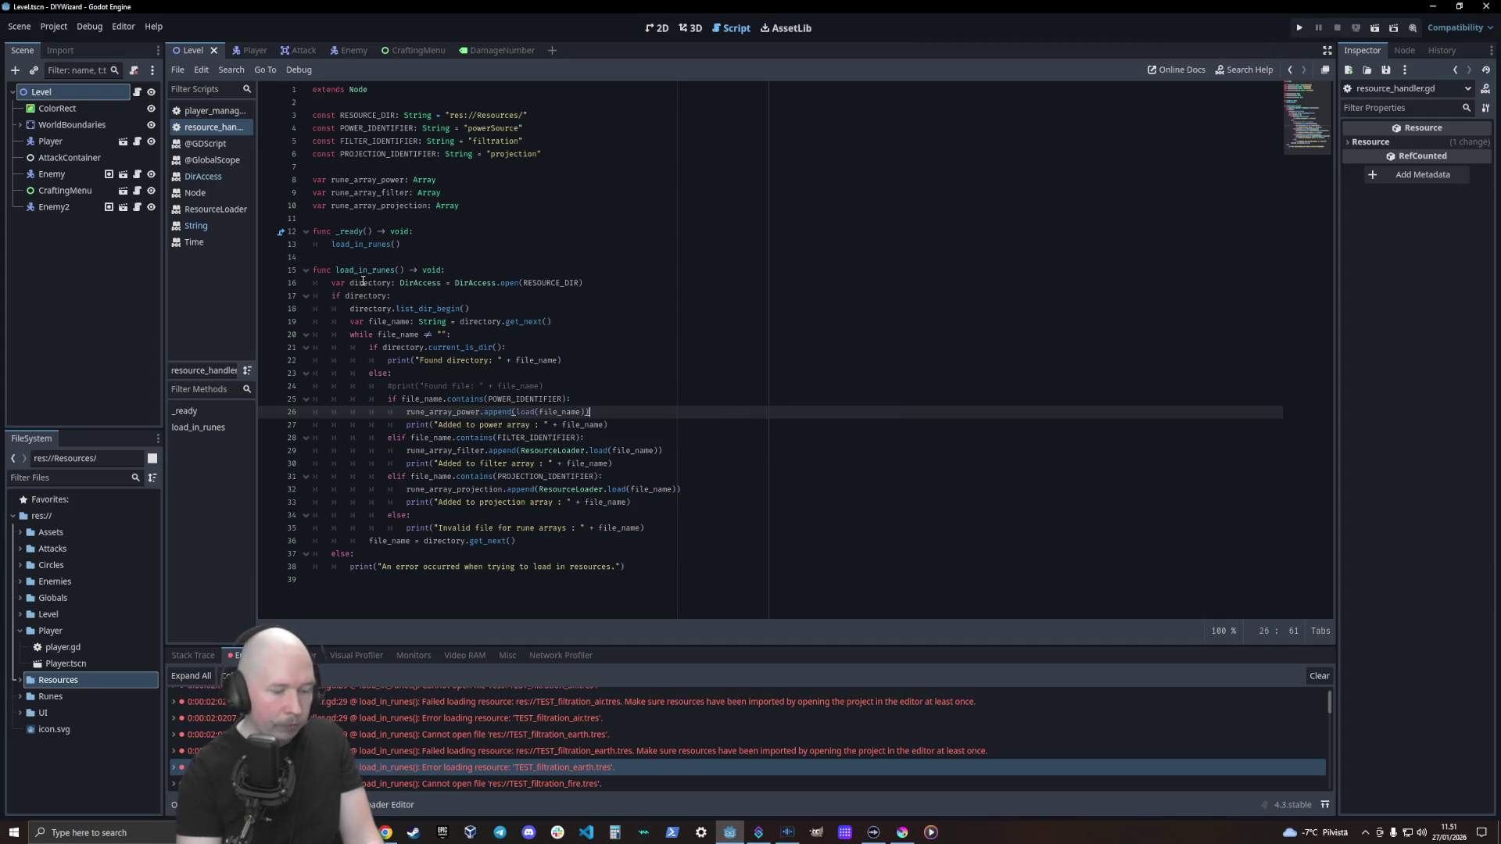
{"action": "key", "text": "F5"}
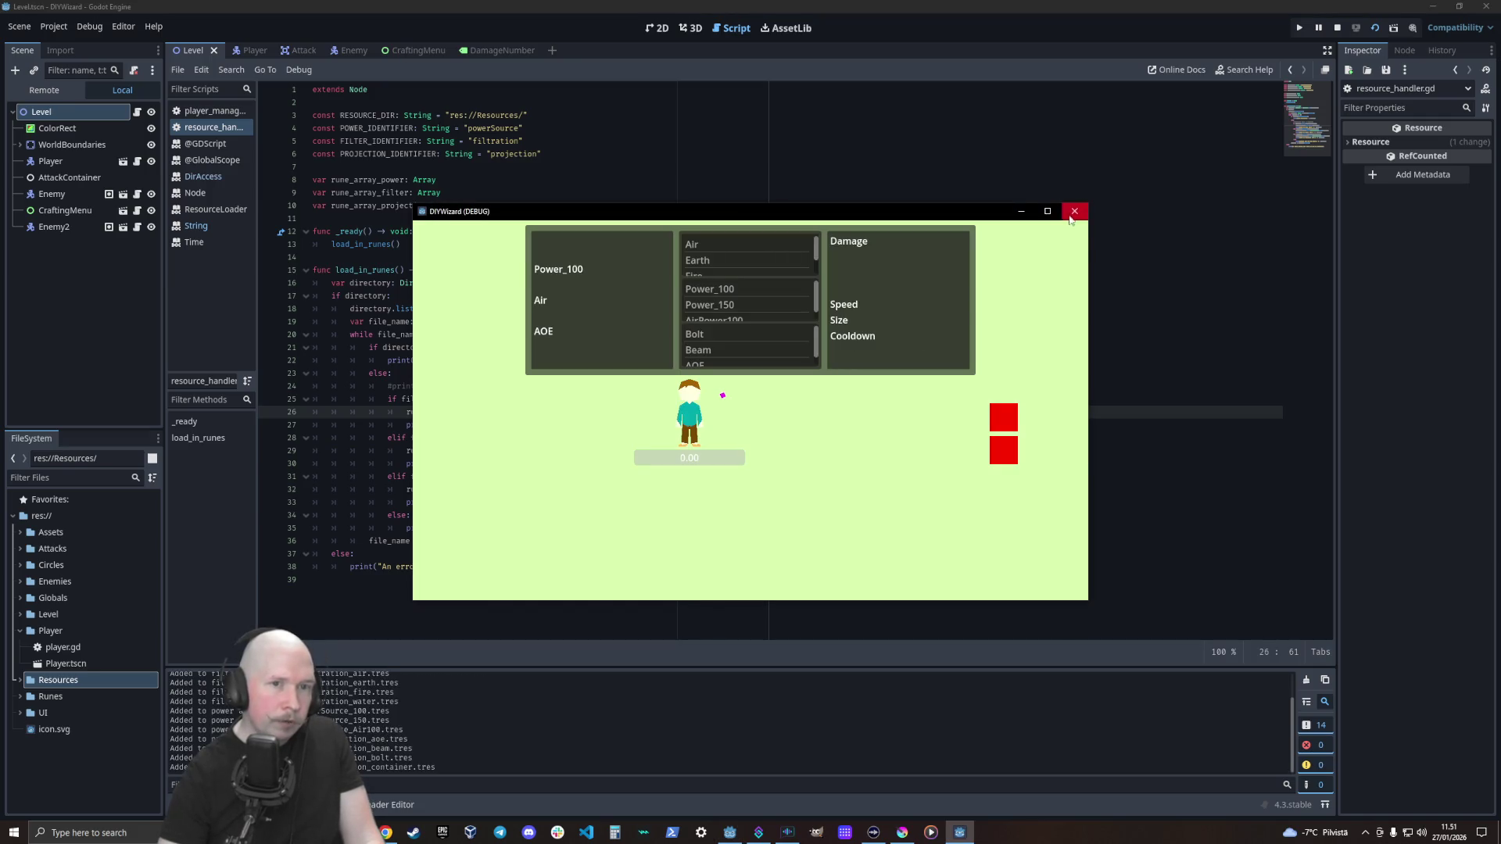
Stop the game and look through the debugger's Cannot open file errors
{"action": "left_click", "coordinate": [1074, 211]}
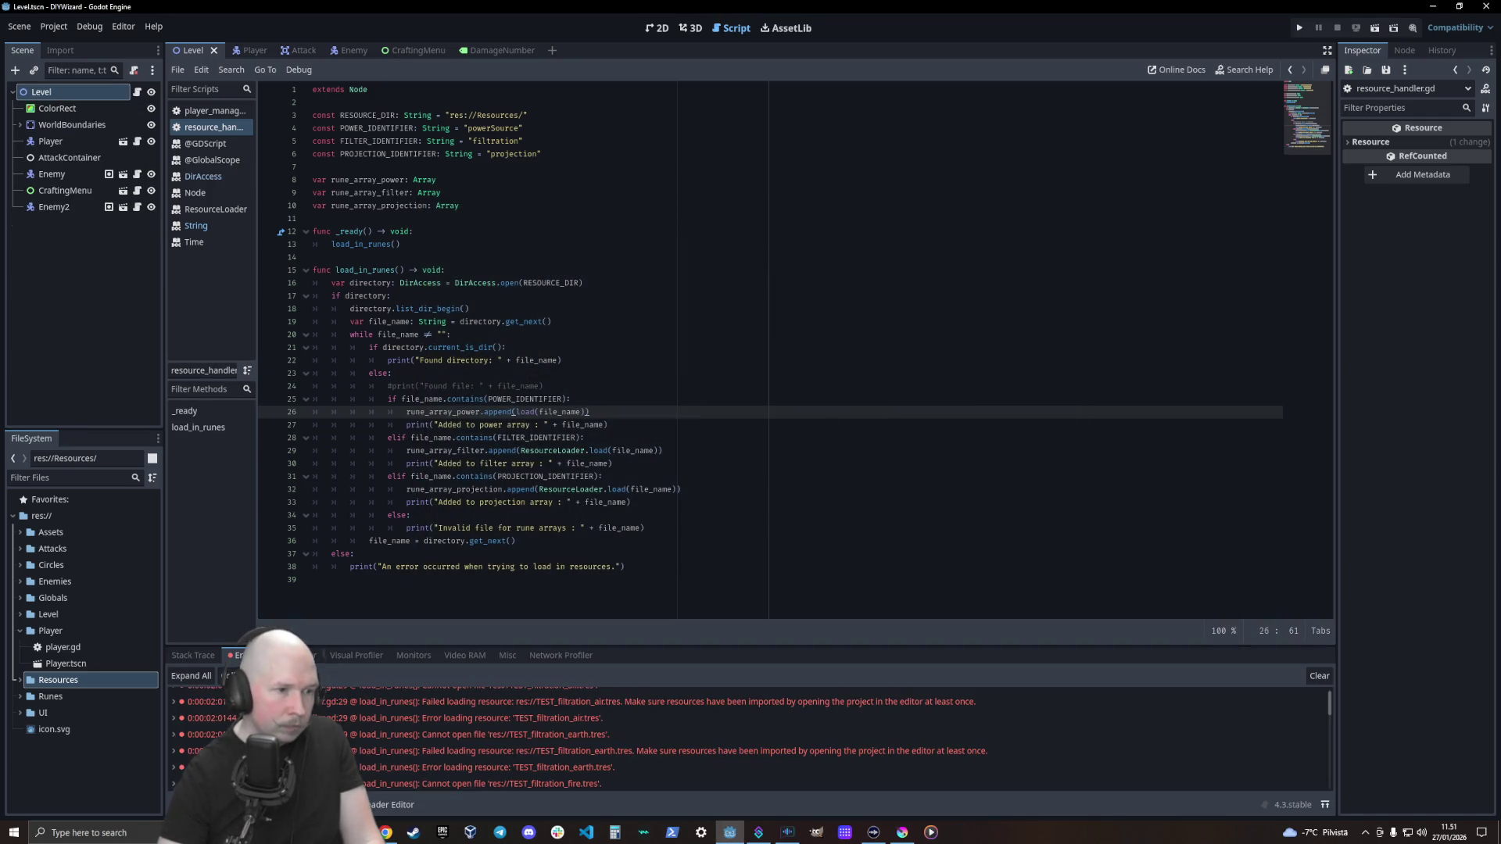
{"action": "scroll", "coordinate": [519, 753], "scroll_direction": "up", "scroll_amount": 1}
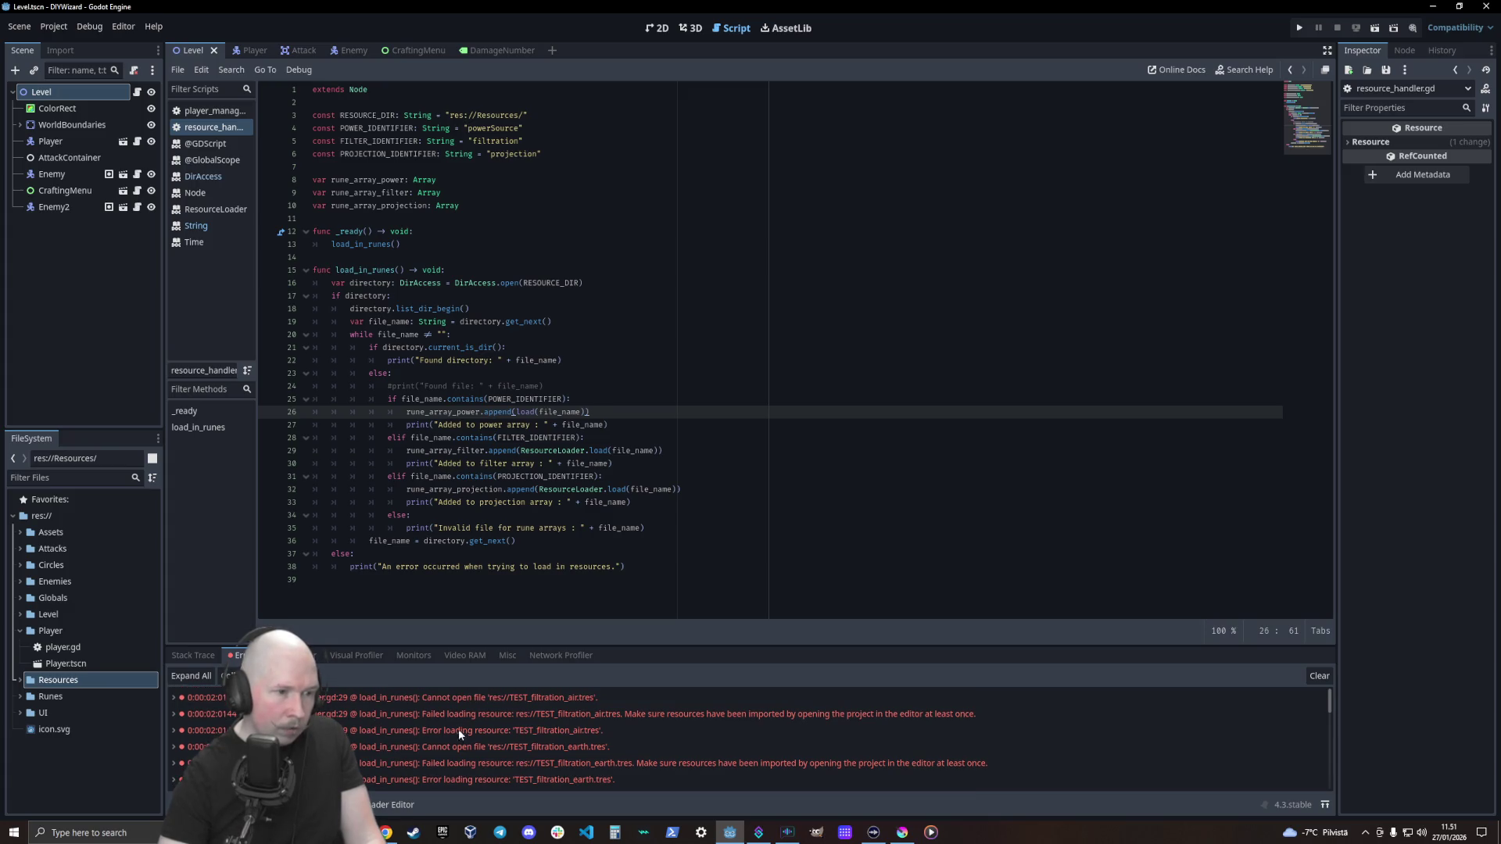
{"action": "scroll", "coordinate": [593, 702], "scroll_direction": "down", "scroll_amount": 5}
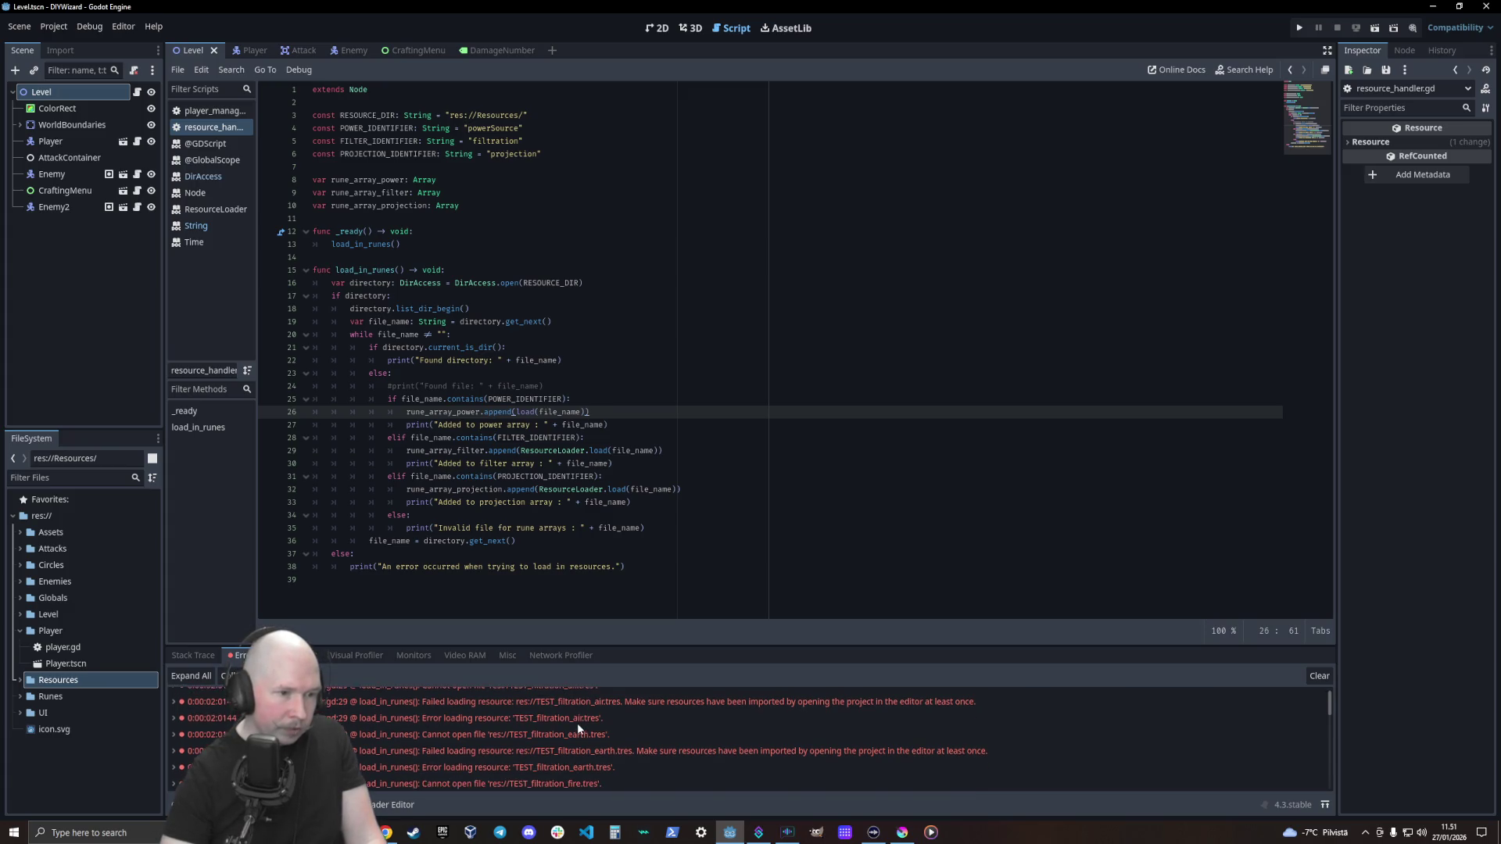
{"action": "scroll", "coordinate": [577, 732], "scroll_direction": "down", "scroll_amount": 5}
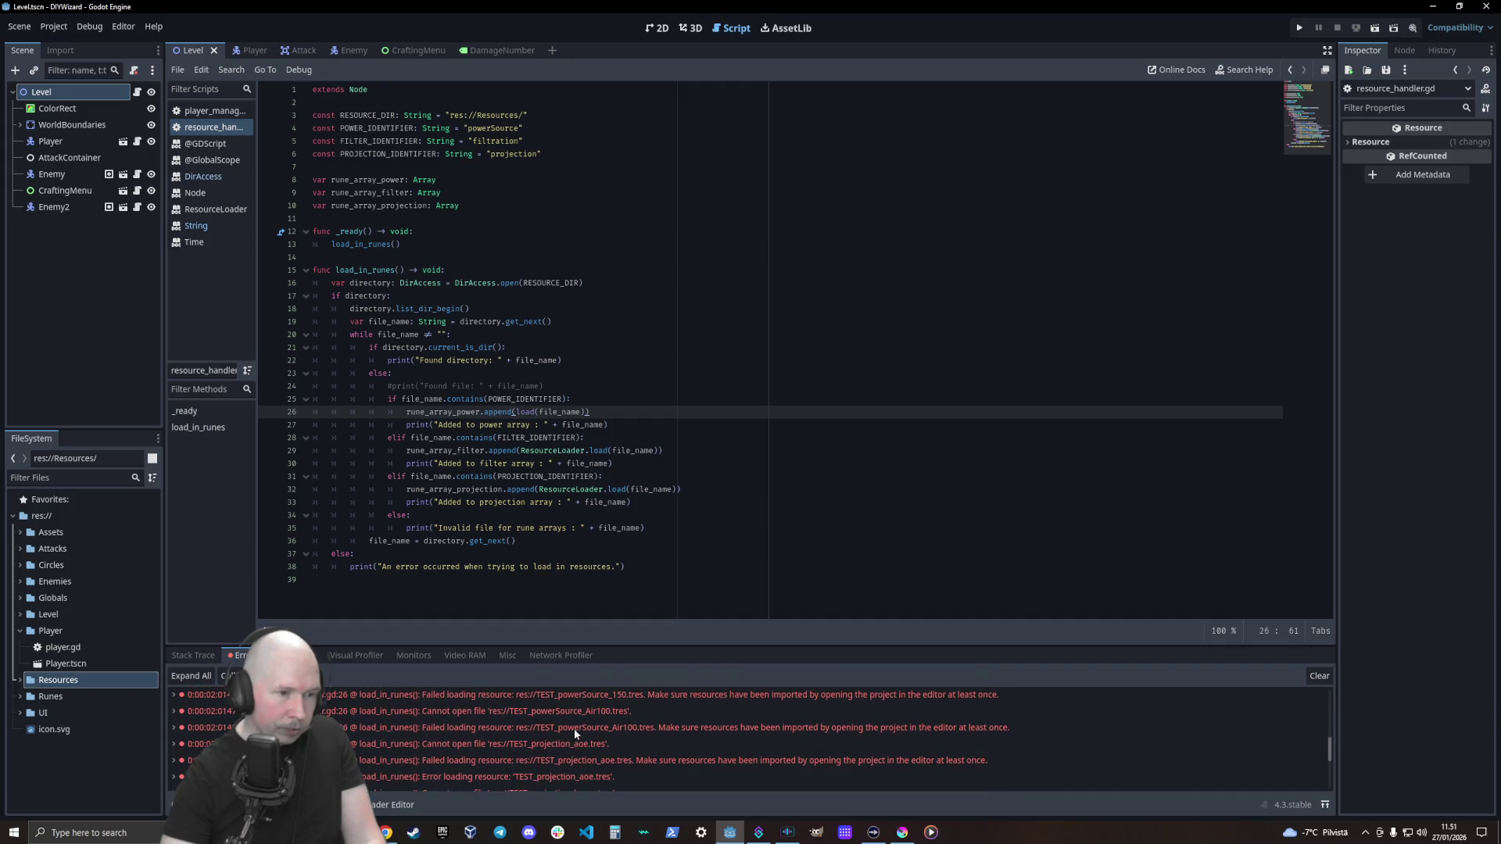
{"action": "scroll", "coordinate": [559, 745], "scroll_direction": "down", "scroll_amount": 3}
{"action": "scroll", "coordinate": [560, 741], "scroll_direction": "up", "scroll_amount": 1}
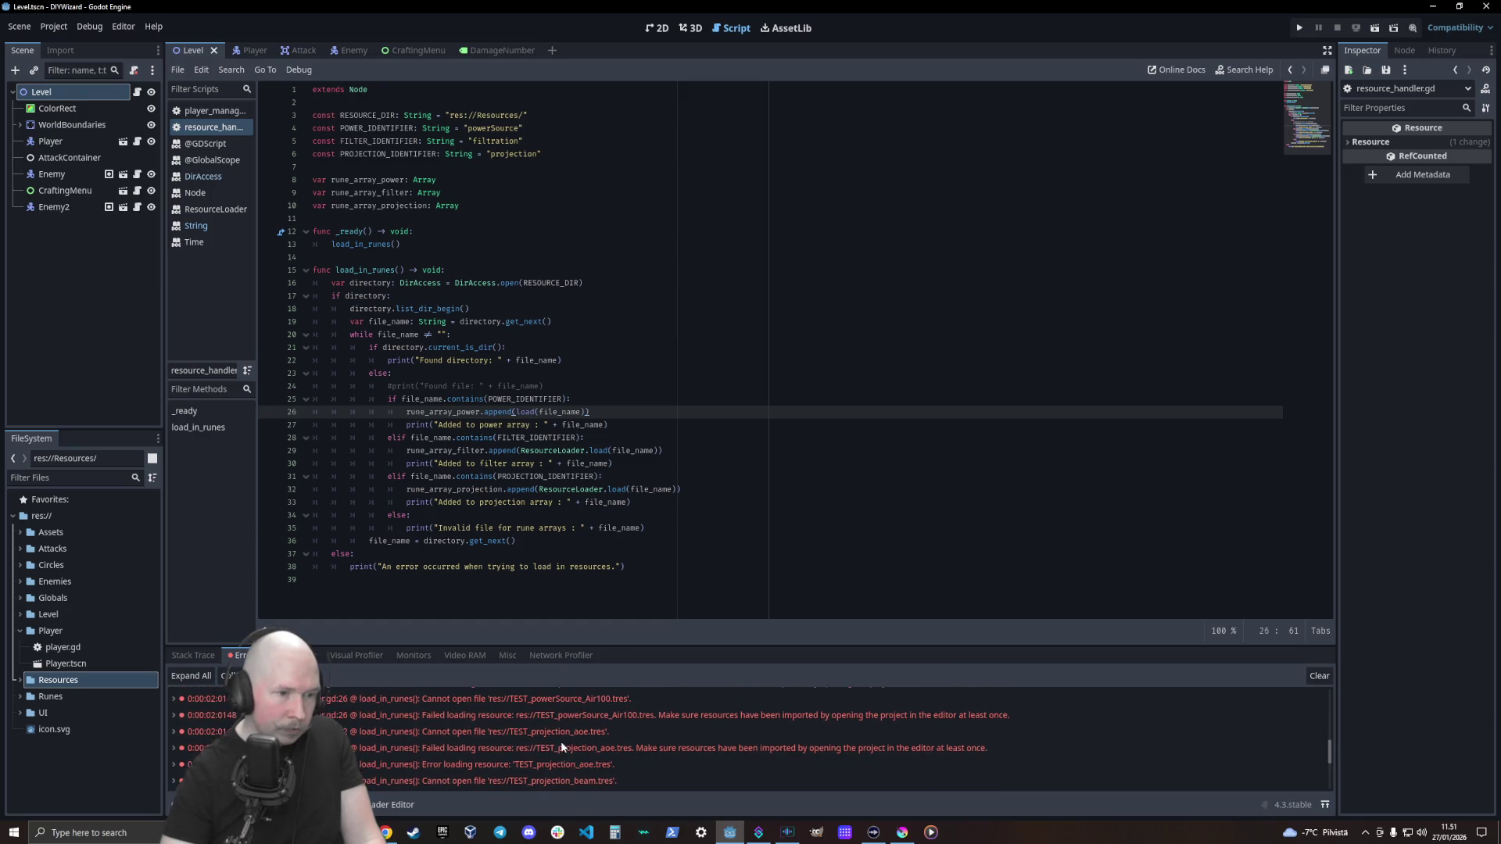
{"action": "mouse_move", "coordinate": [580, 719]}
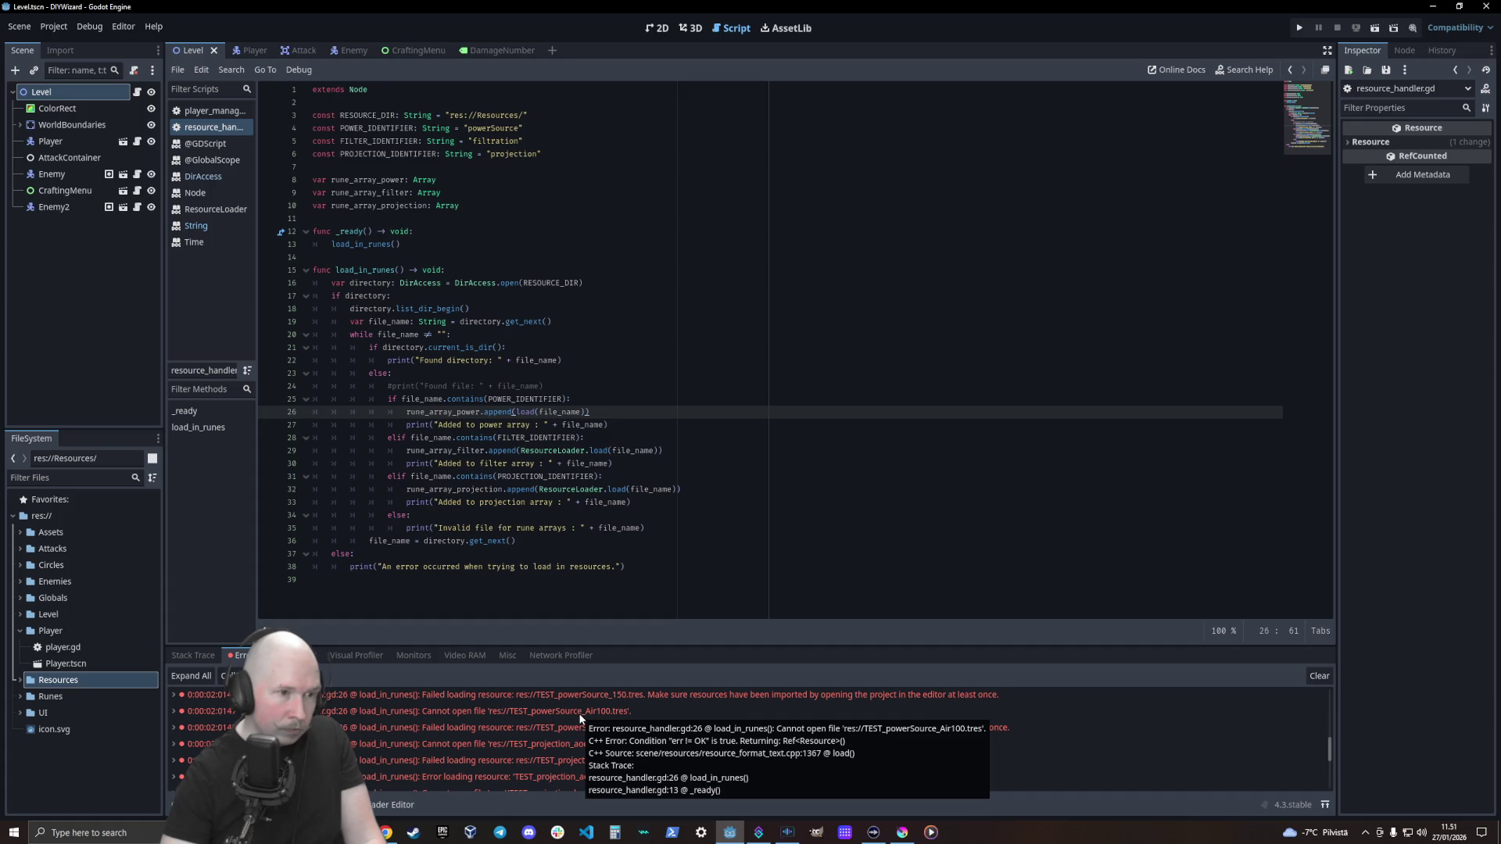
{"action": "scroll", "coordinate": [581, 718], "scroll_direction": "down", "scroll_amount": 5}
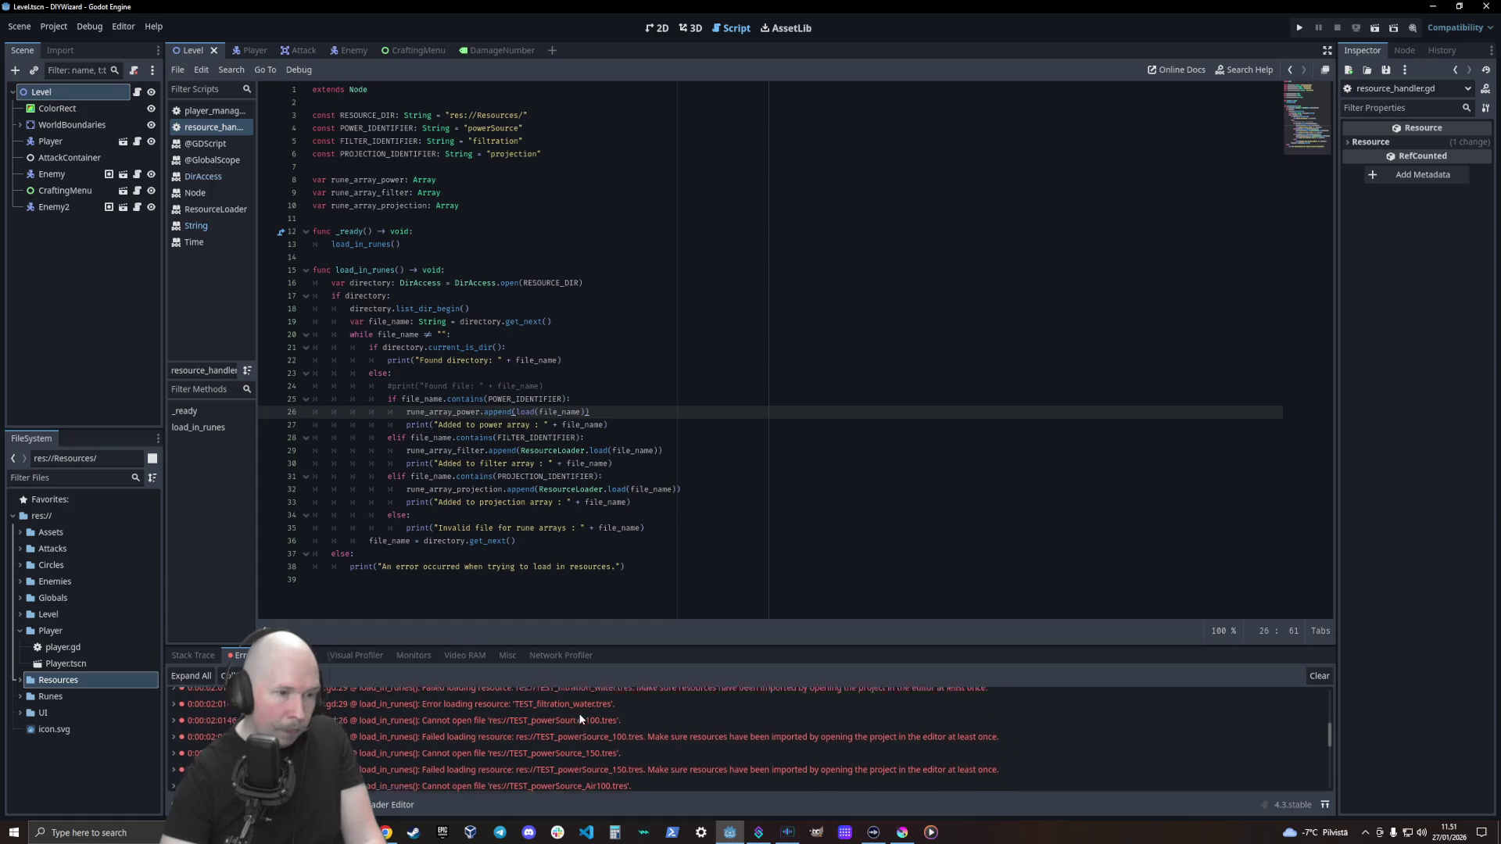
{"action": "scroll", "coordinate": [580, 719], "scroll_direction": "up", "scroll_amount": 1}
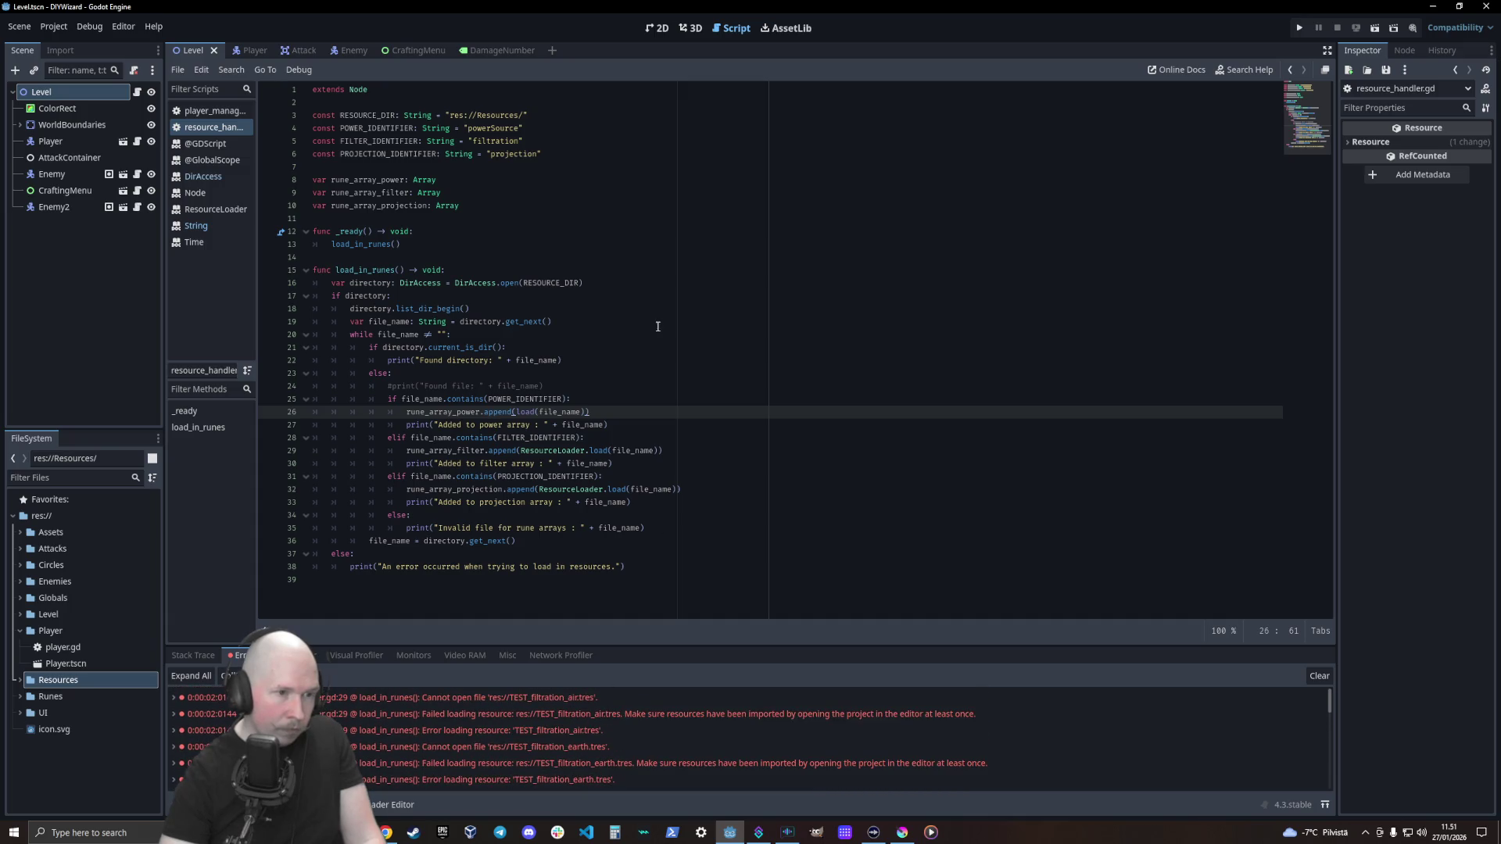
Undo the edit to restore ResourceLoader.load(file_name) on line 26 and run the project again
{"action": "key", "text": "ctrl+z"}
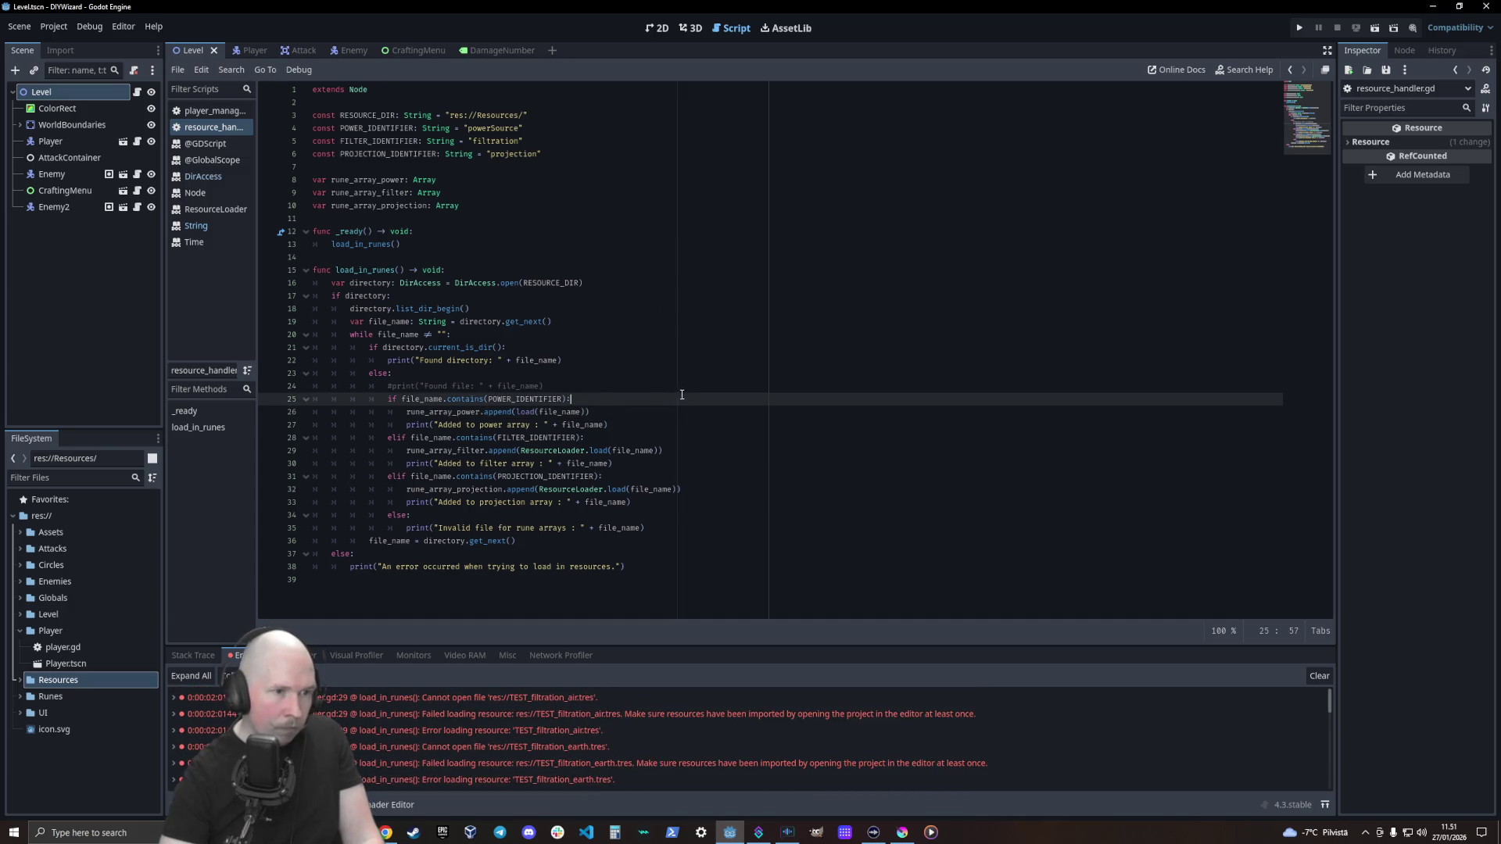
{"action": "key", "text": "ctrl+z"}
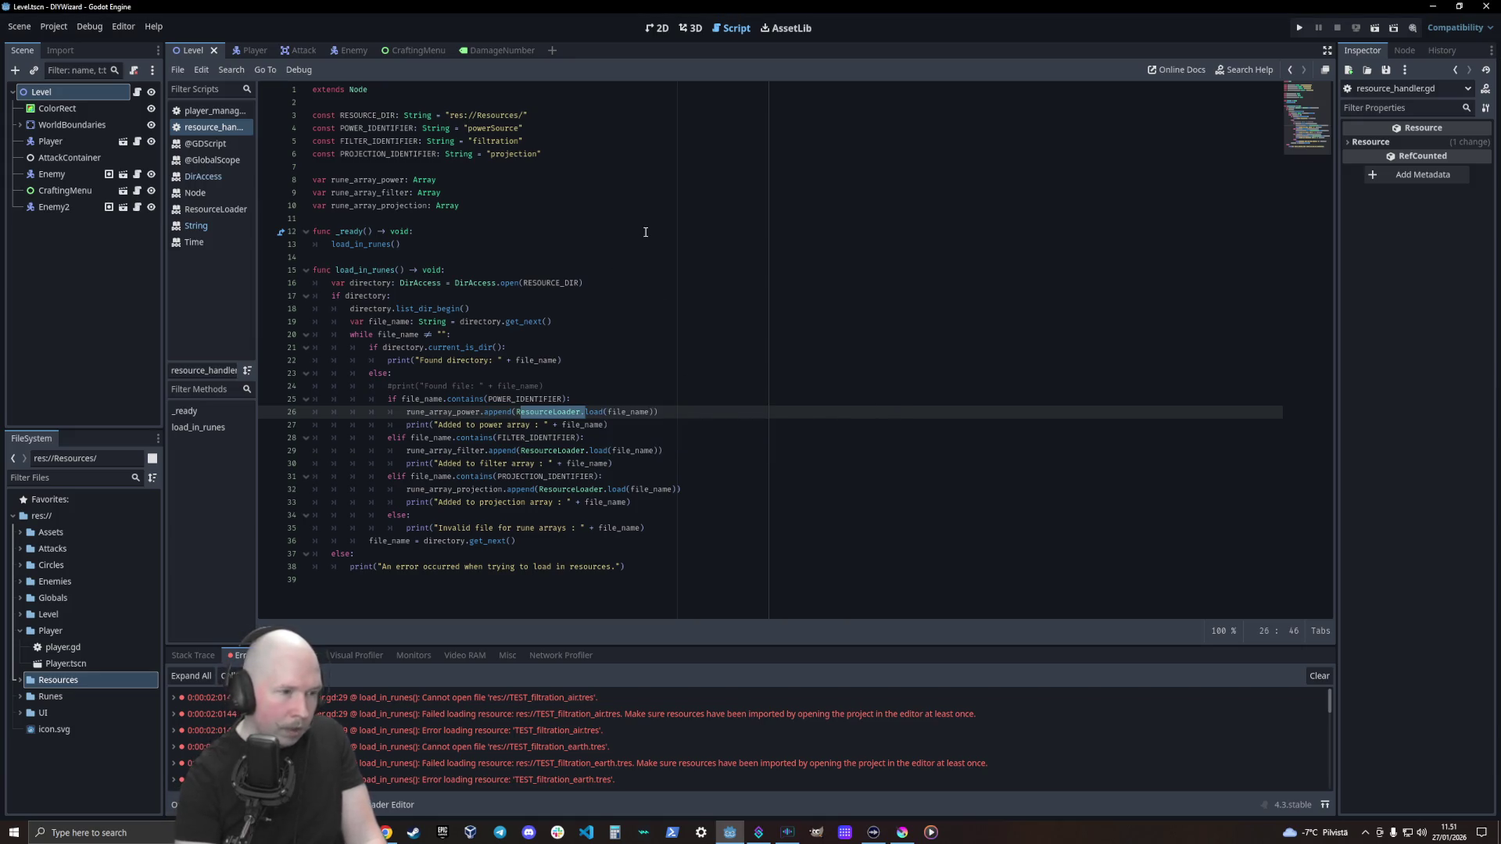
{"action": "key", "text": "F5"}
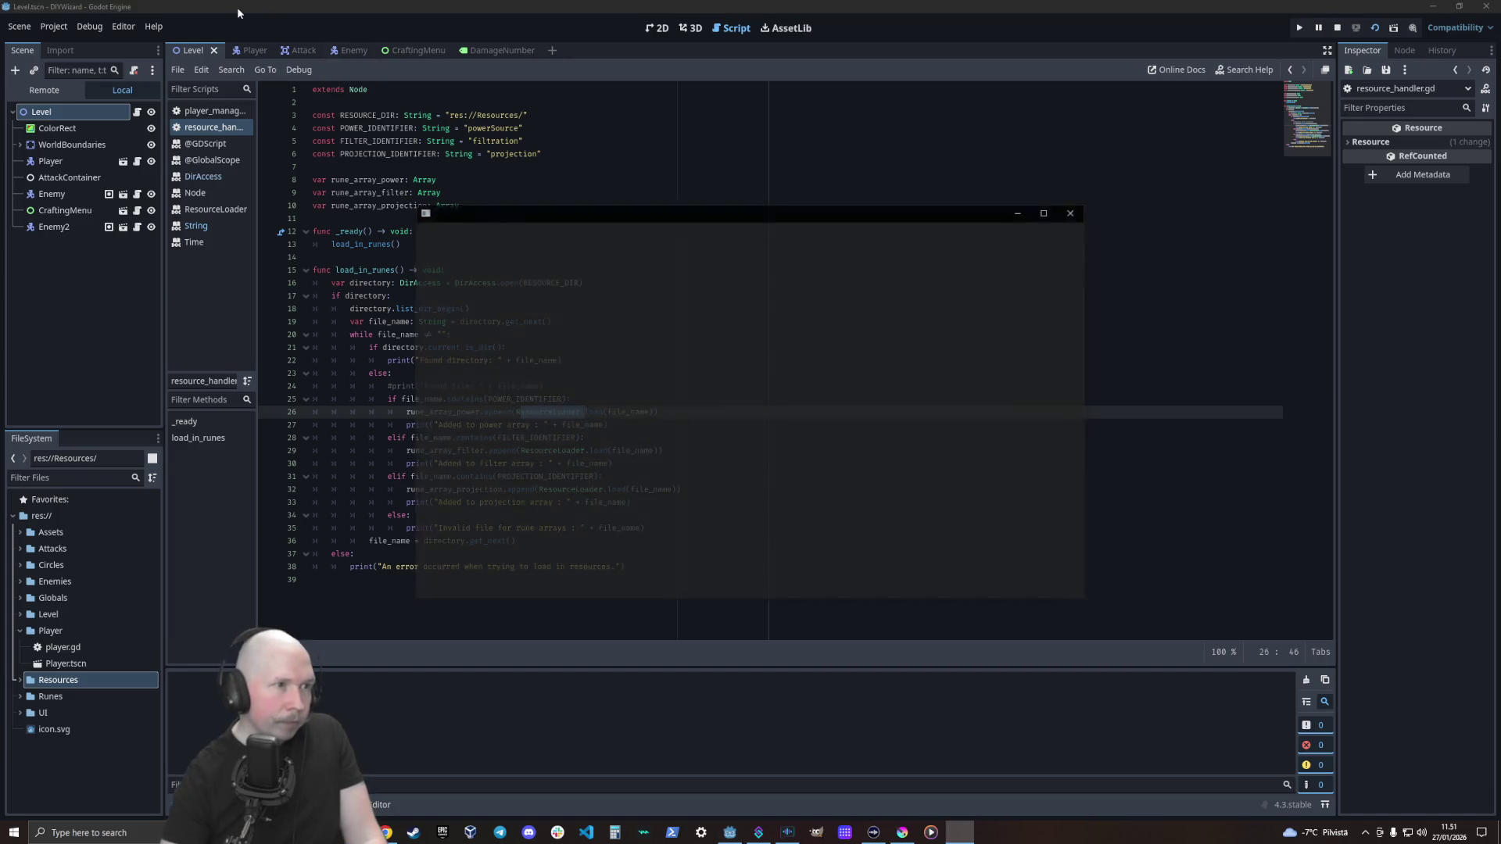
Close the game and review the Cannot open file errors for the TEST_filtration .tres runes
{"action": "left_click", "coordinate": [1074, 214]}
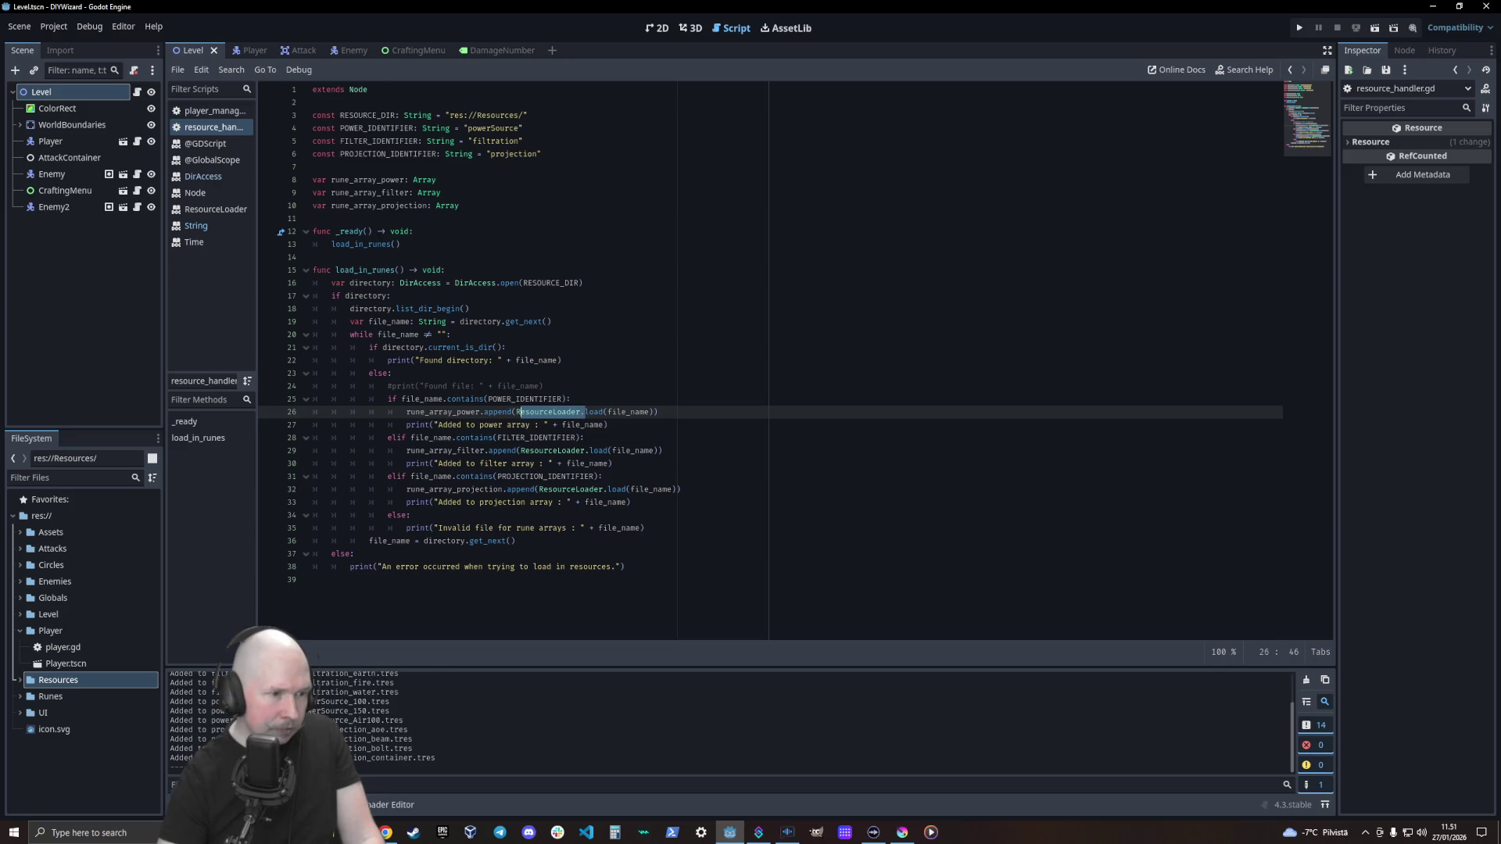
{"action": "key", "text": "alt+d"}
{"action": "scroll", "coordinate": [586, 708], "scroll_direction": "down", "scroll_amount": 5}
{"action": "scroll", "coordinate": [603, 715], "scroll_direction": "down", "scroll_amount": 2}
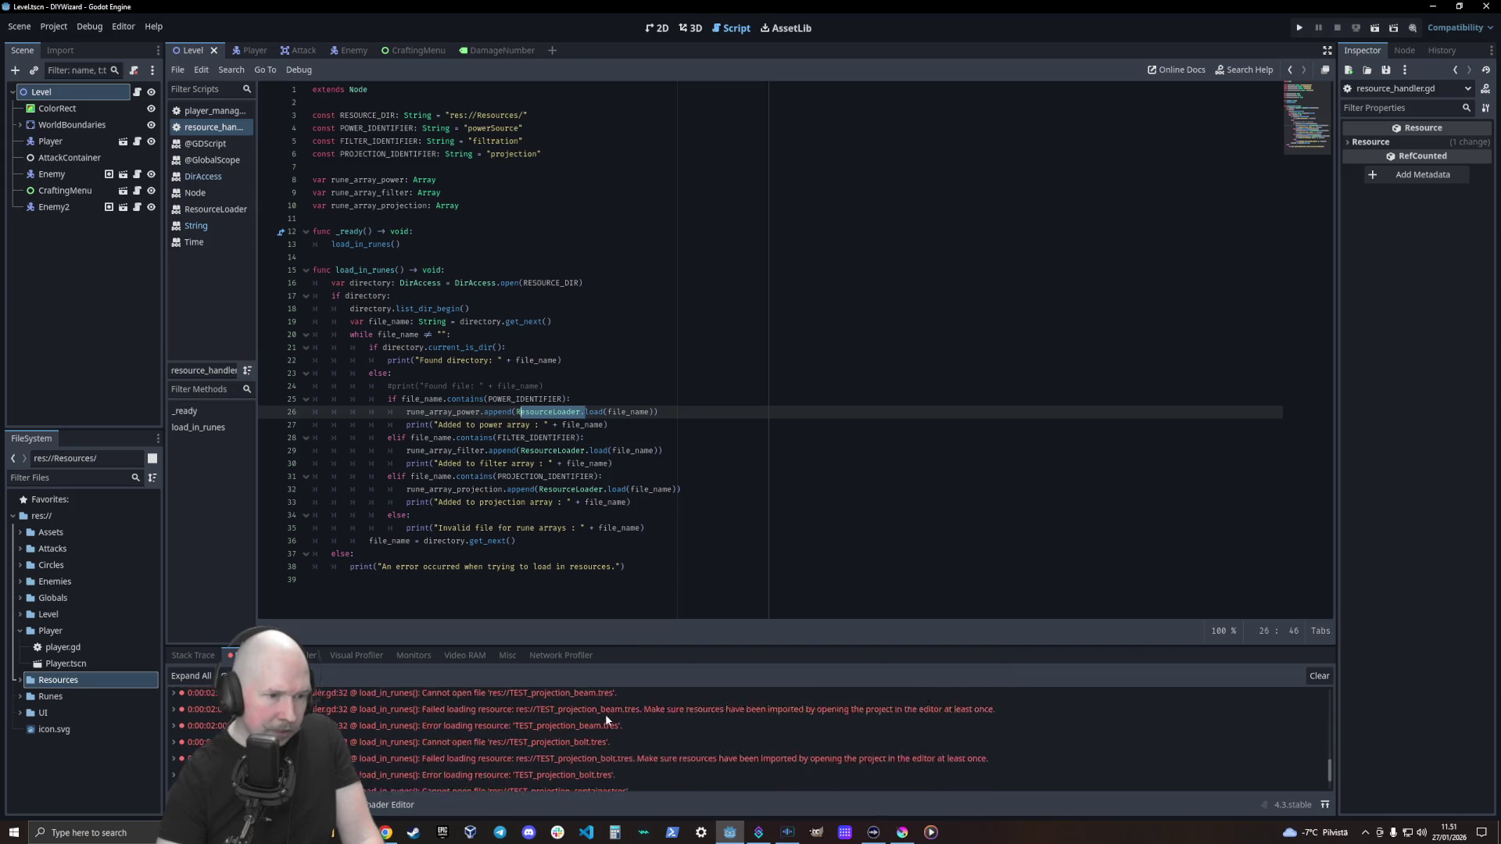
{"action": "scroll", "coordinate": [611, 724], "scroll_direction": "up", "scroll_amount": 7}
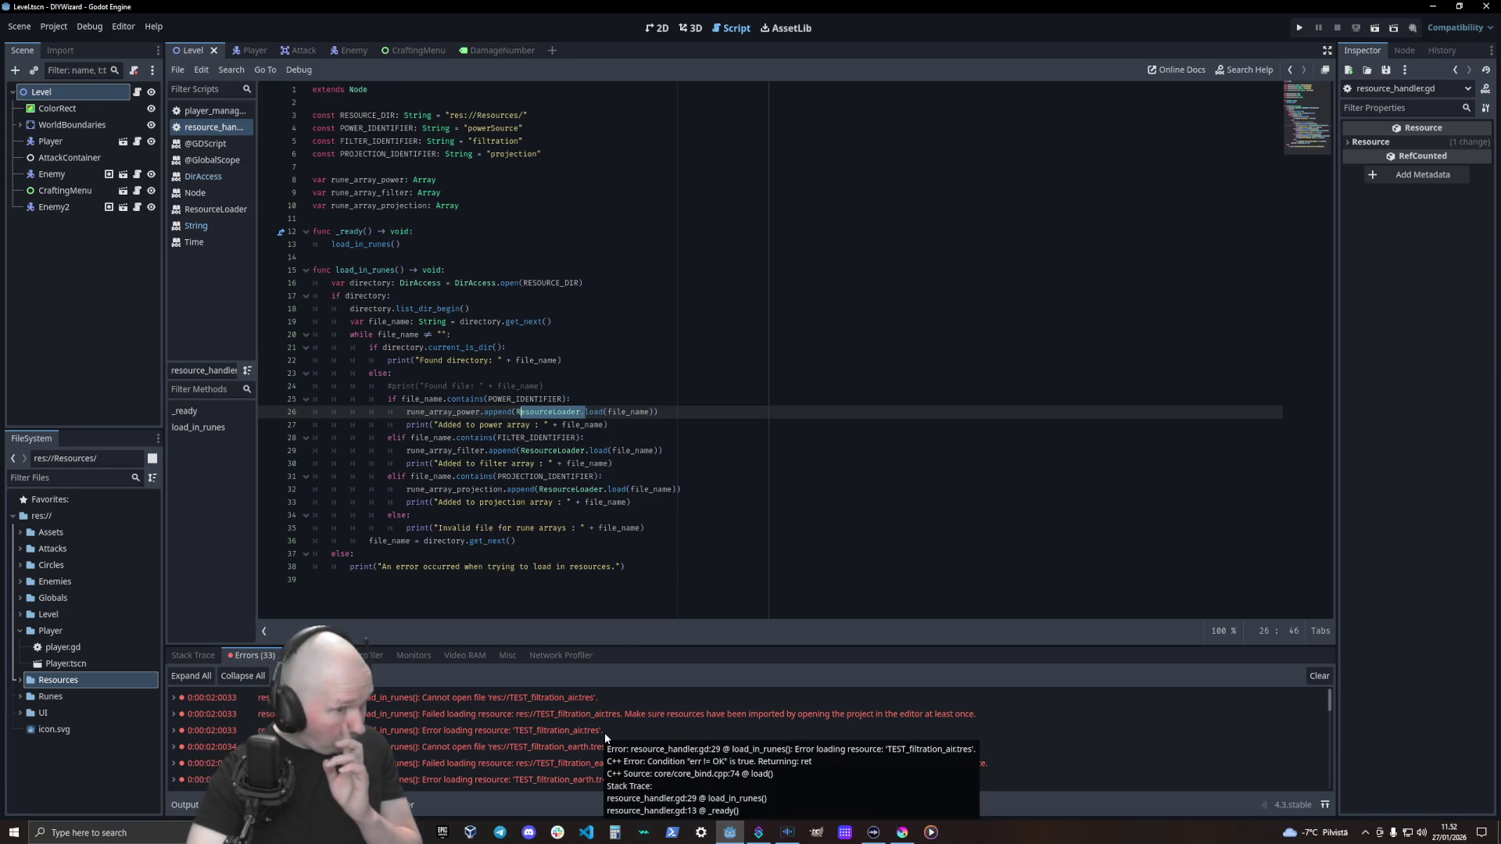
{"action": "left_click", "coordinate": [320, 493]}
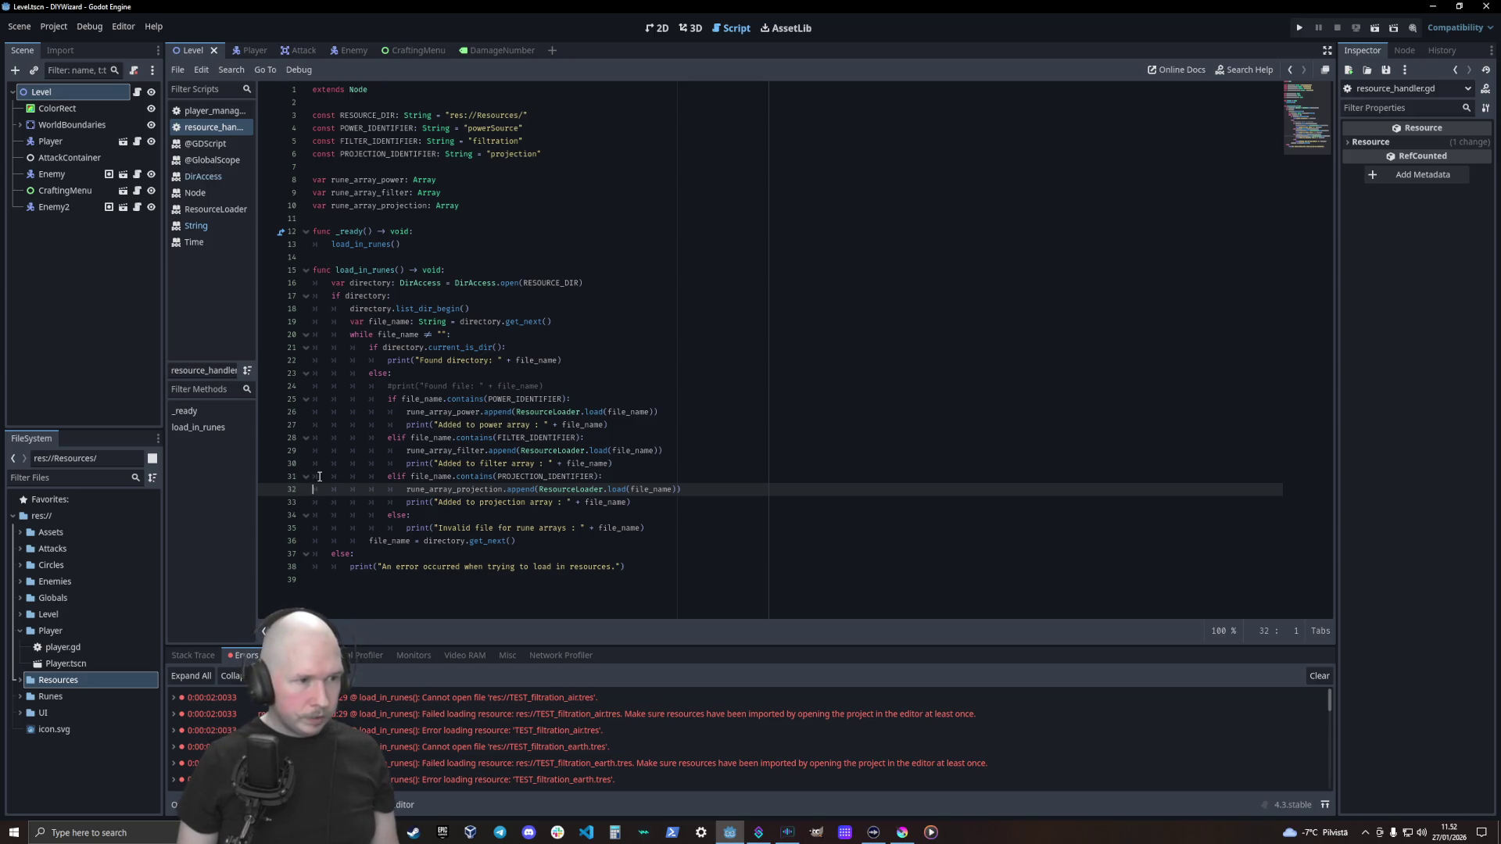
Comment out lines 28–33 with Ctrl+K, leaving only the power branch active, and rerun
{"action": "key", "text": "Down"}
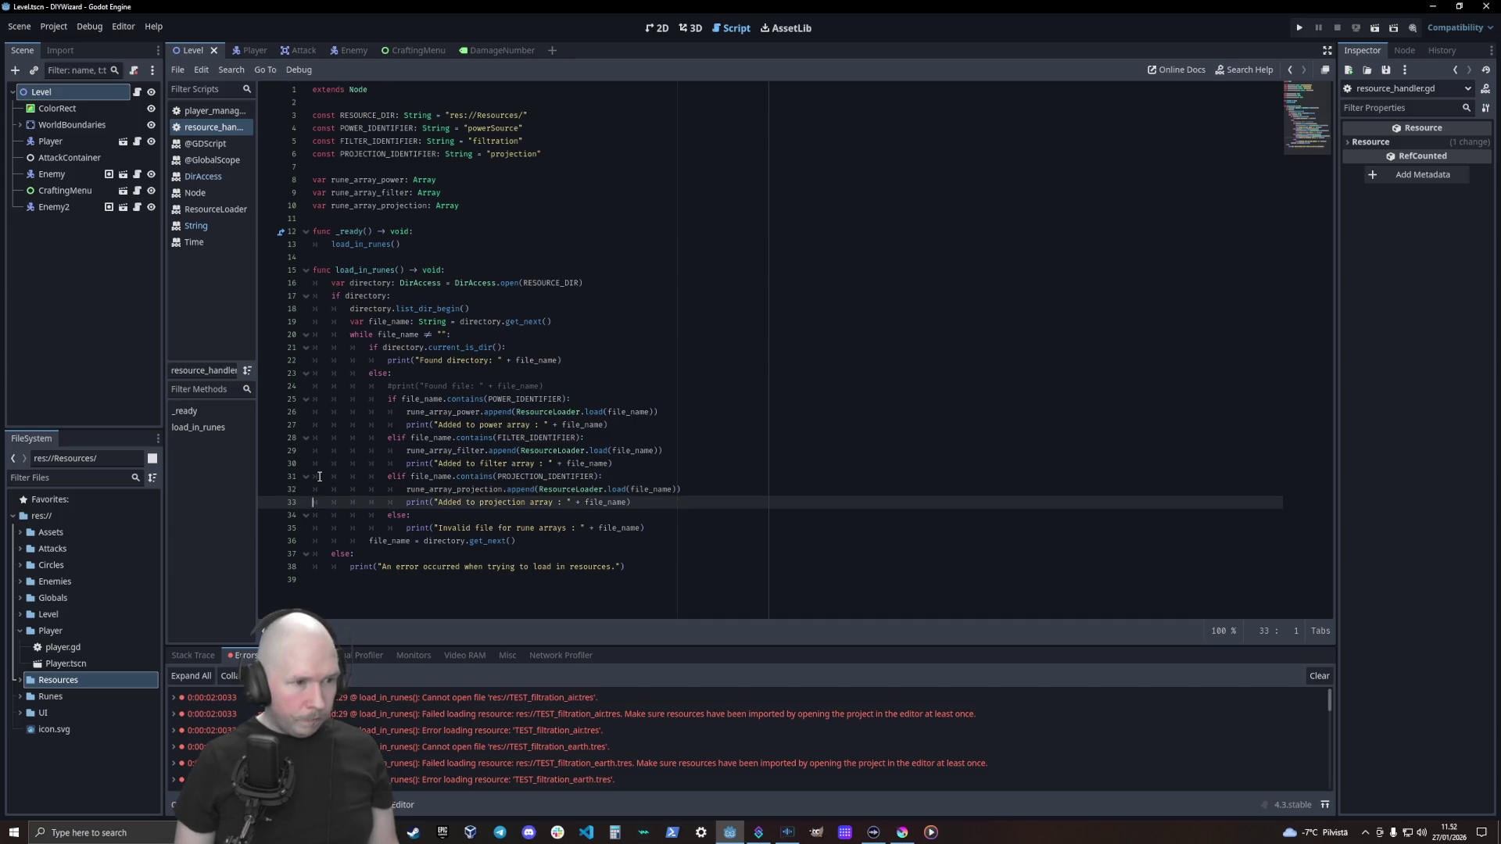
{"action": "key", "text": "shift+Up"}
{"action": "key", "text": "shift+Up"}
{"action": "key", "text": "shift+Up"}
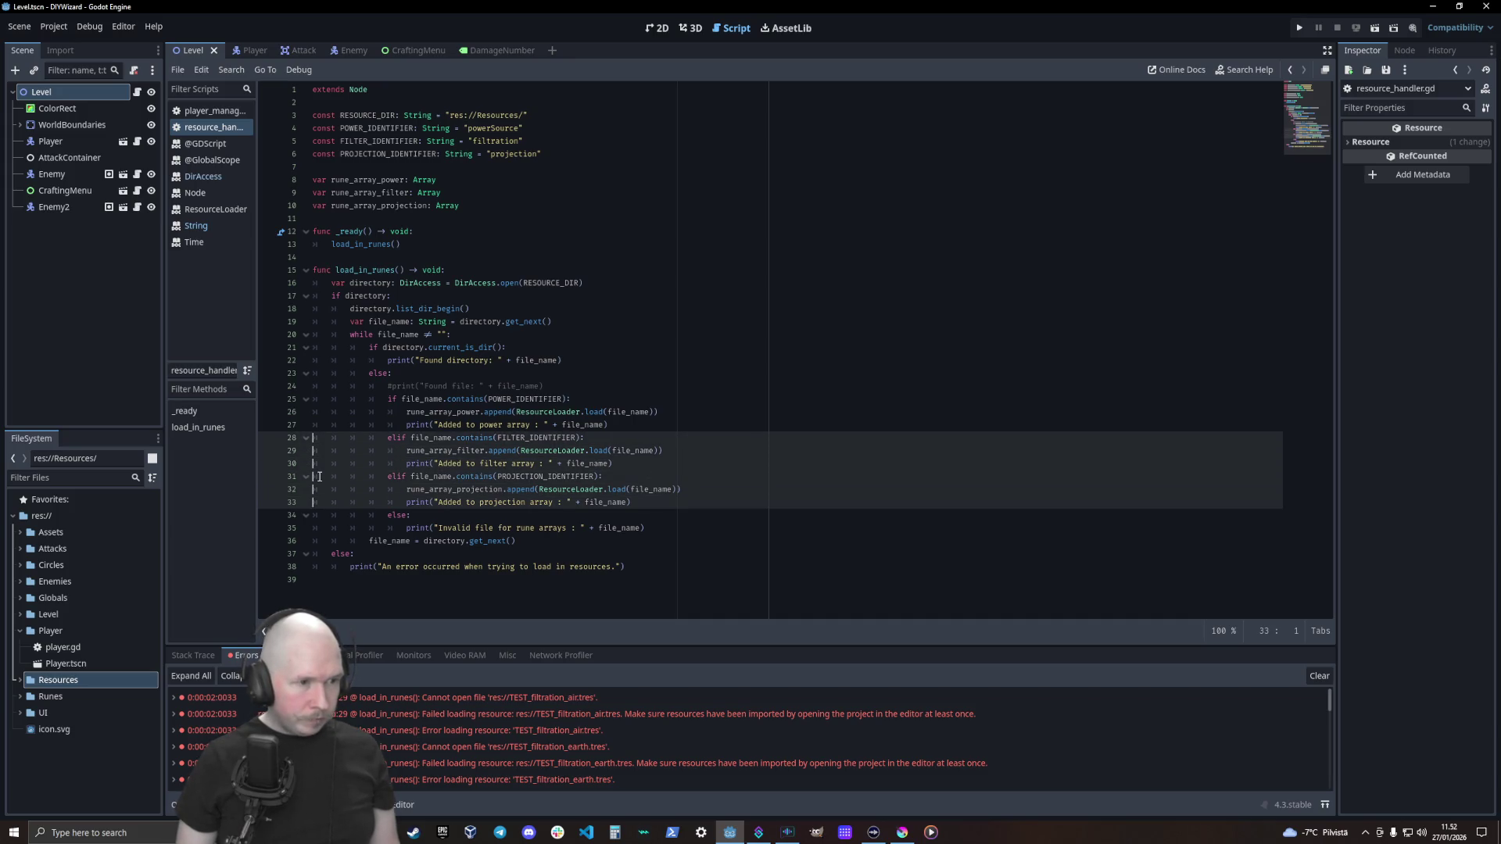
{"action": "key", "text": "ctrl+k"}
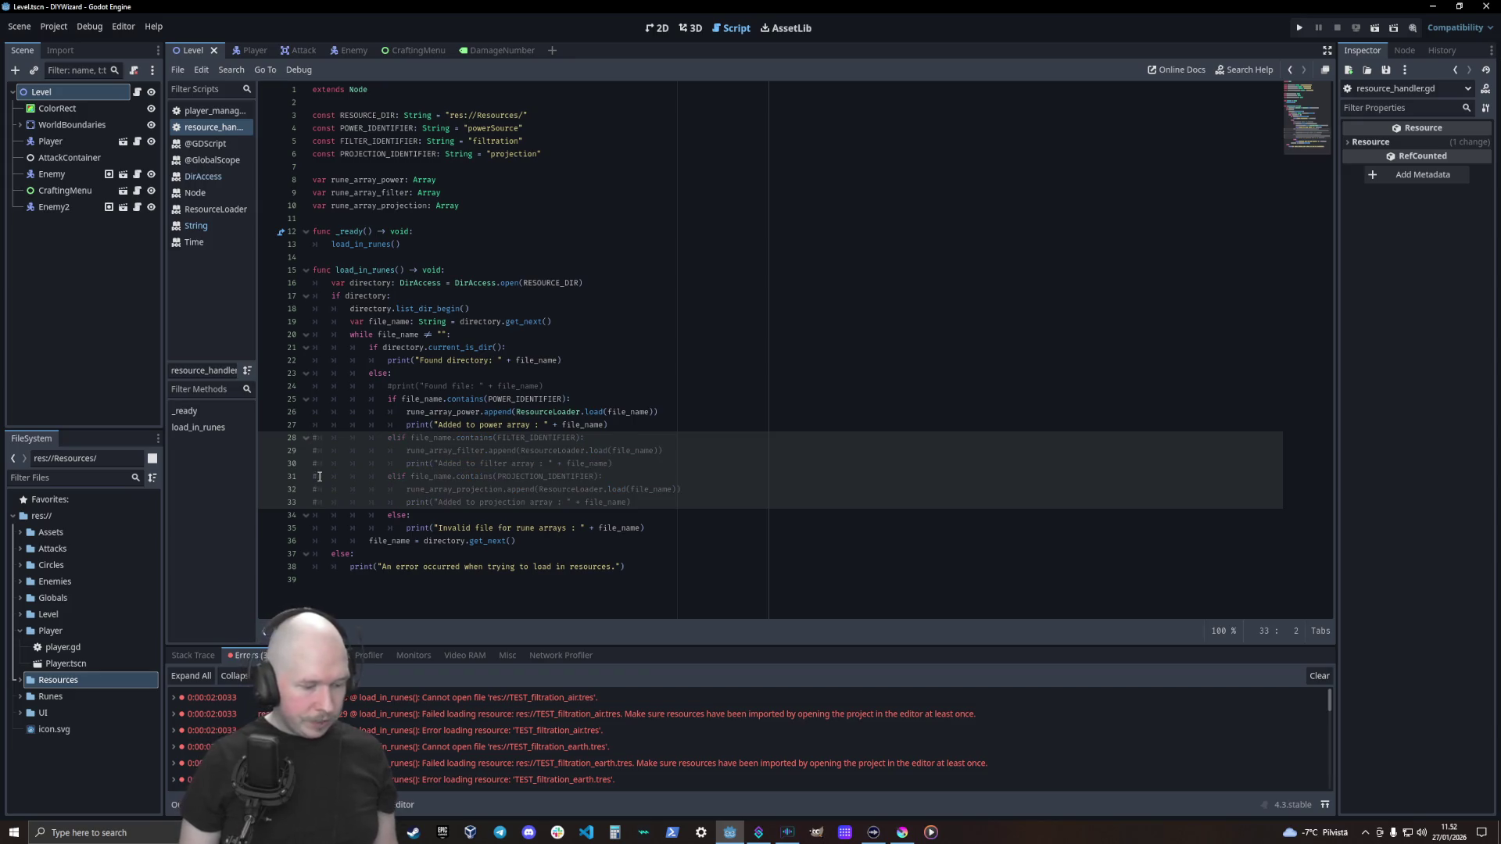
{"action": "left_click", "coordinate": [677, 386]}
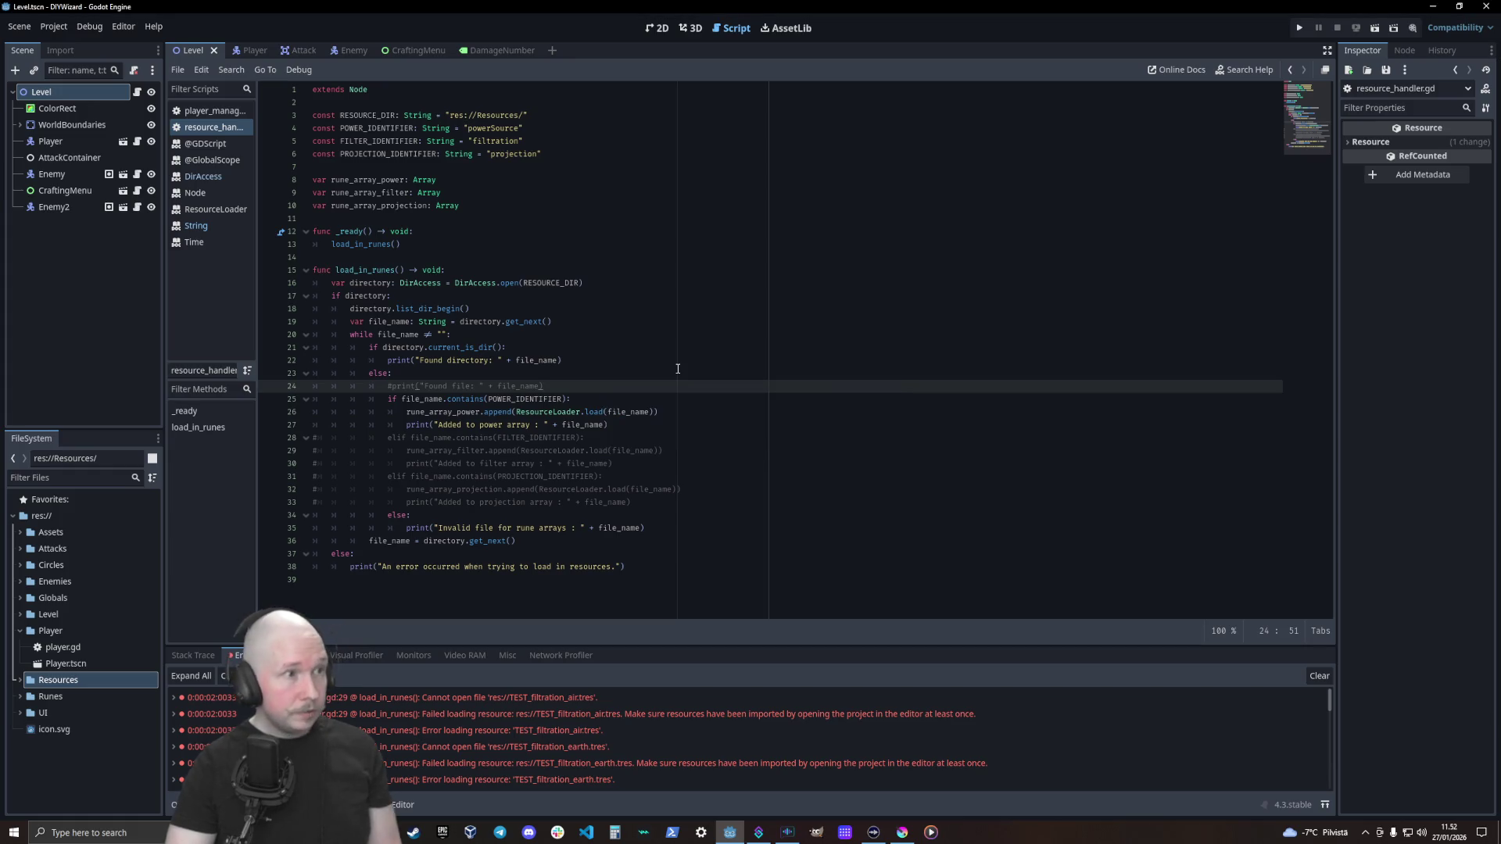
{"action": "key", "text": "F5"}
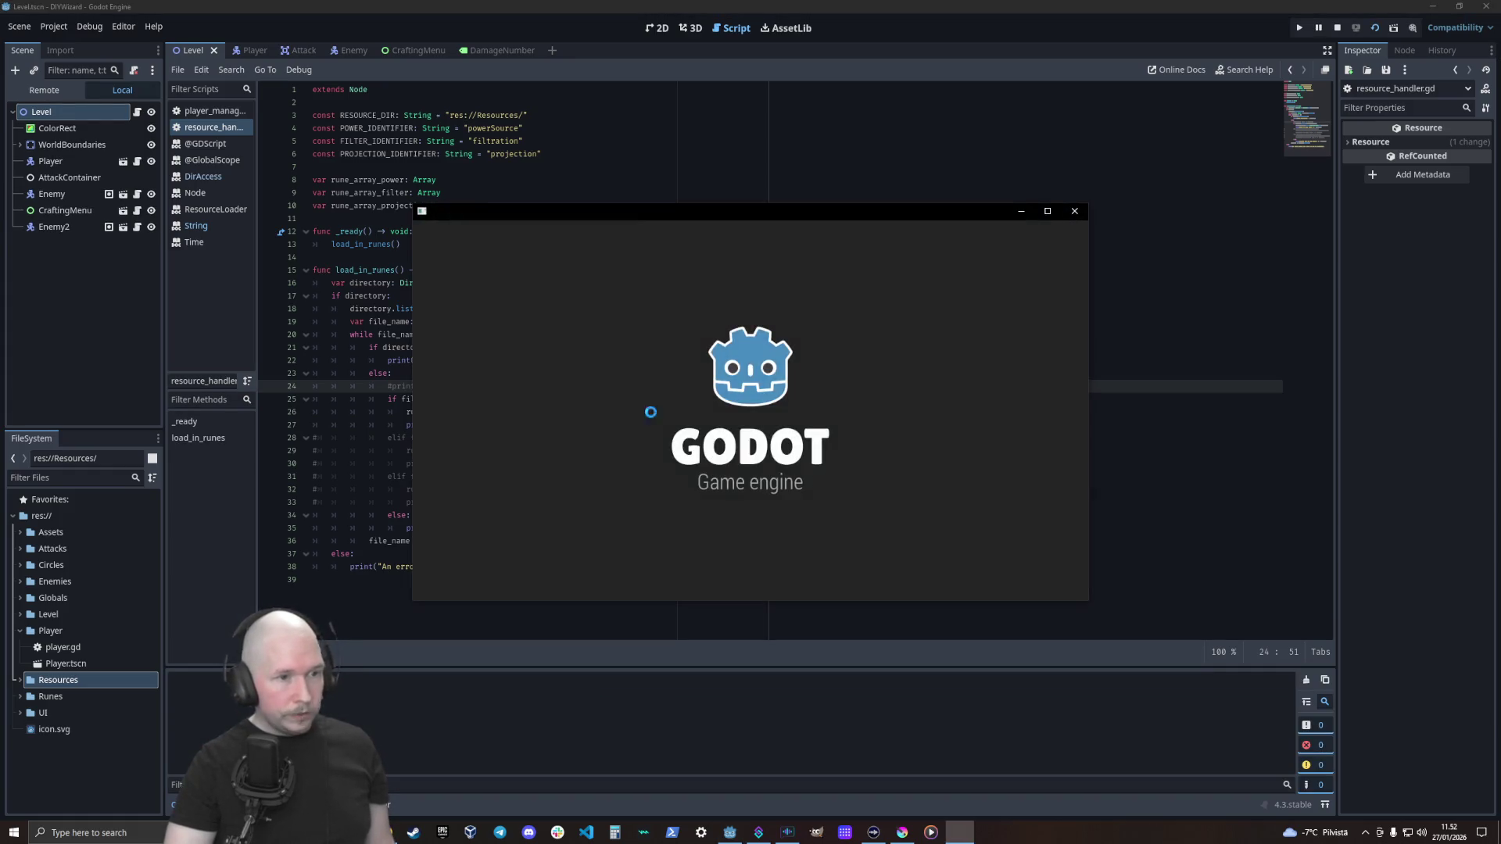
Close the game, expand the Resources folder to list the TEST rune files, and select ResourceLoader. on line 26
{"action": "left_click", "coordinate": [1076, 213]}
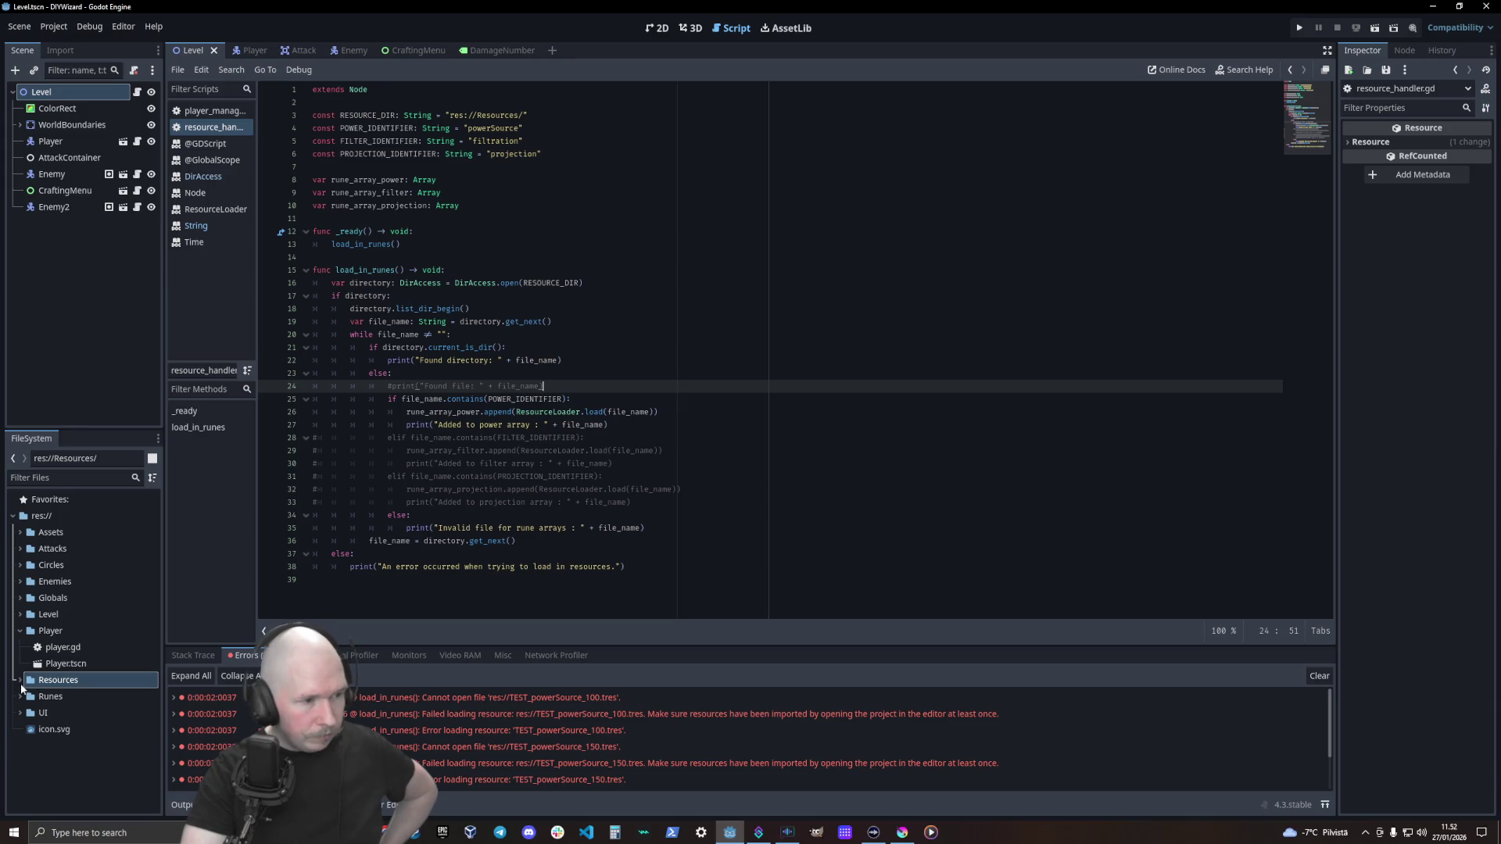
{"action": "double_click", "coordinate": [97, 680]}
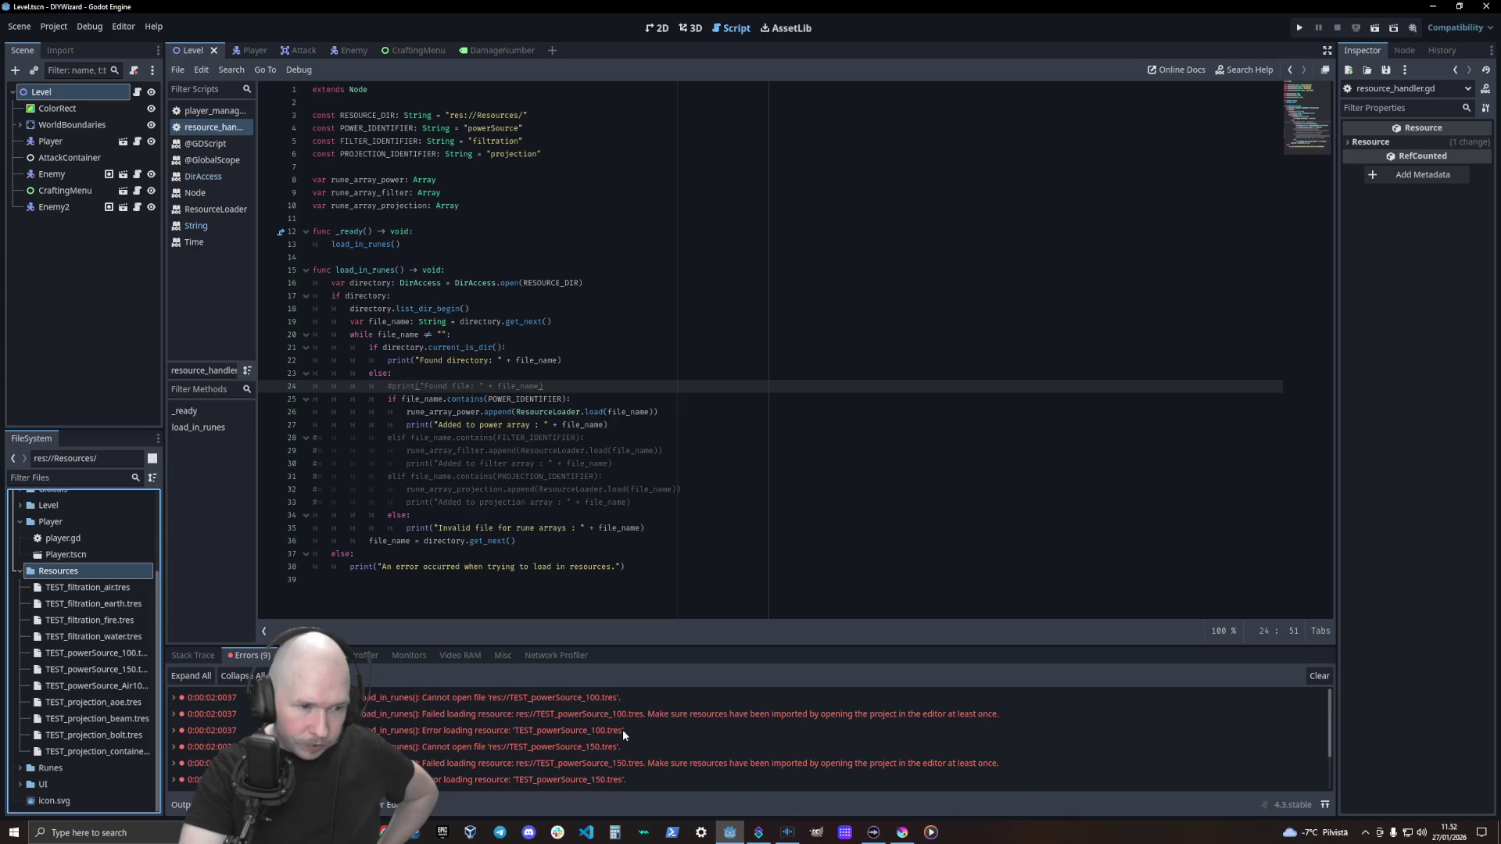
{"action": "mouse_move", "coordinate": [622, 729]}
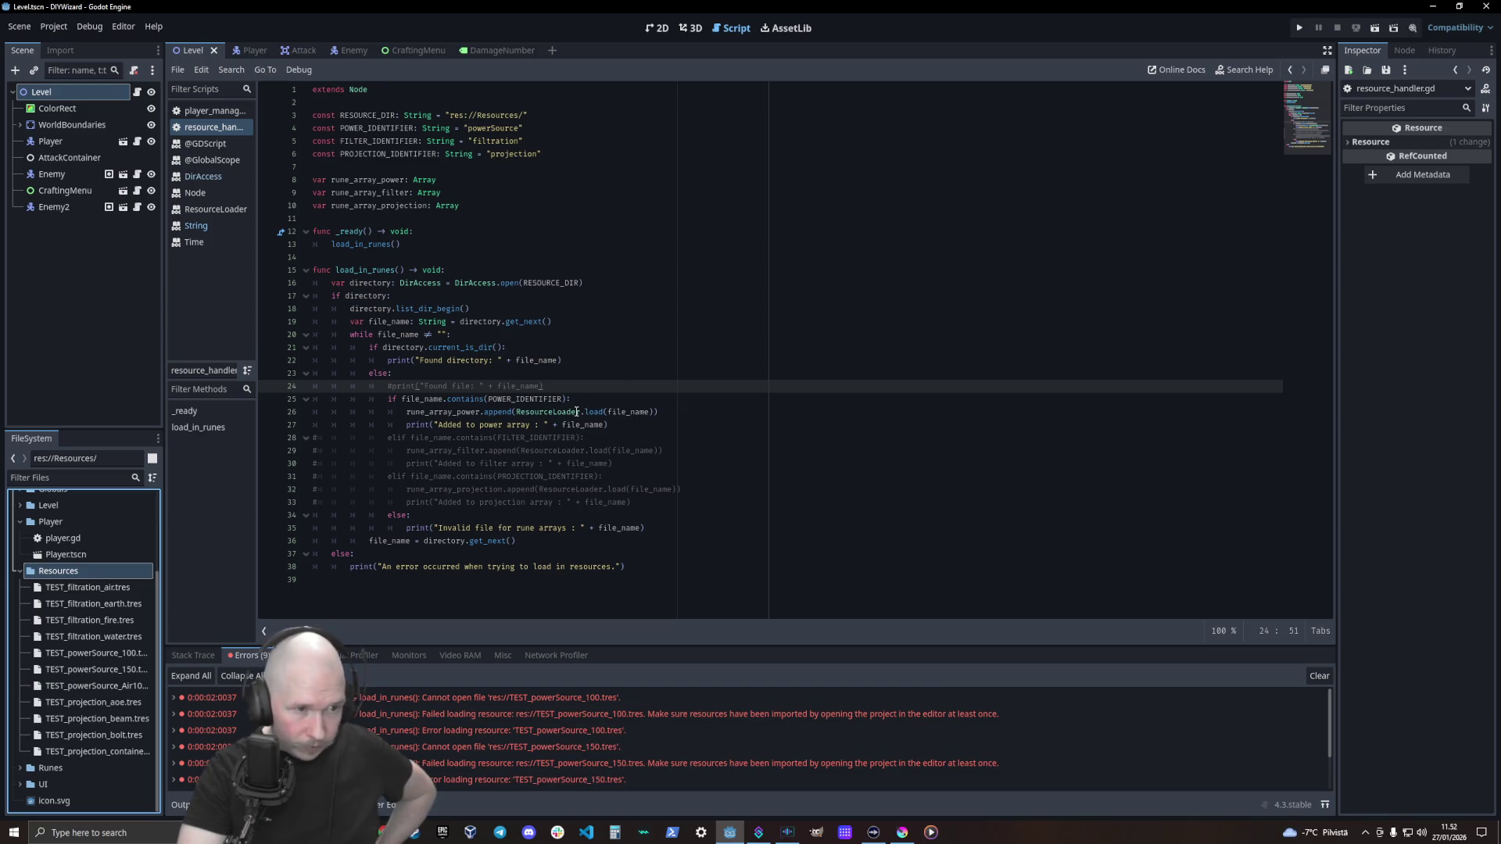
{"action": "left_click_drag", "start_coordinate": [585, 412], "coordinate": [522, 412]}
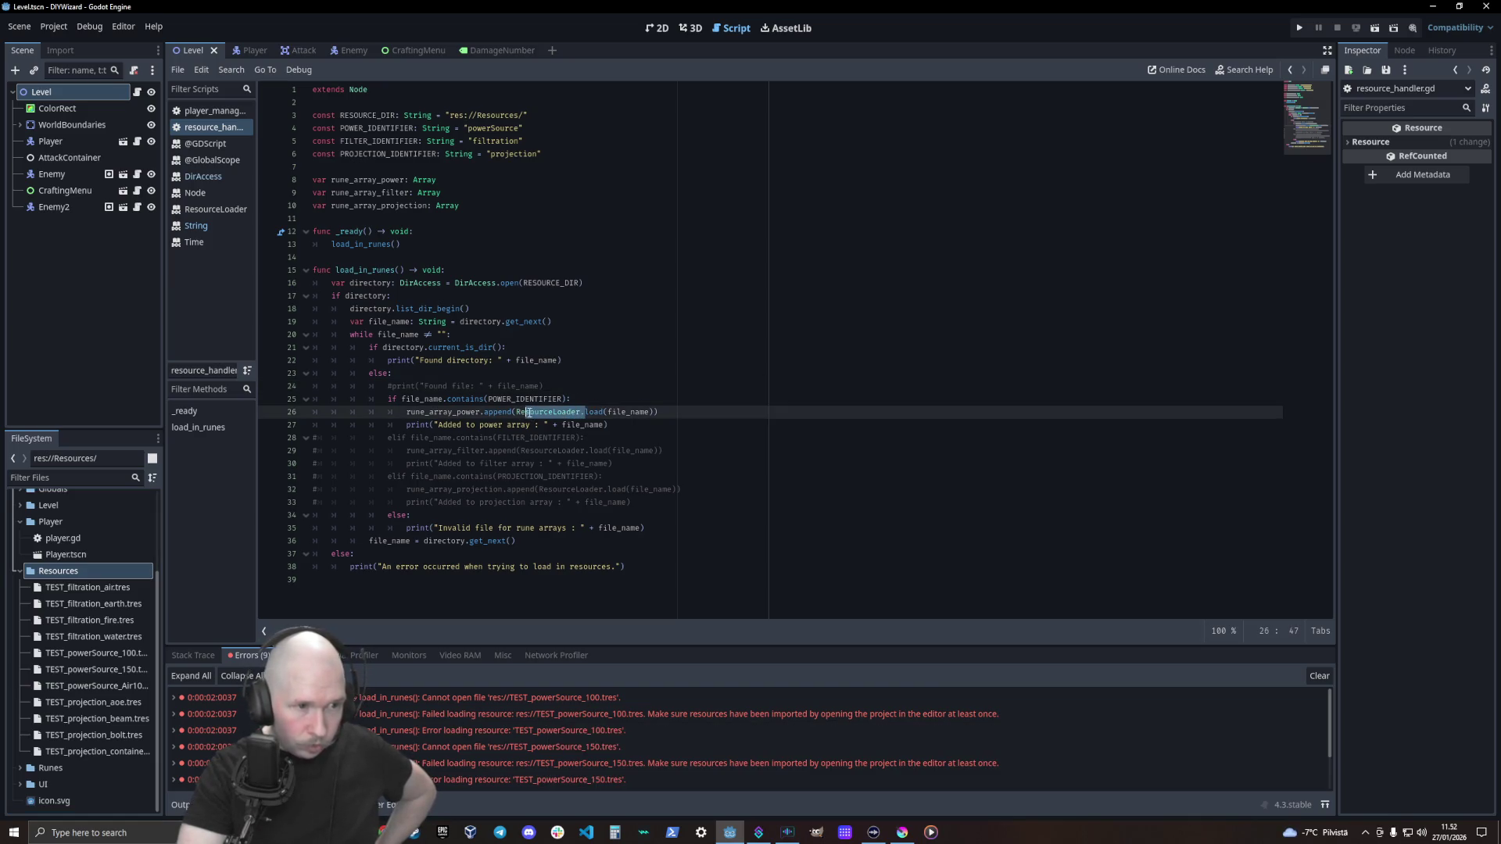
Replace ResourceLoader.load with plain load on line 26 and run the game
{"action": "type", "text": "e"}
{"action": "key", "text": "BackSpace"}
{"action": "key", "text": "BackSpace"}
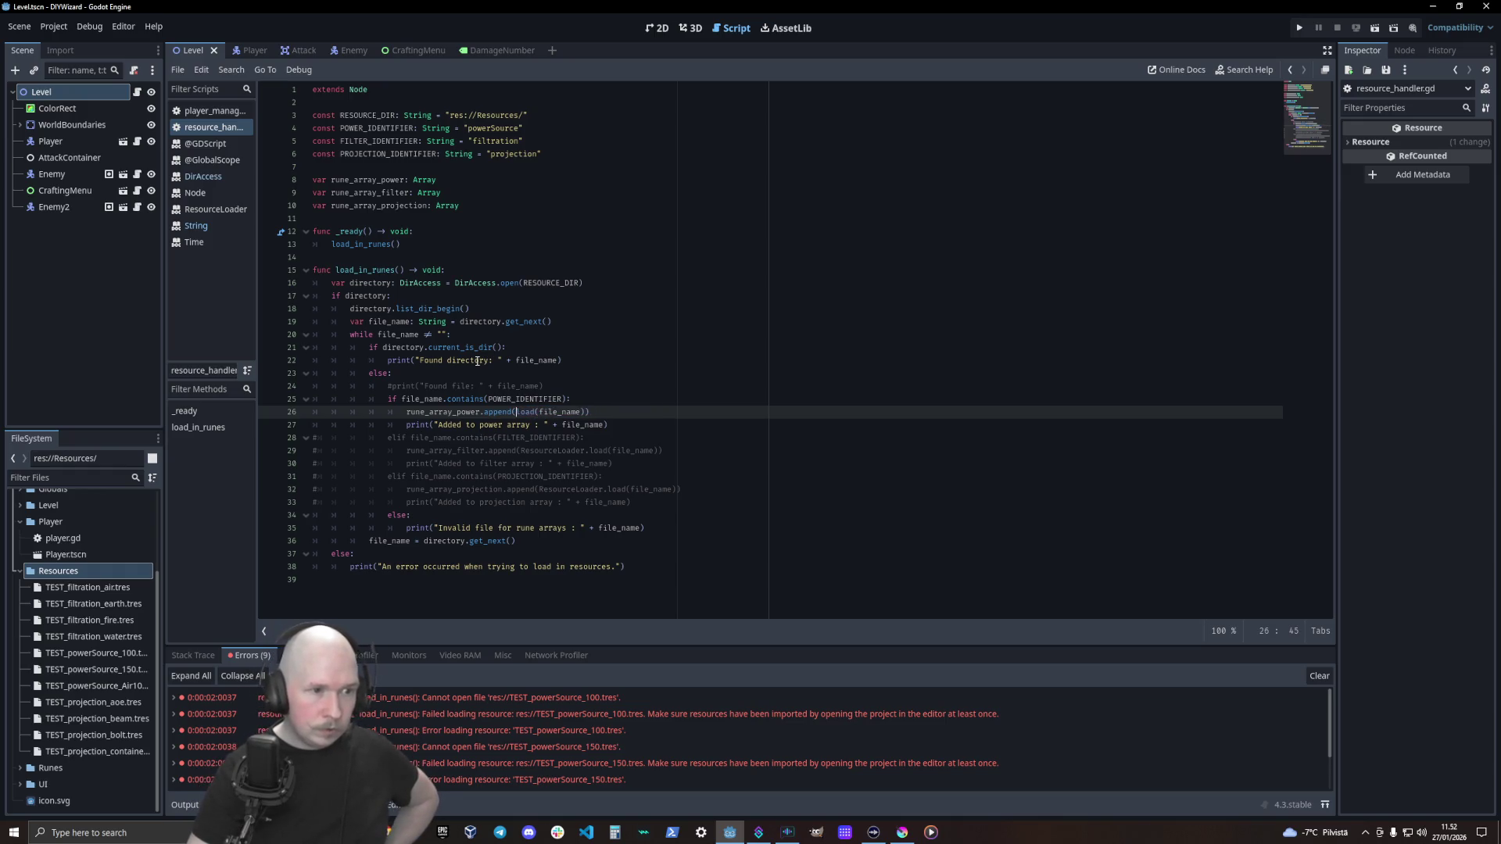
{"action": "key", "text": "F5"}
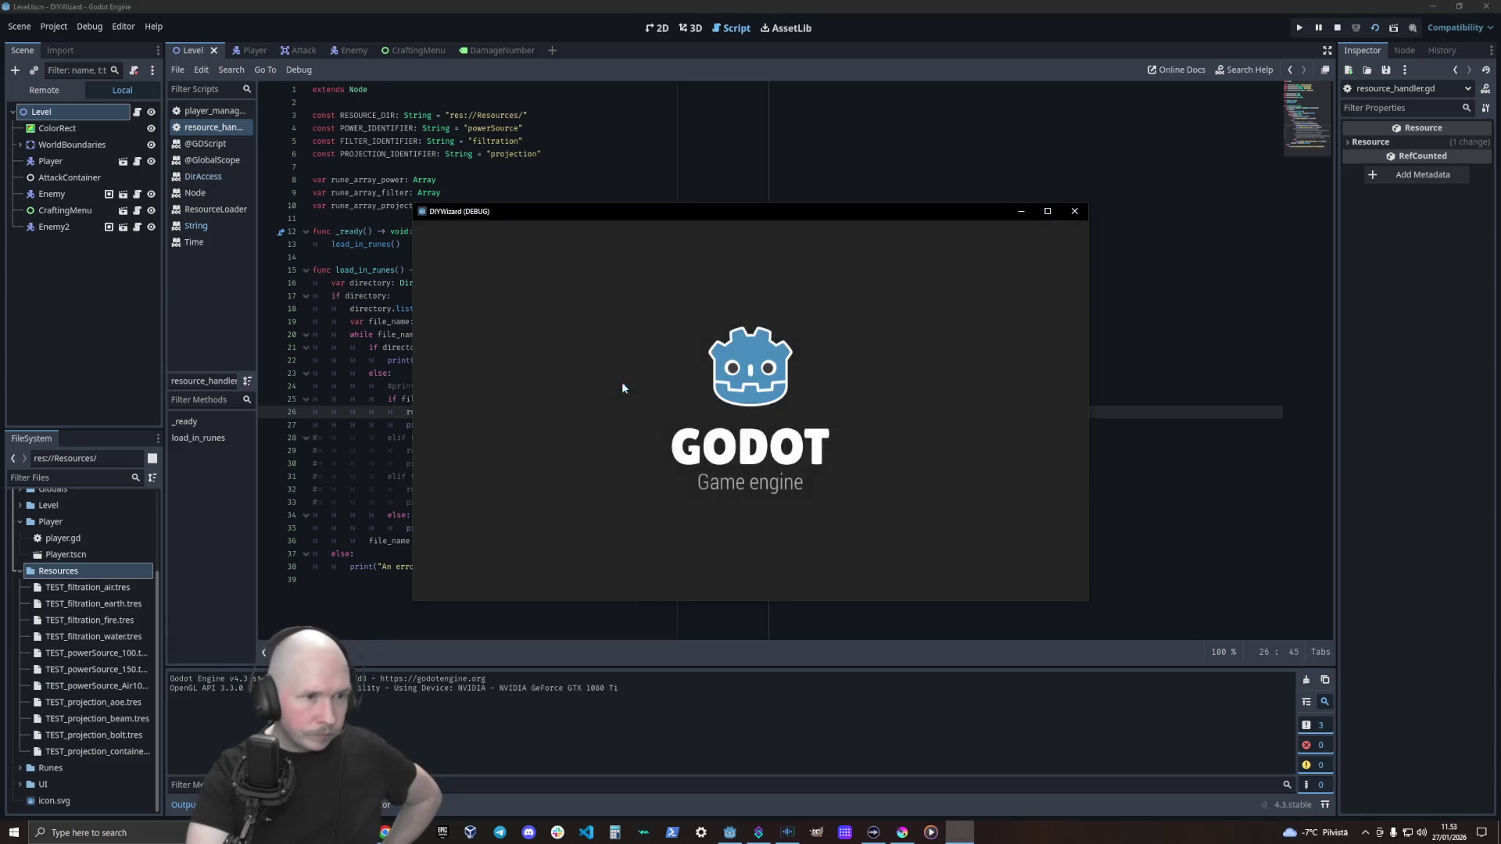
Close the game, change the call to preload, and run again
{"action": "left_click", "coordinate": [1074, 211]}
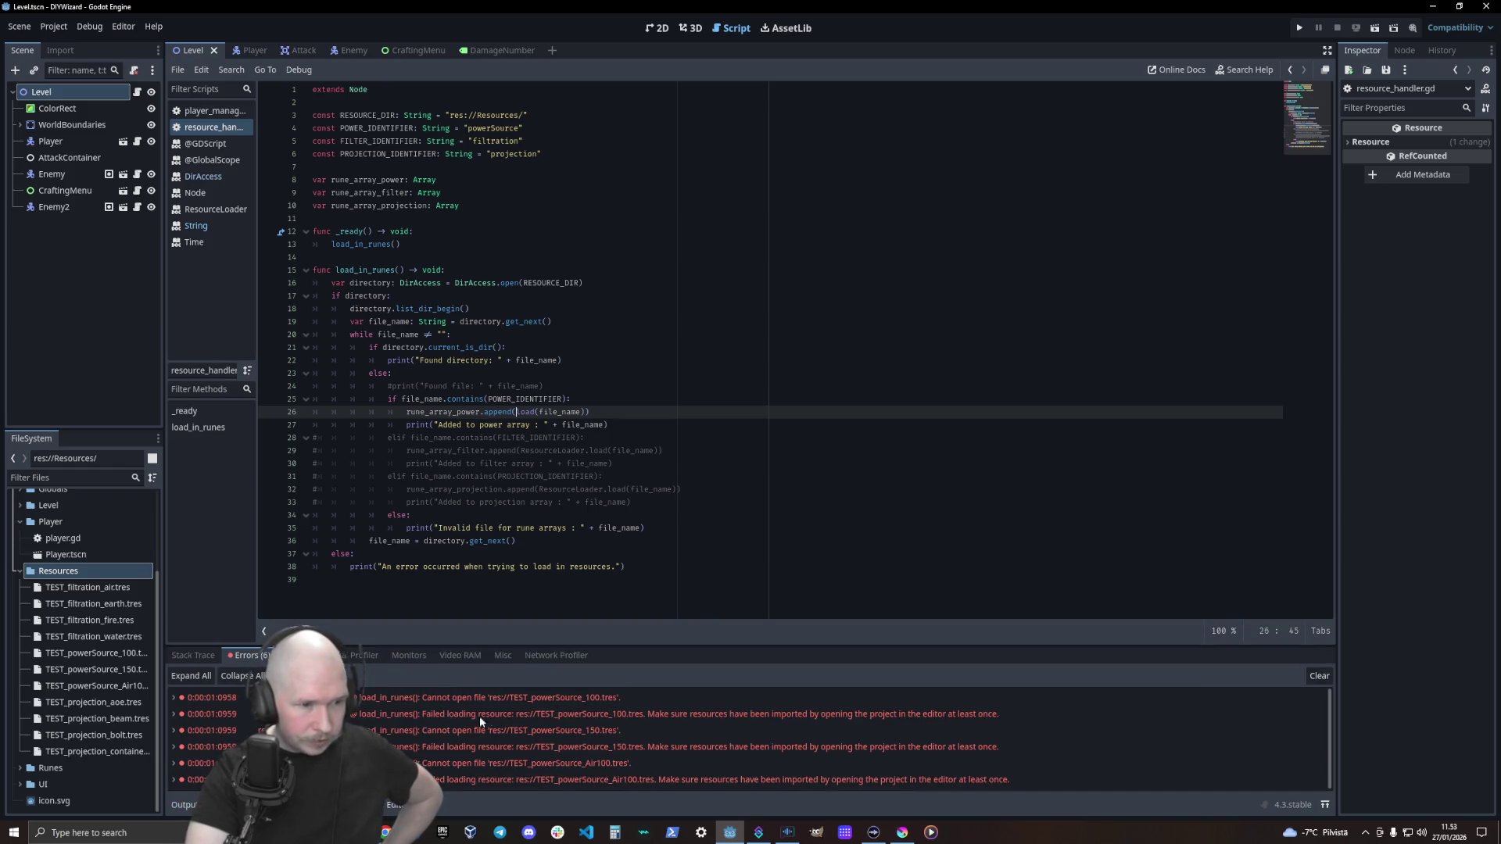
{"action": "mouse_move", "coordinate": [566, 716]}
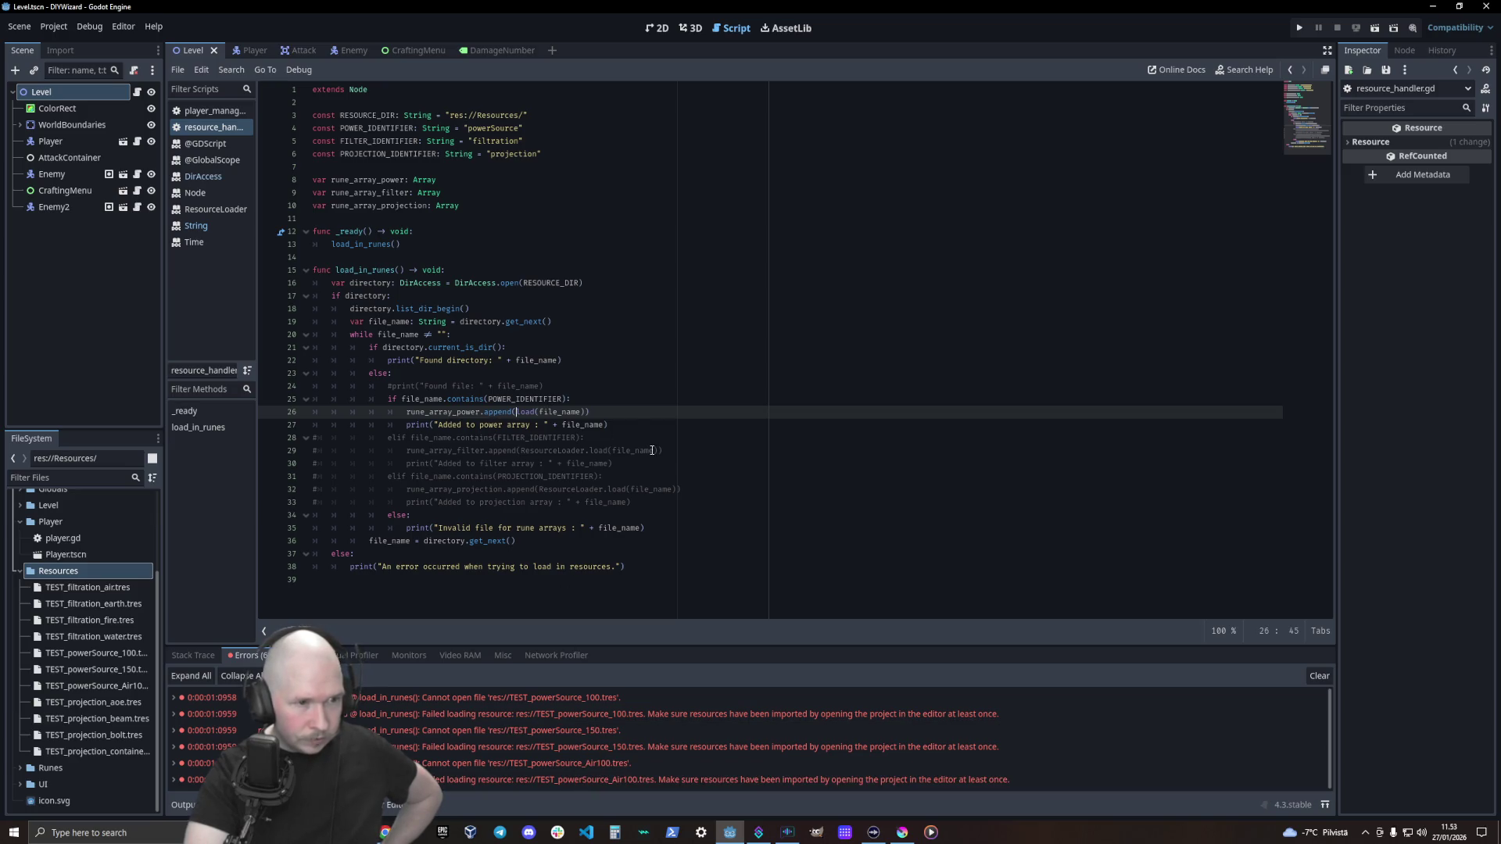
{"action": "type", "text": "pre"}
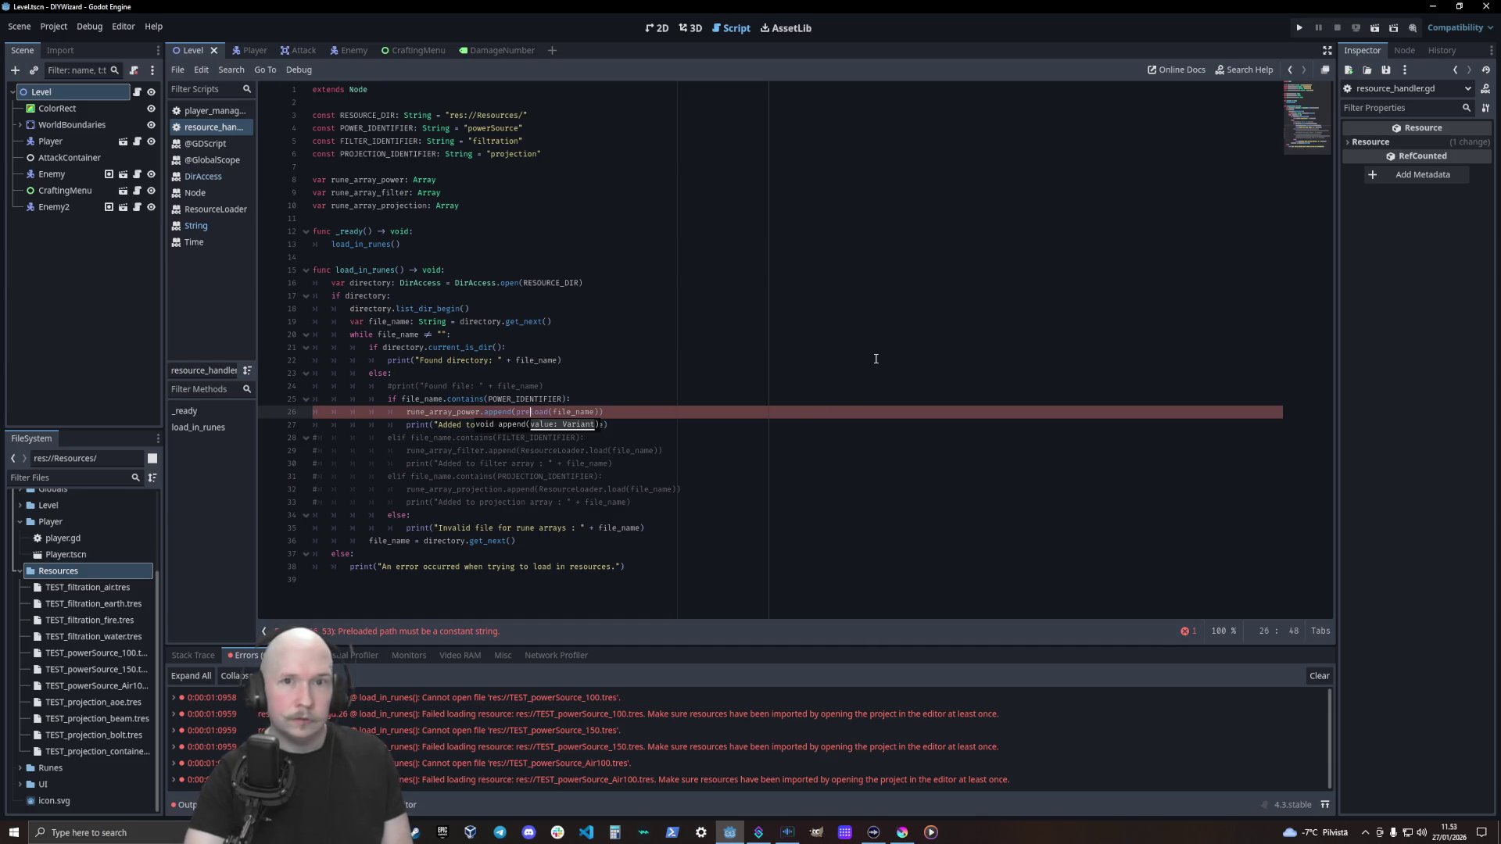
{"action": "key", "text": "F5"}
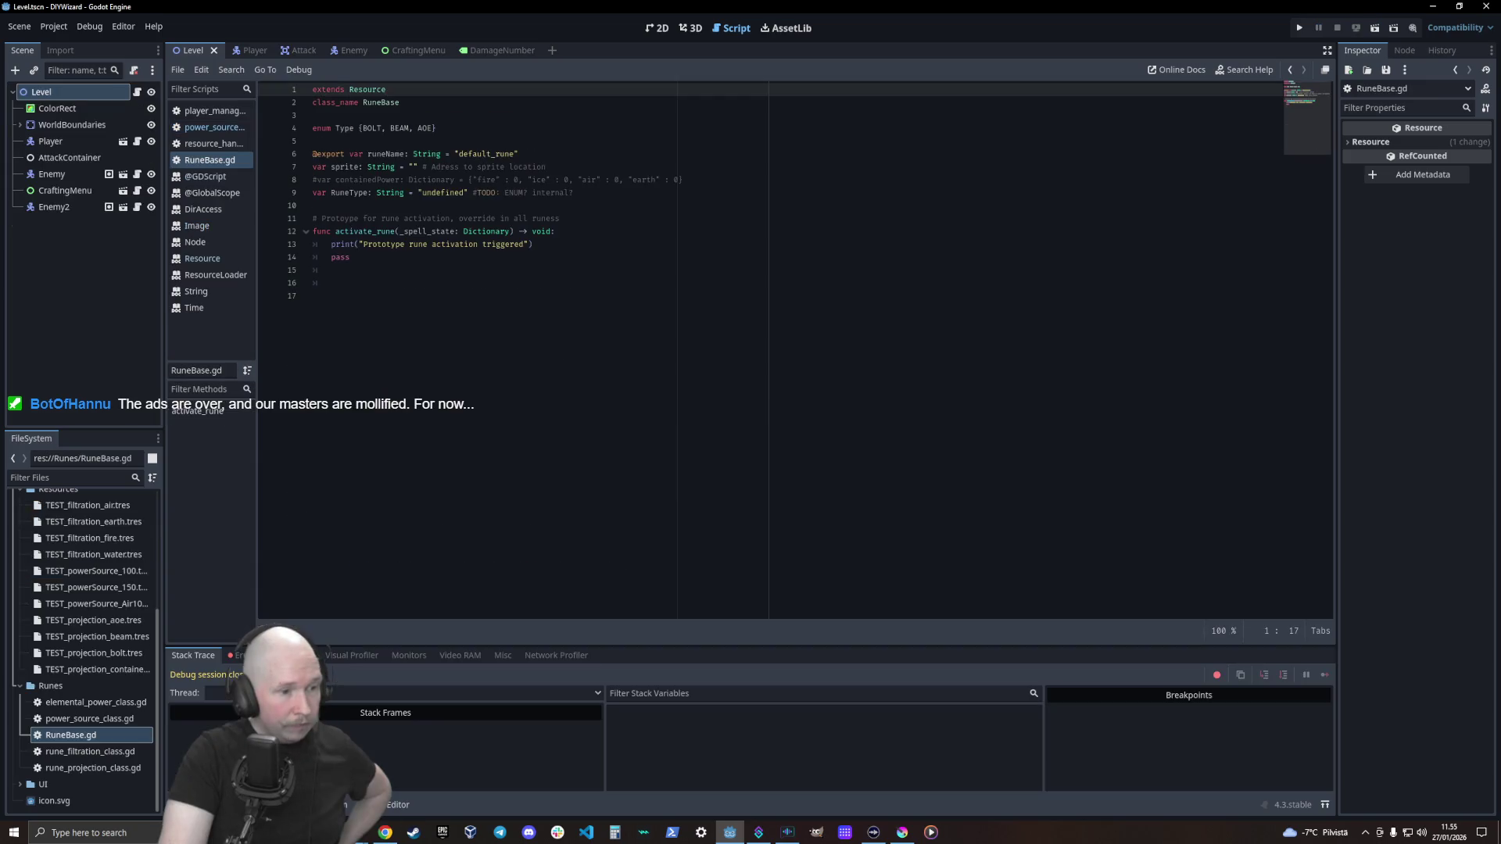
Show the loading errors and inspect TEST_powerSource_100.tres in the Inspector
{"action": "left_click", "coordinate": [239, 655]}
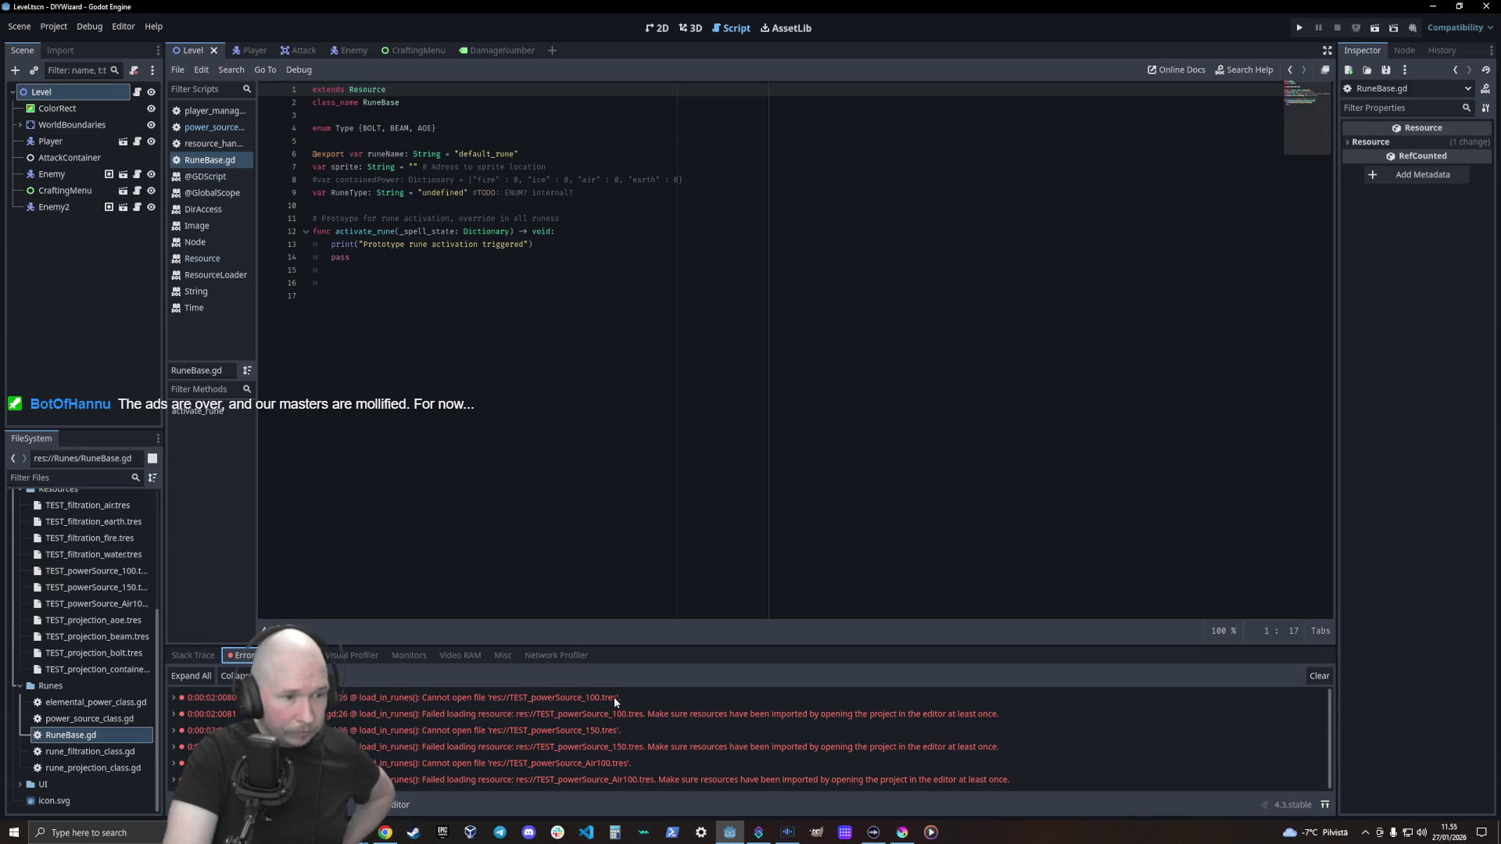
{"action": "mouse_move", "coordinate": [614, 700]}
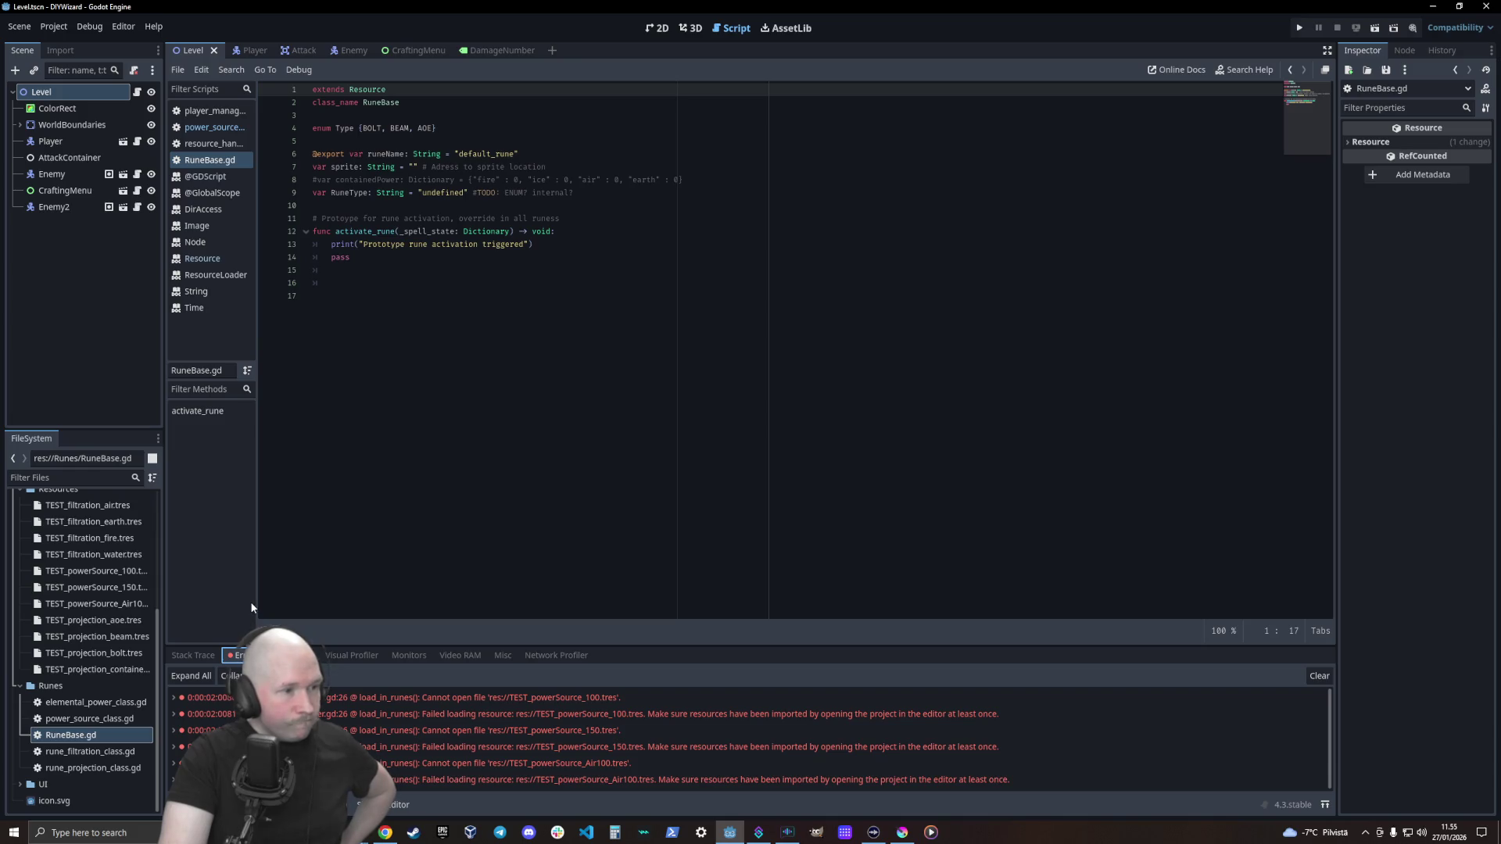
{"action": "left_click", "coordinate": [118, 575]}
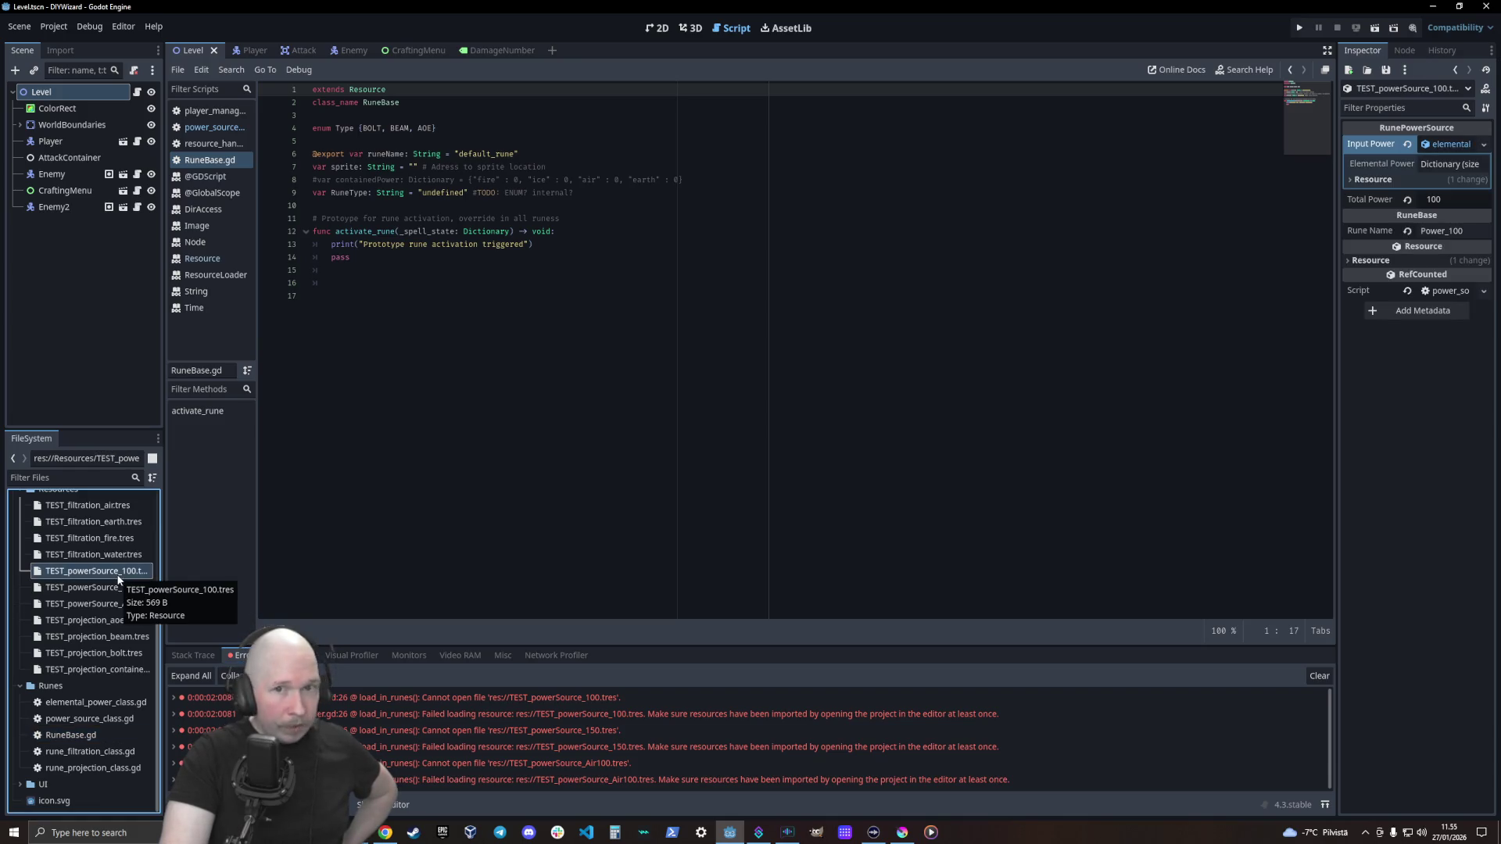
In RuneBase.gd, move extends Resource below class_name RuneBase, then test-run and close the game
{"action": "left_click", "coordinate": [978, 232]}
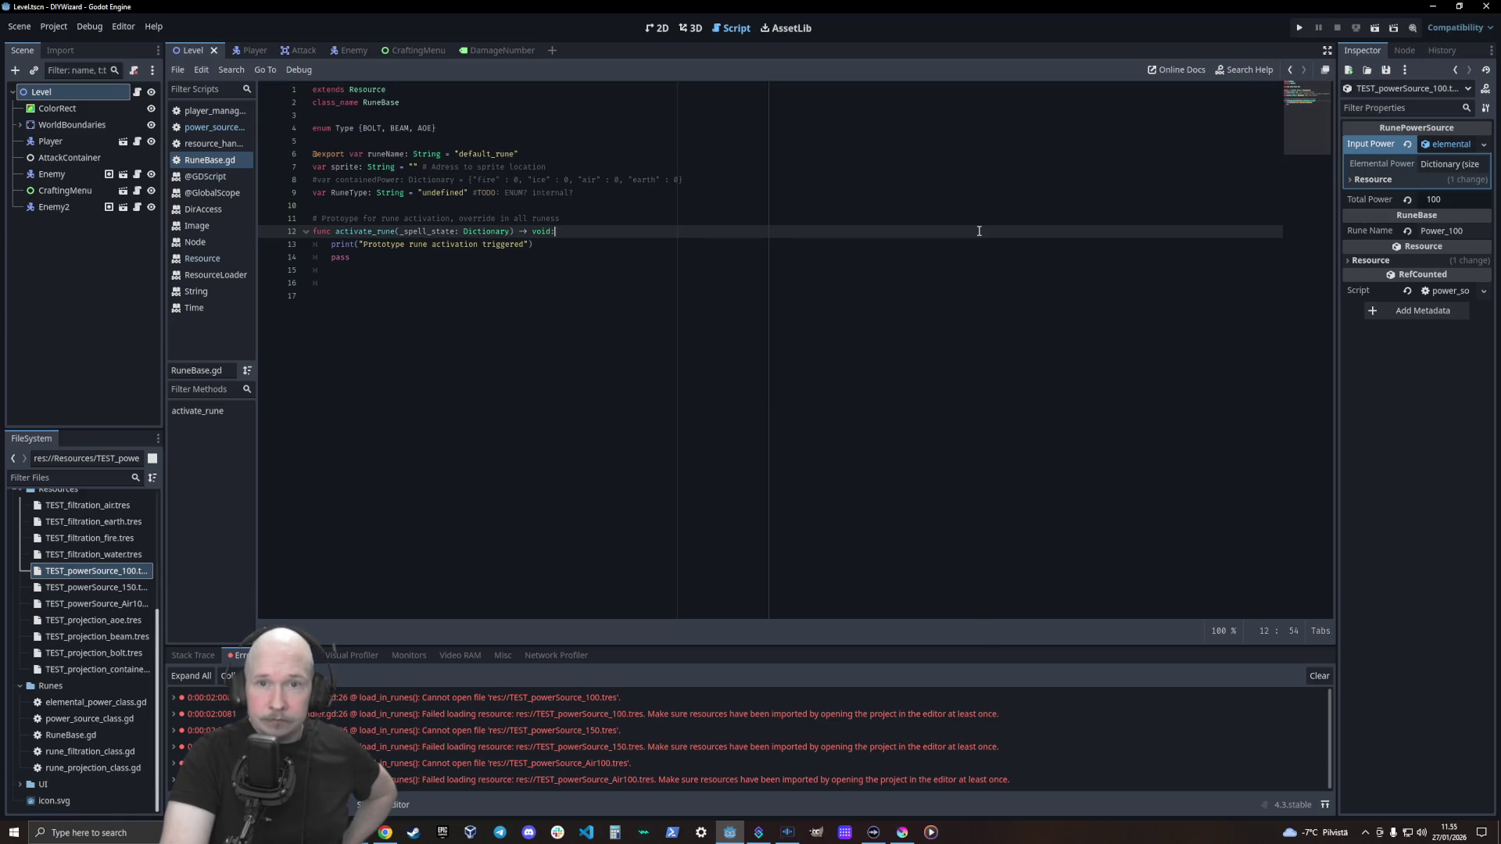
{"action": "left_click", "coordinate": [693, 179]}
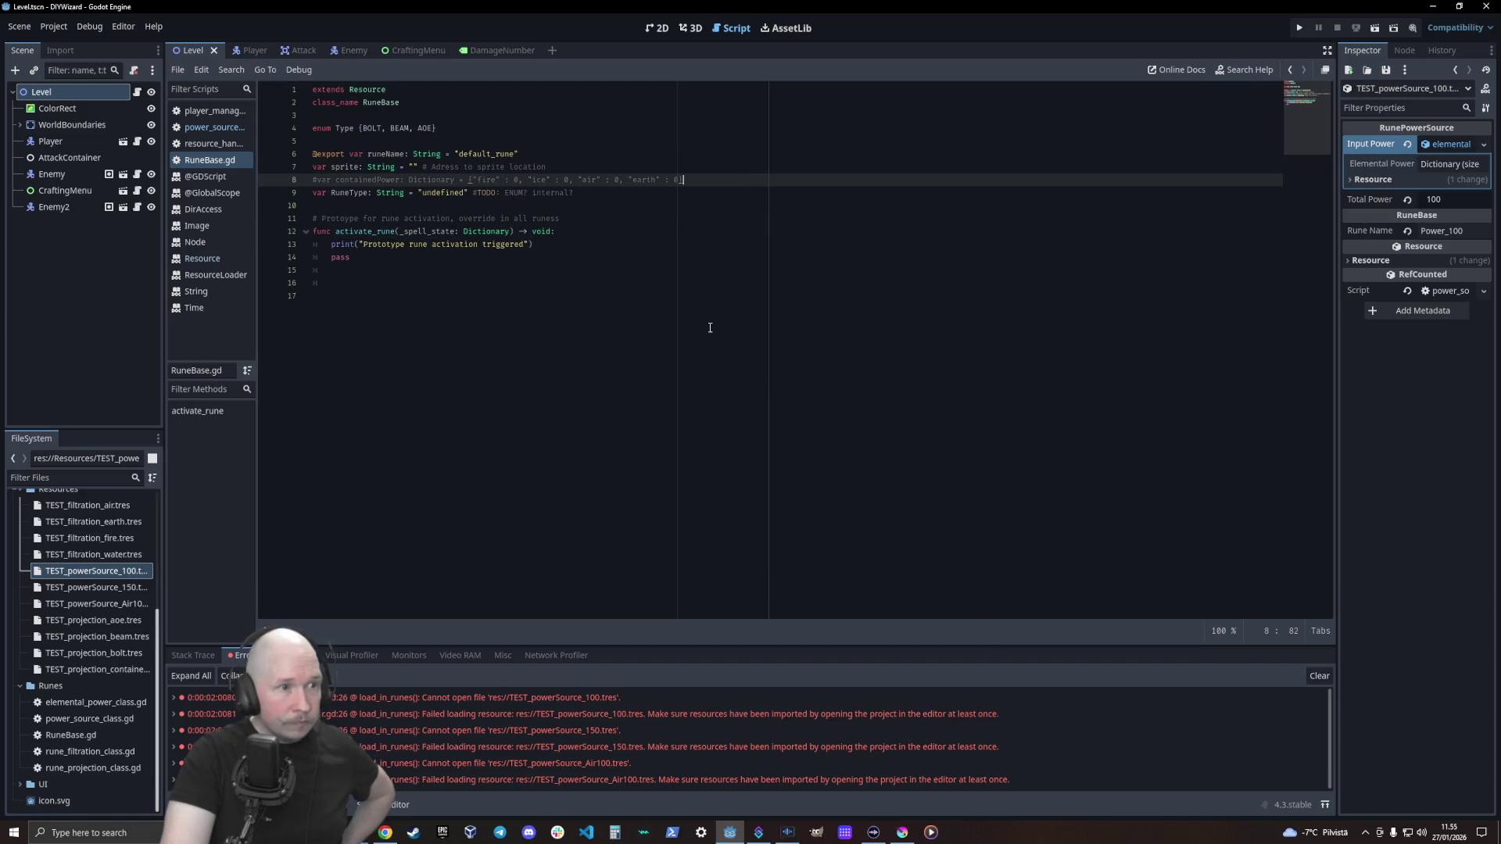
{"action": "left_click", "coordinate": [464, 91]}
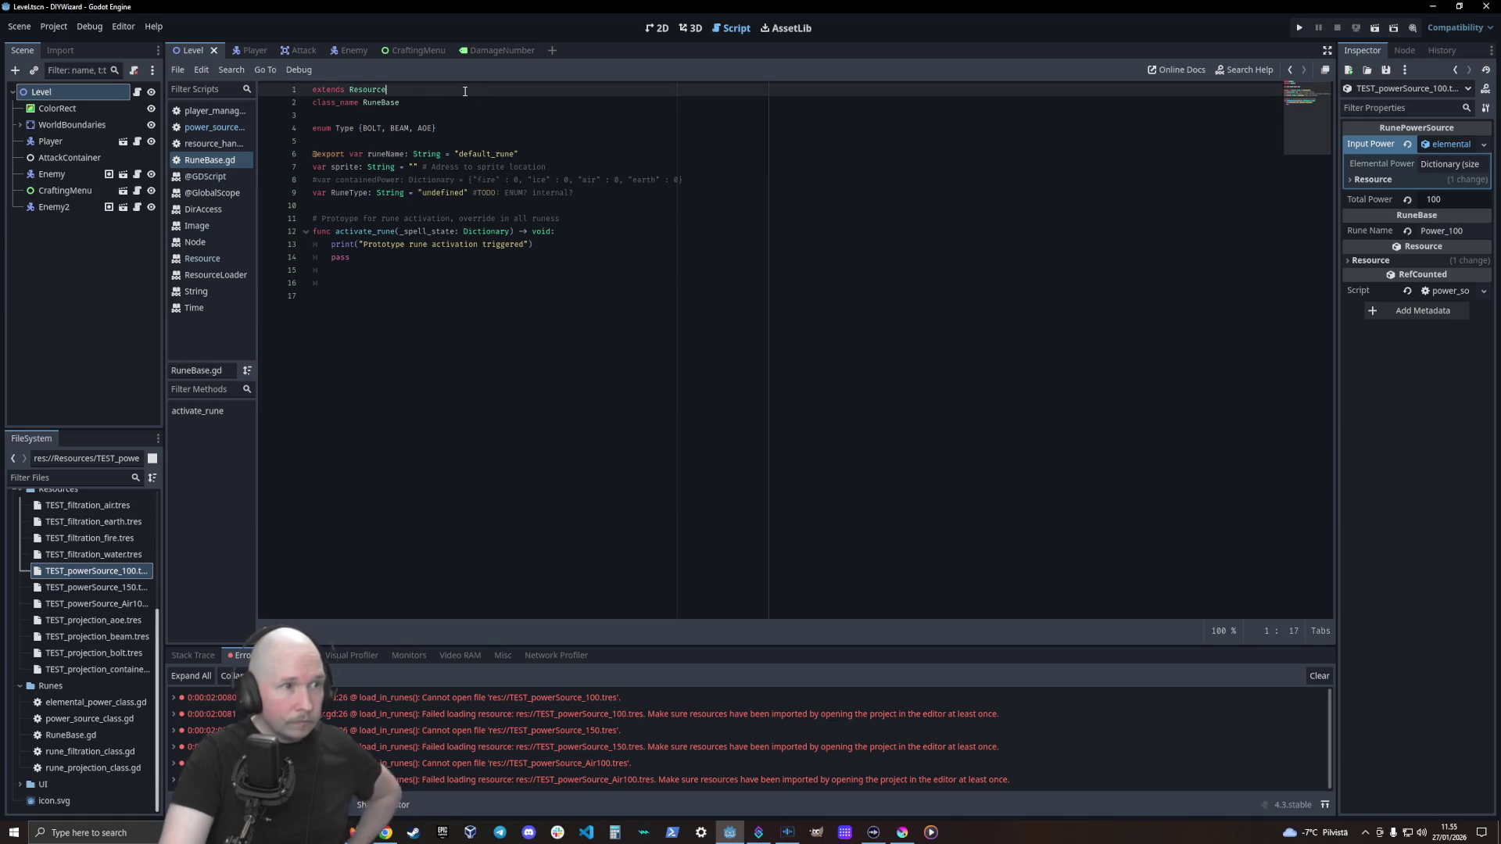
{"action": "key", "text": "alt+Down"}
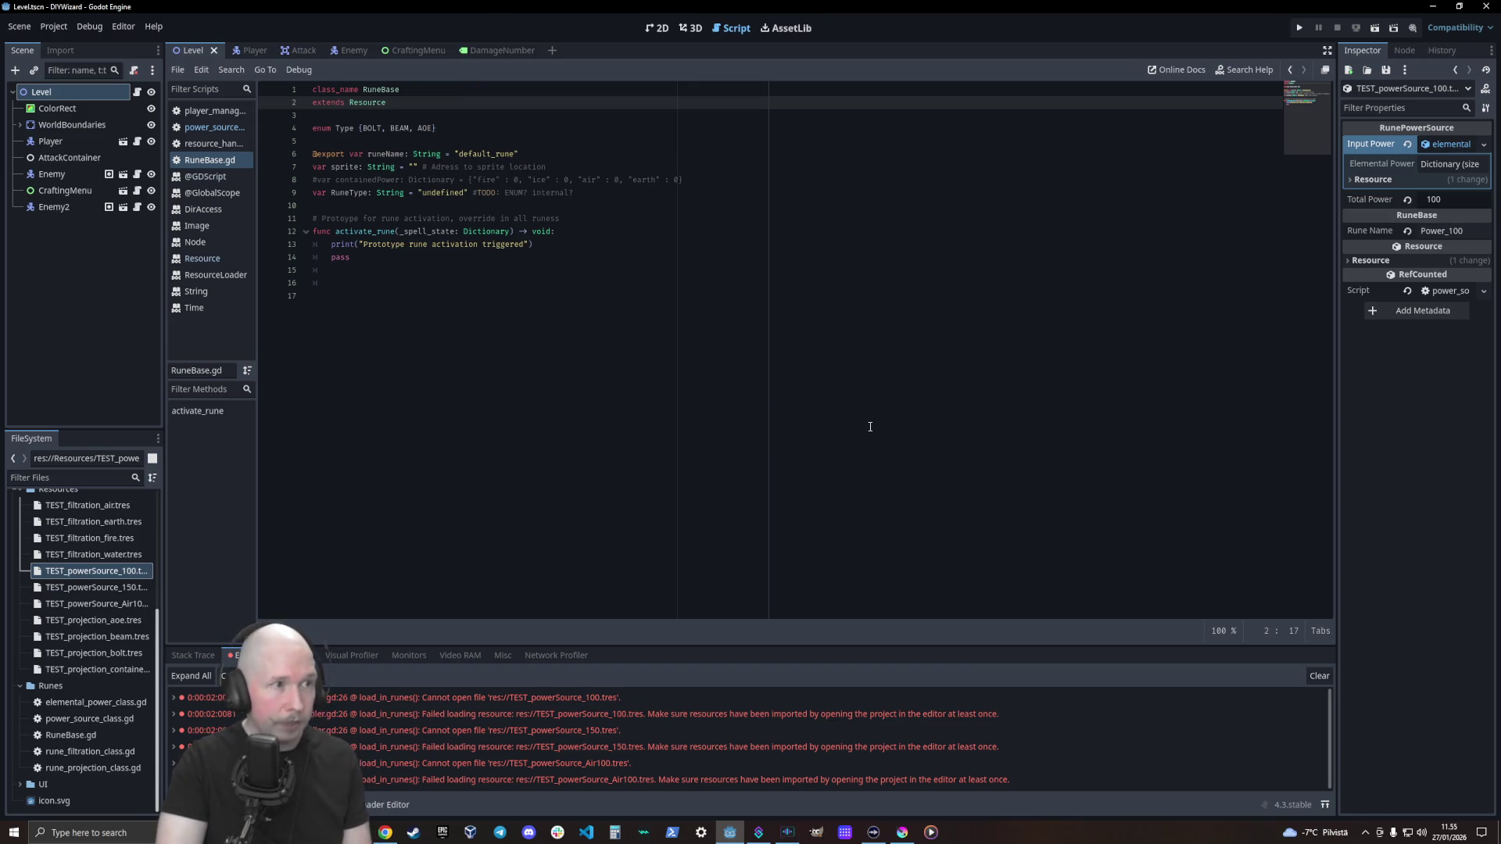
{"action": "key", "text": "F5"}
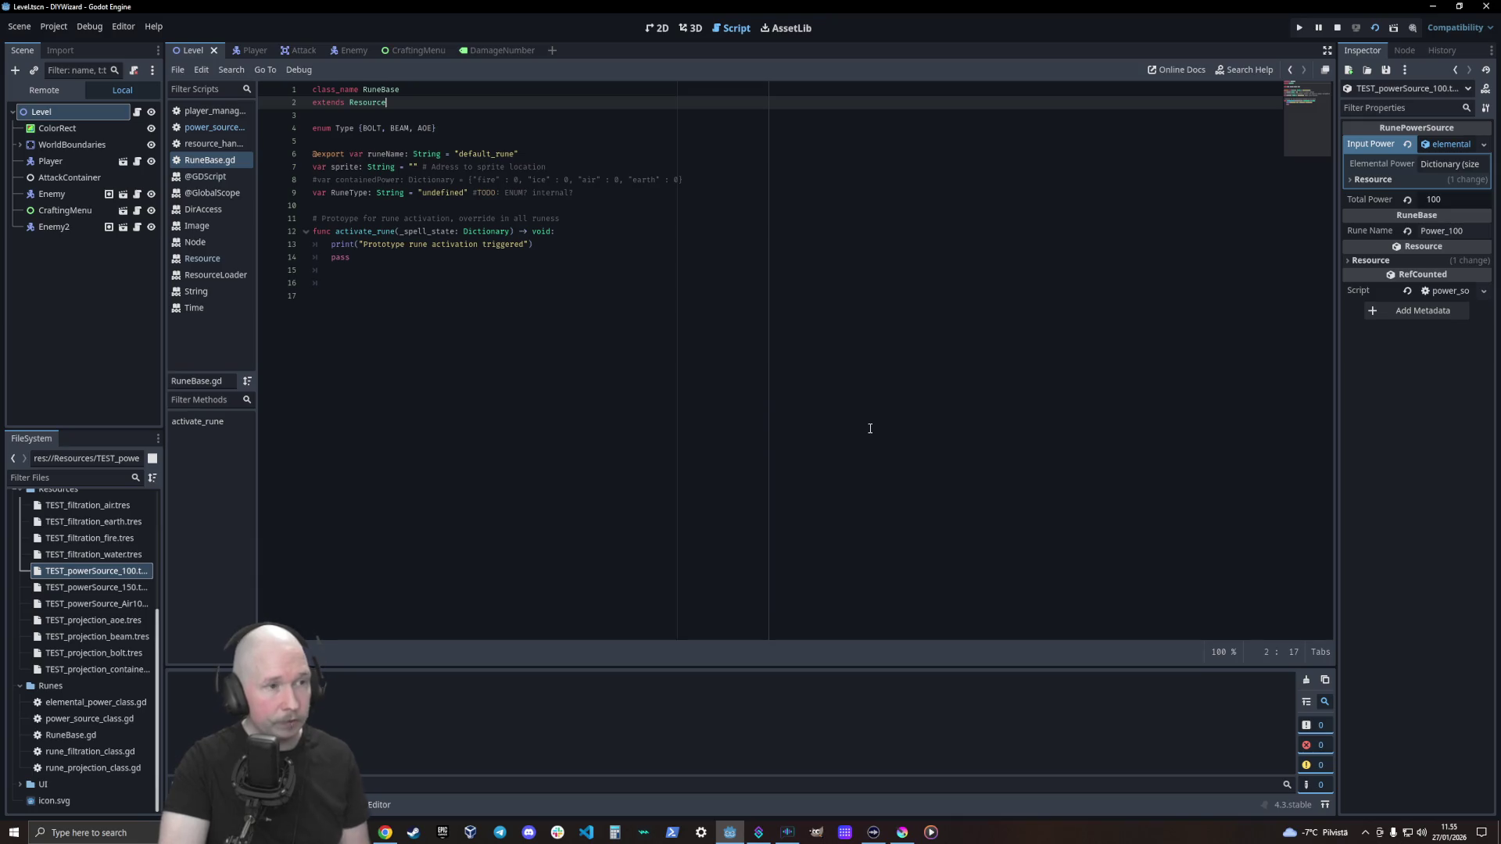
{"action": "left_click", "coordinate": [1074, 211]}
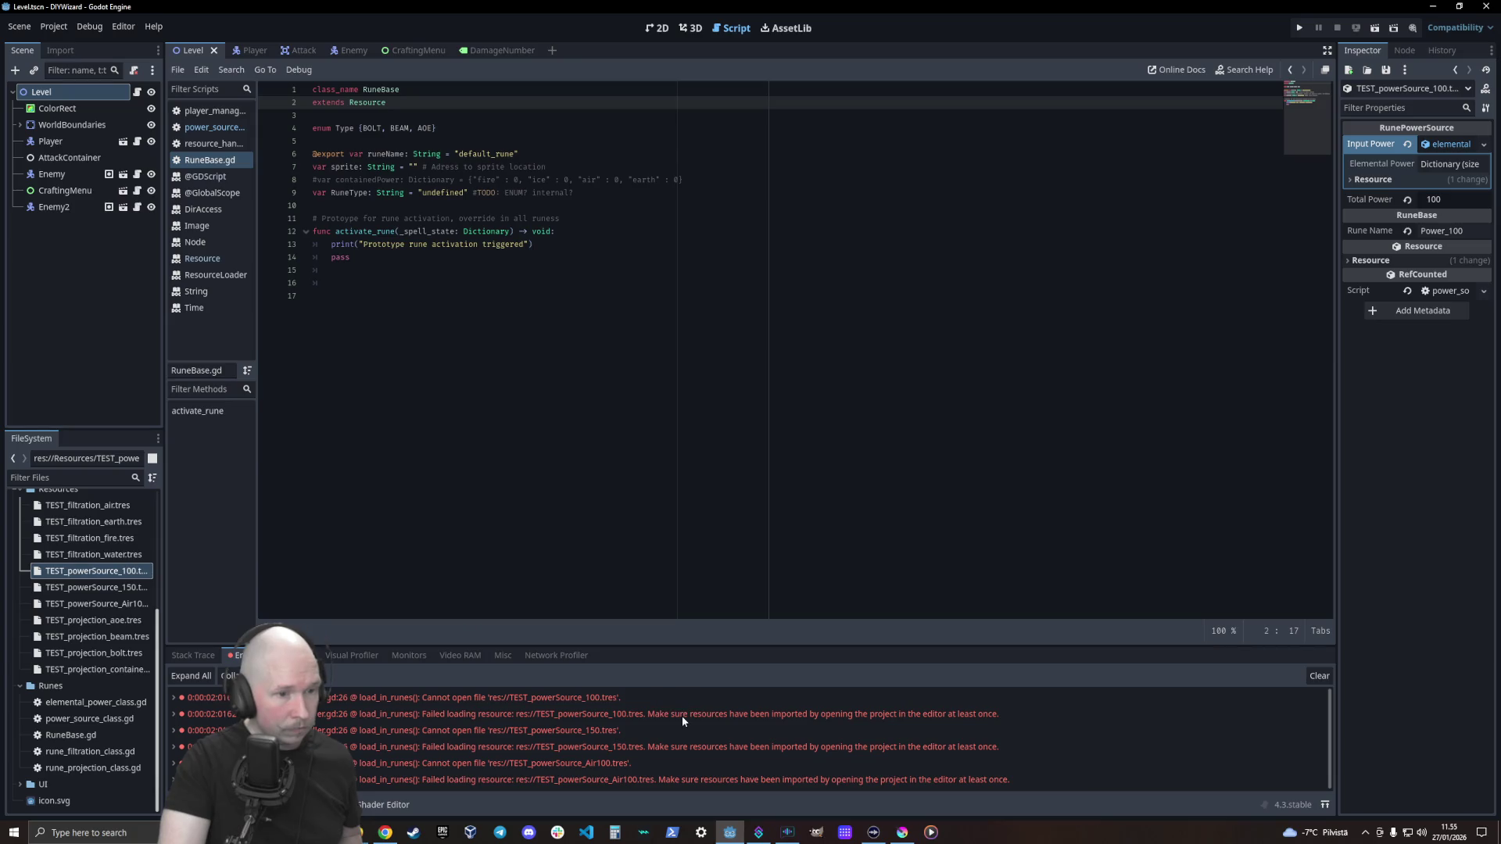
{"action": "mouse_move", "coordinate": [851, 714]}
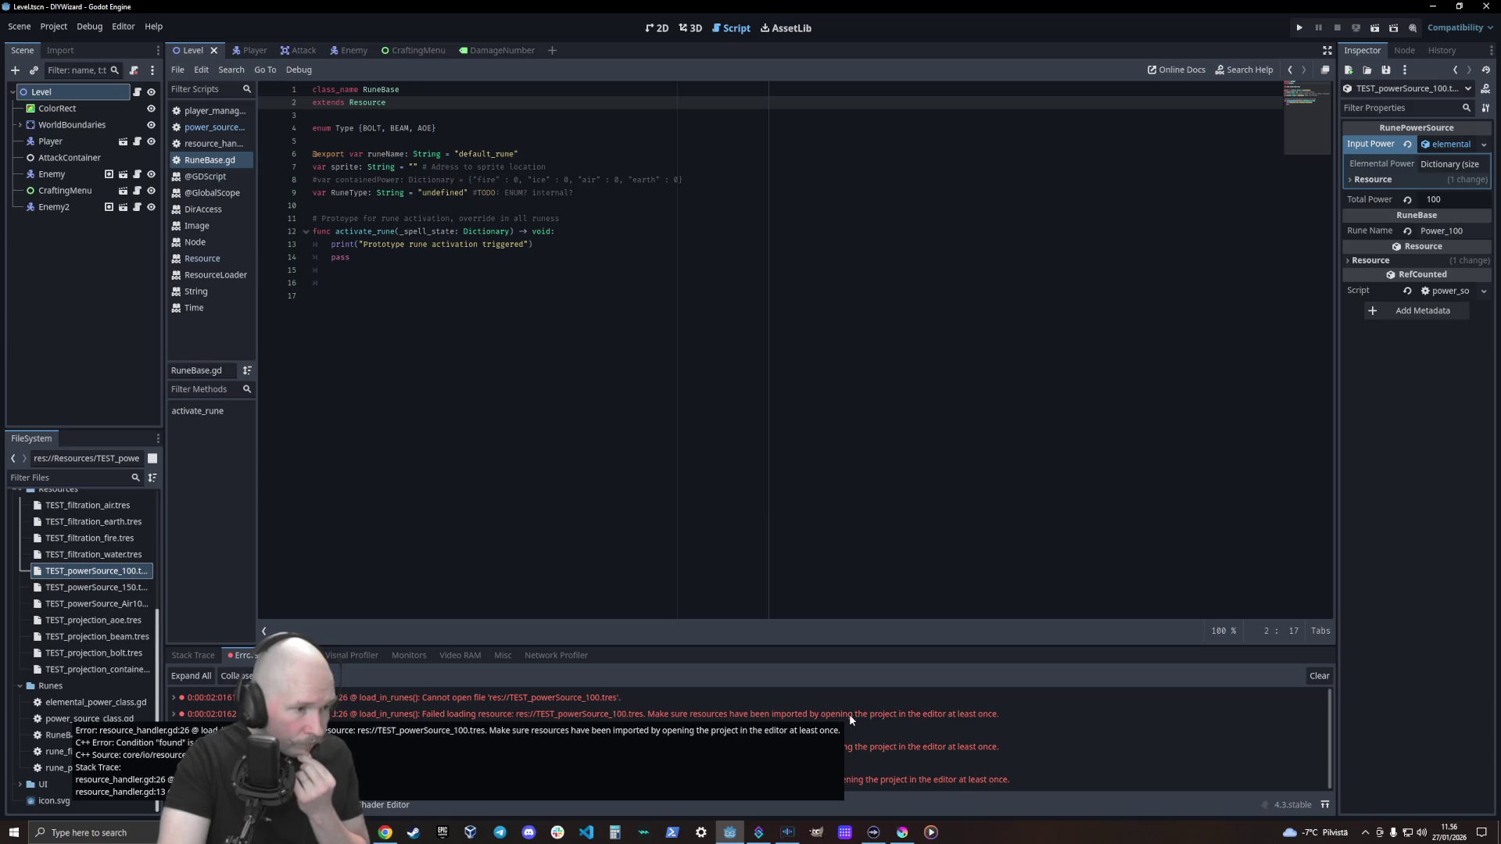
Restore line 26 to ResourceLoader.load(file_name) and bring up the ResourceLoader class reference
{"action": "left_click", "coordinate": [216, 144]}
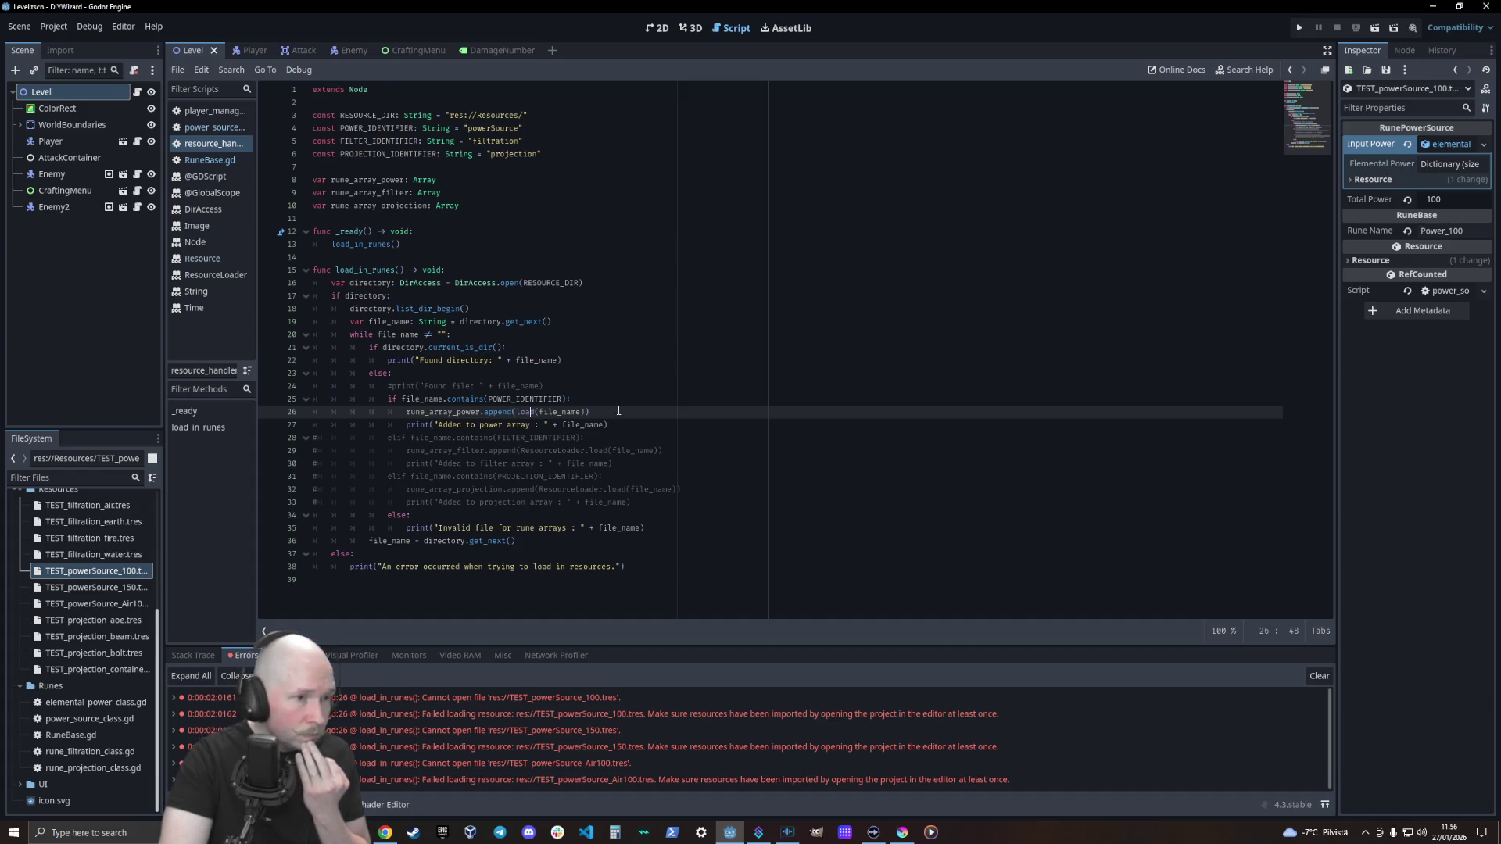
{"action": "left_click", "coordinate": [516, 412]}
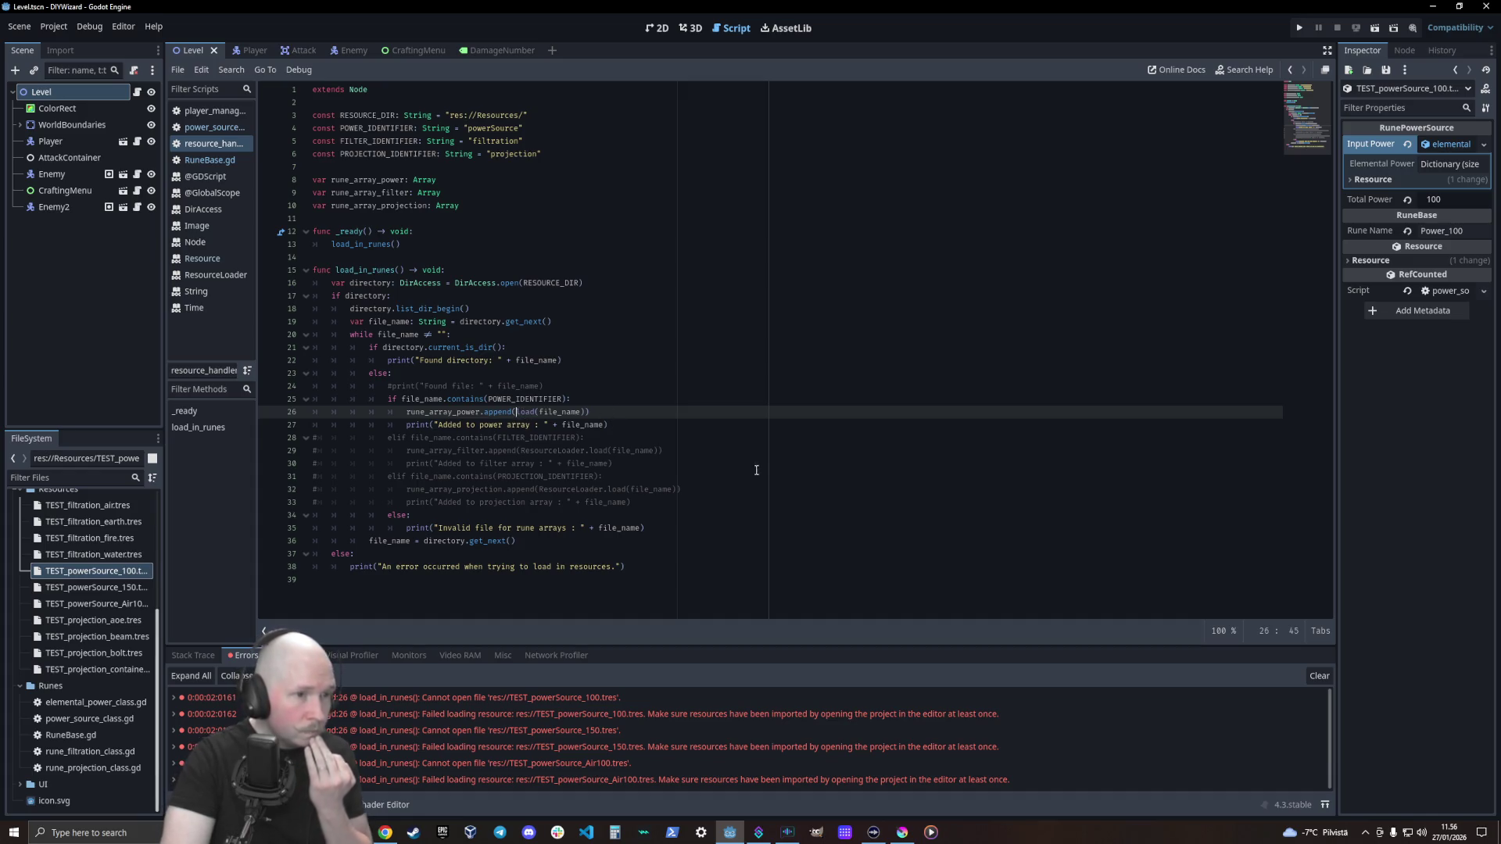
{"action": "type", "text": "Resource"}
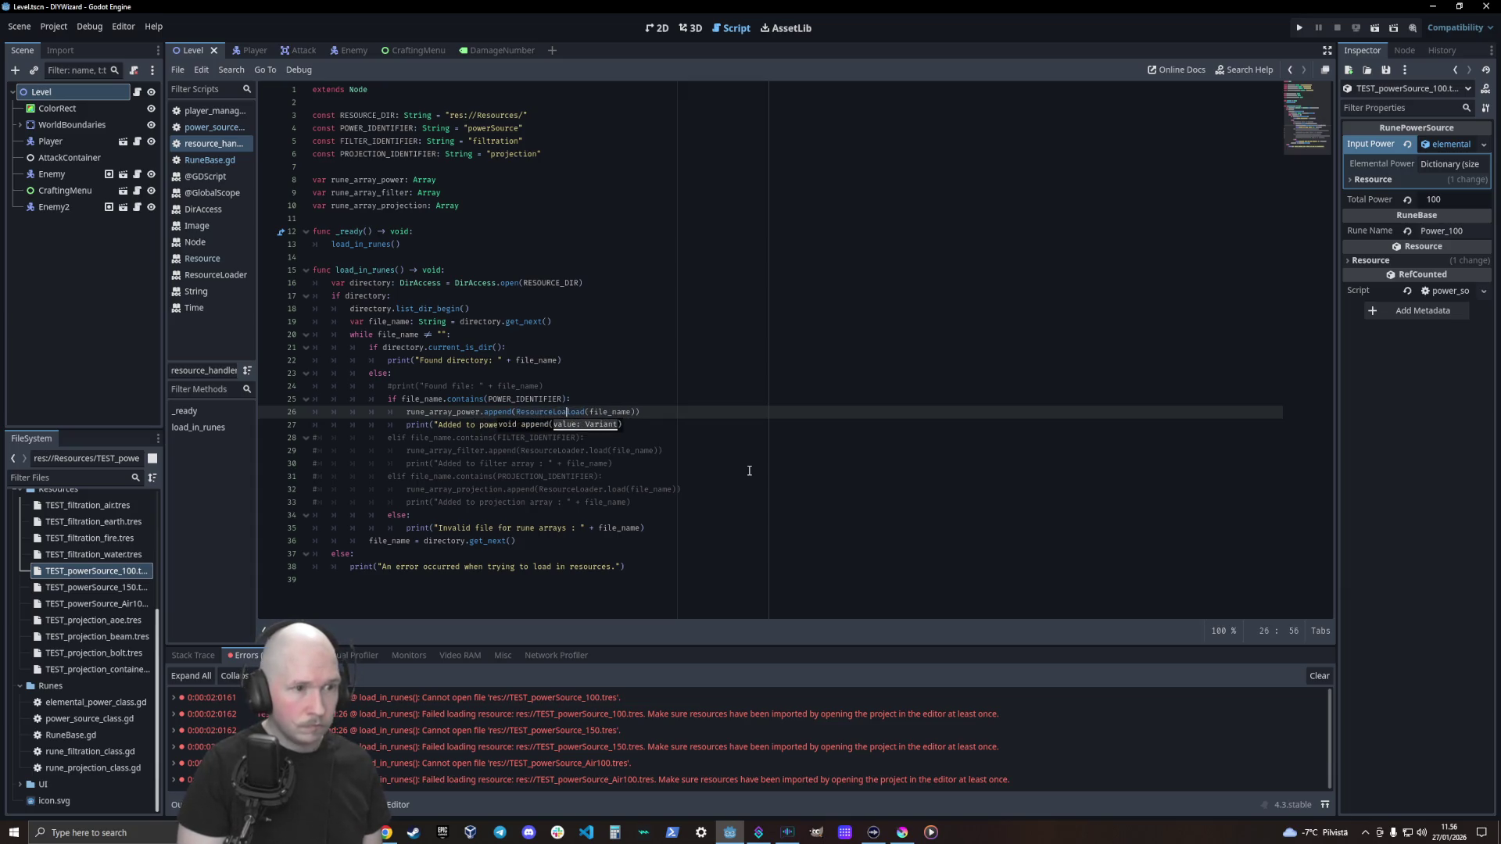
{"action": "key", "text": "Right"}
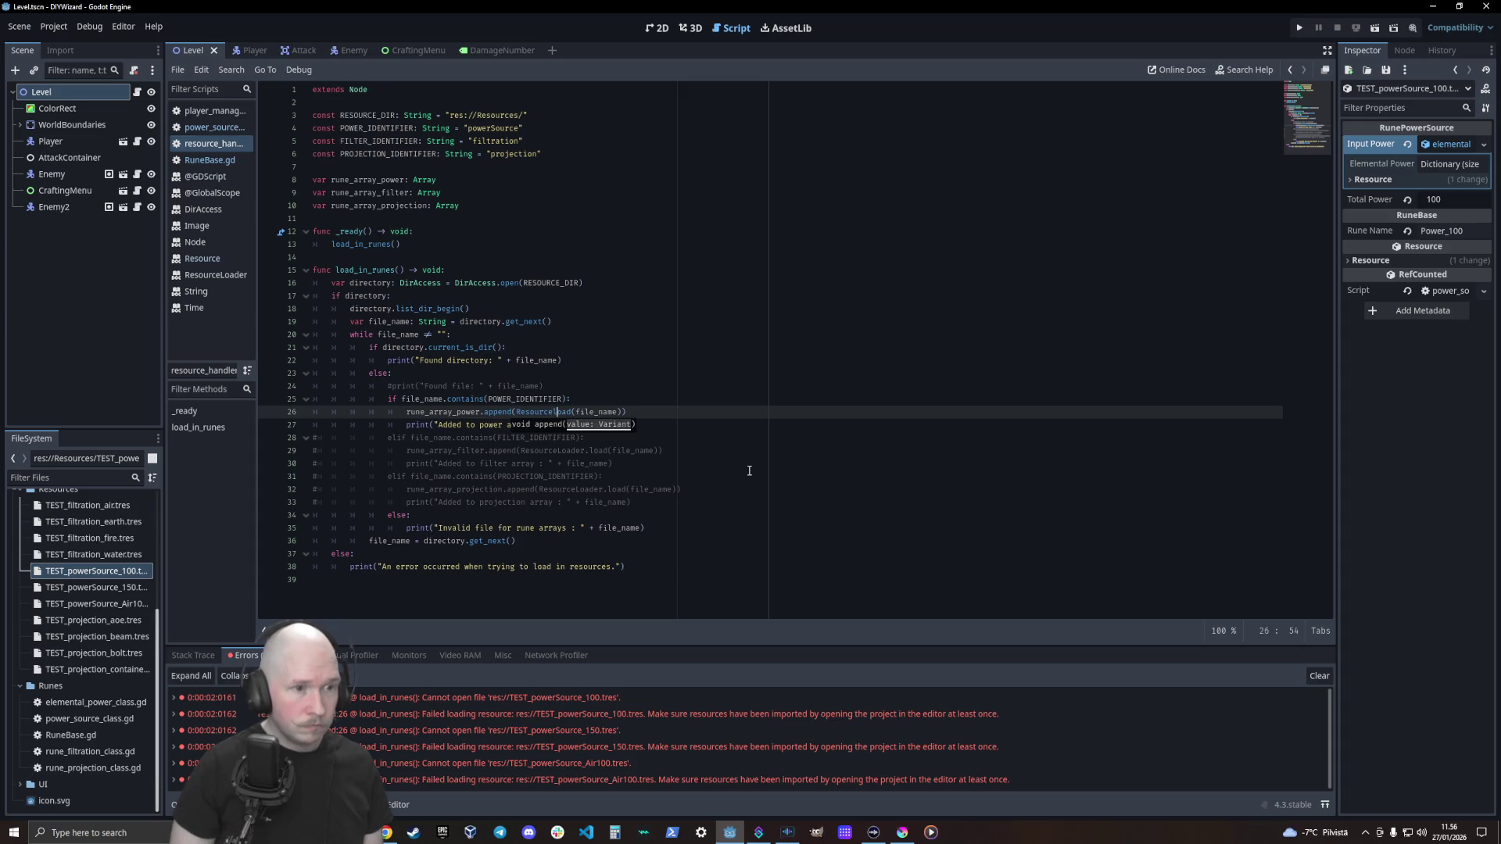
{"action": "type", "text": "Loader."}
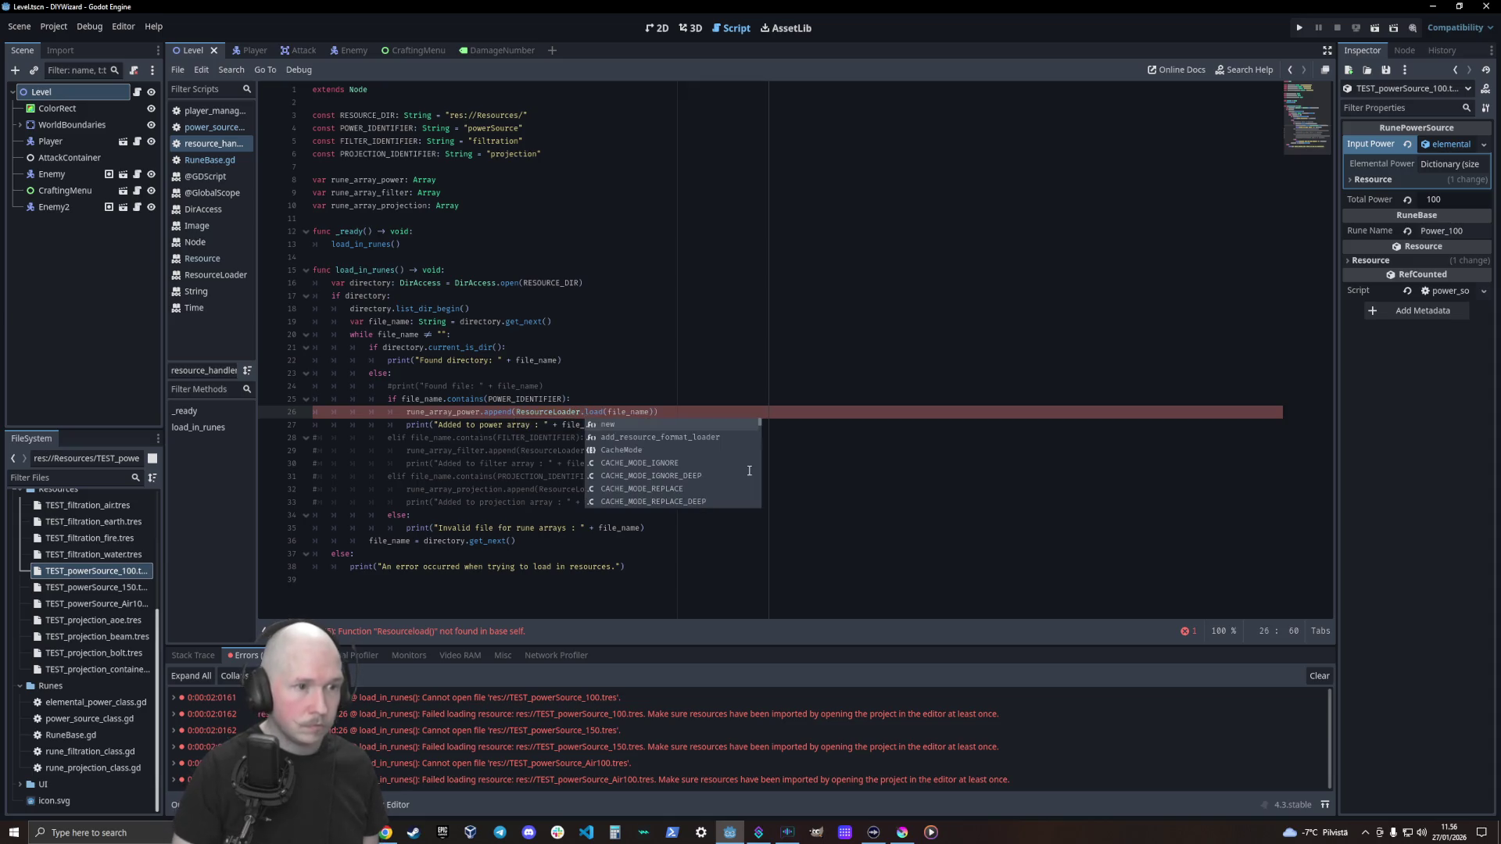
{"action": "left_click", "coordinate": [708, 362]}
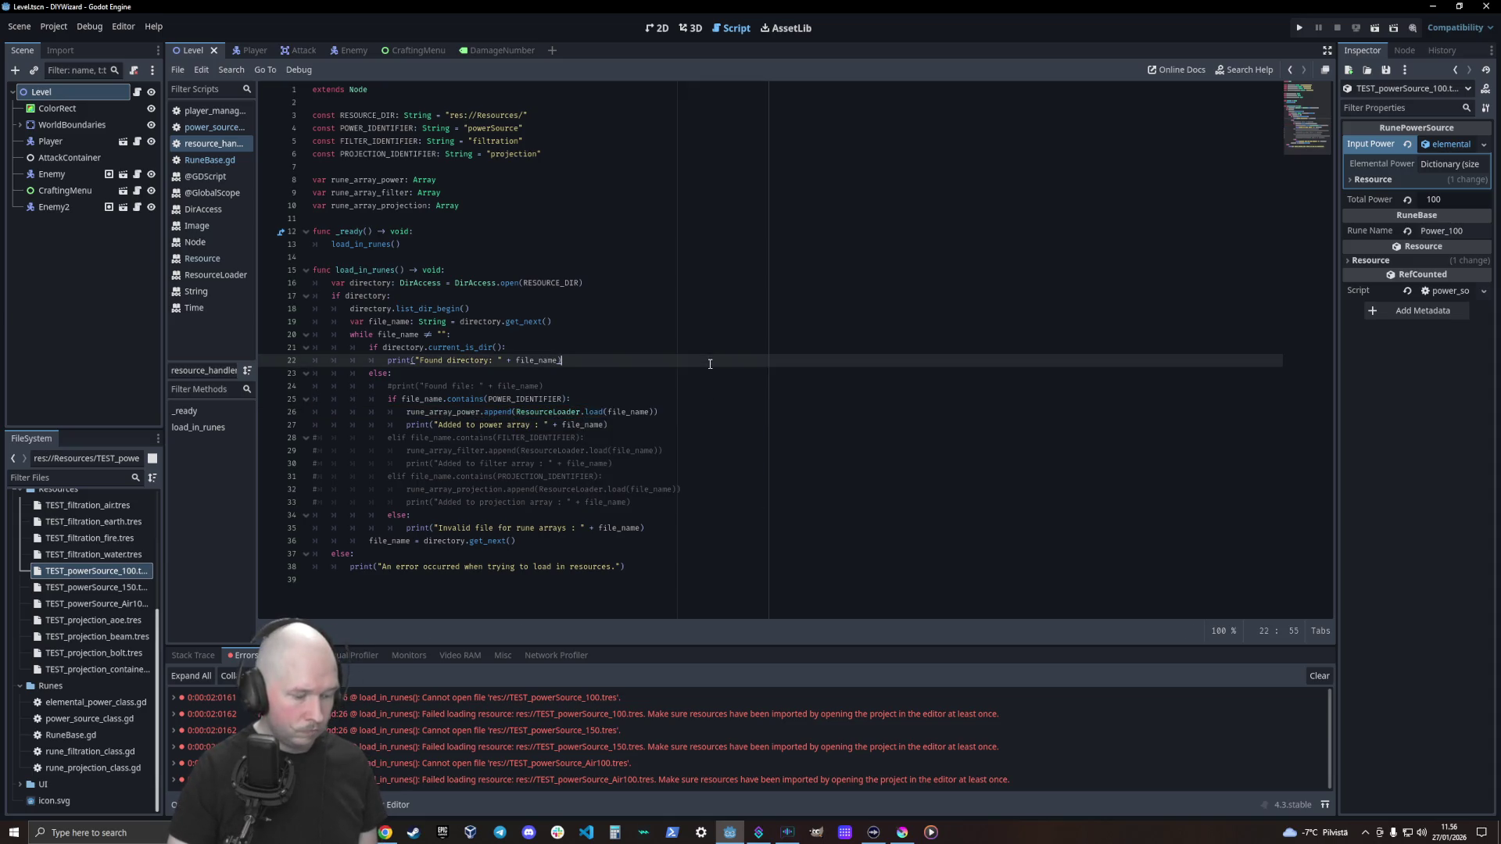
{"action": "left_click", "coordinate": [231, 277]}
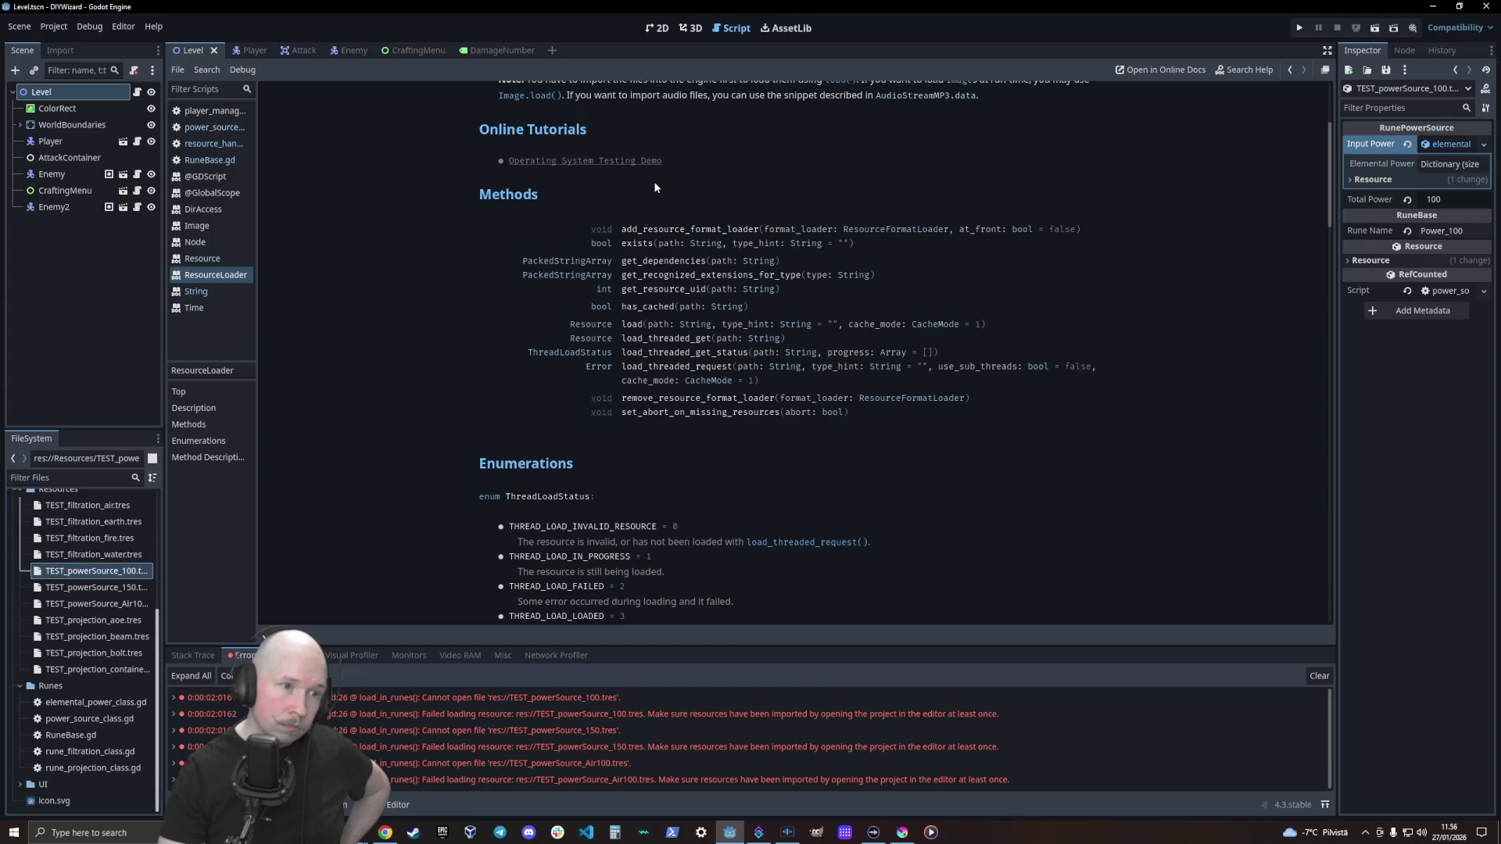
{"action": "left_click", "coordinate": [650, 338]}
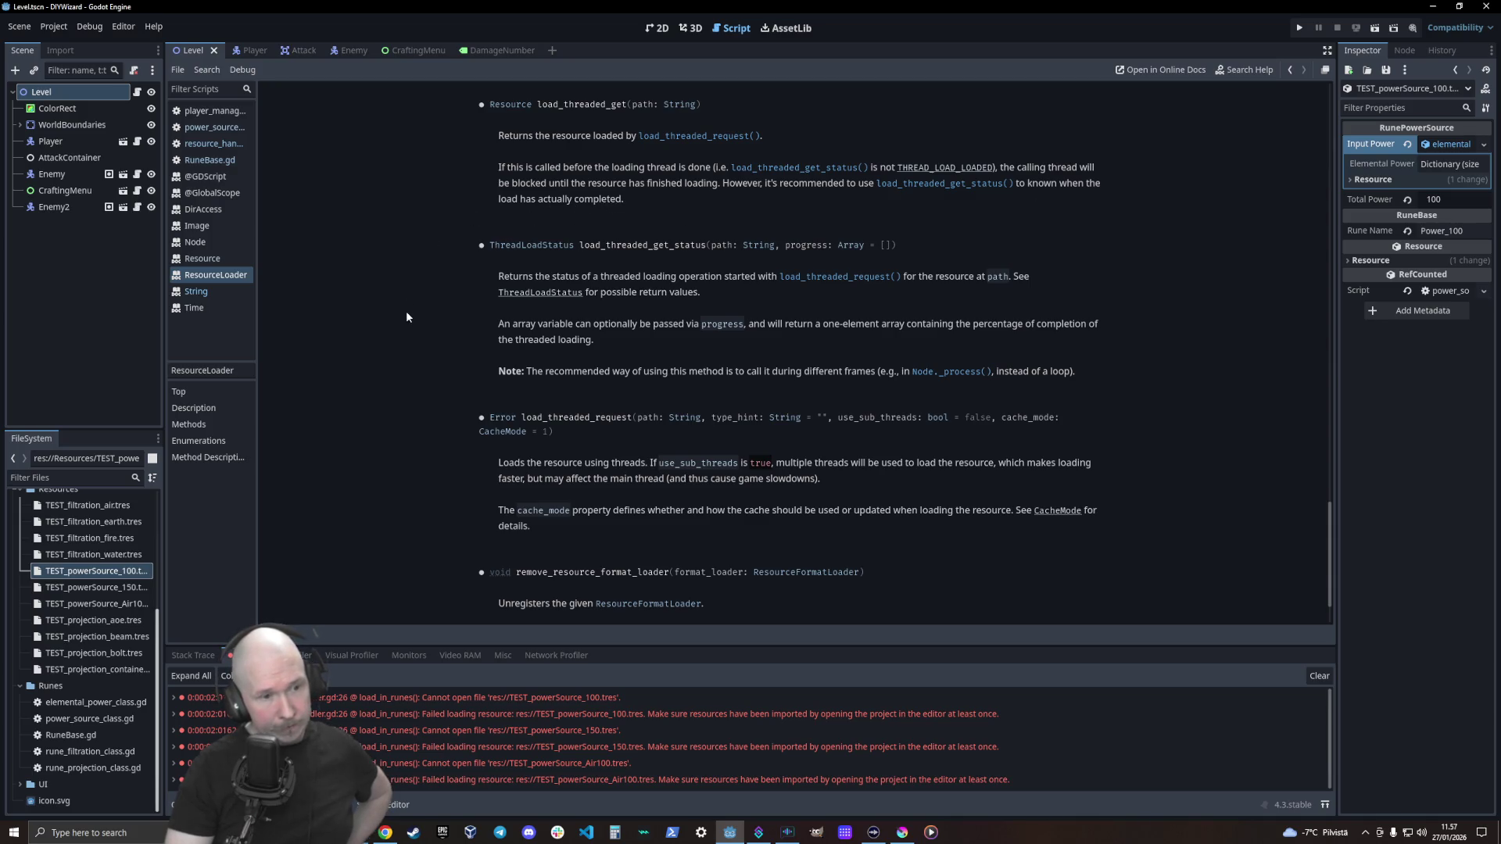
{"action": "scroll", "coordinate": [407, 313], "scroll_direction": "up", "scroll_amount": 20}
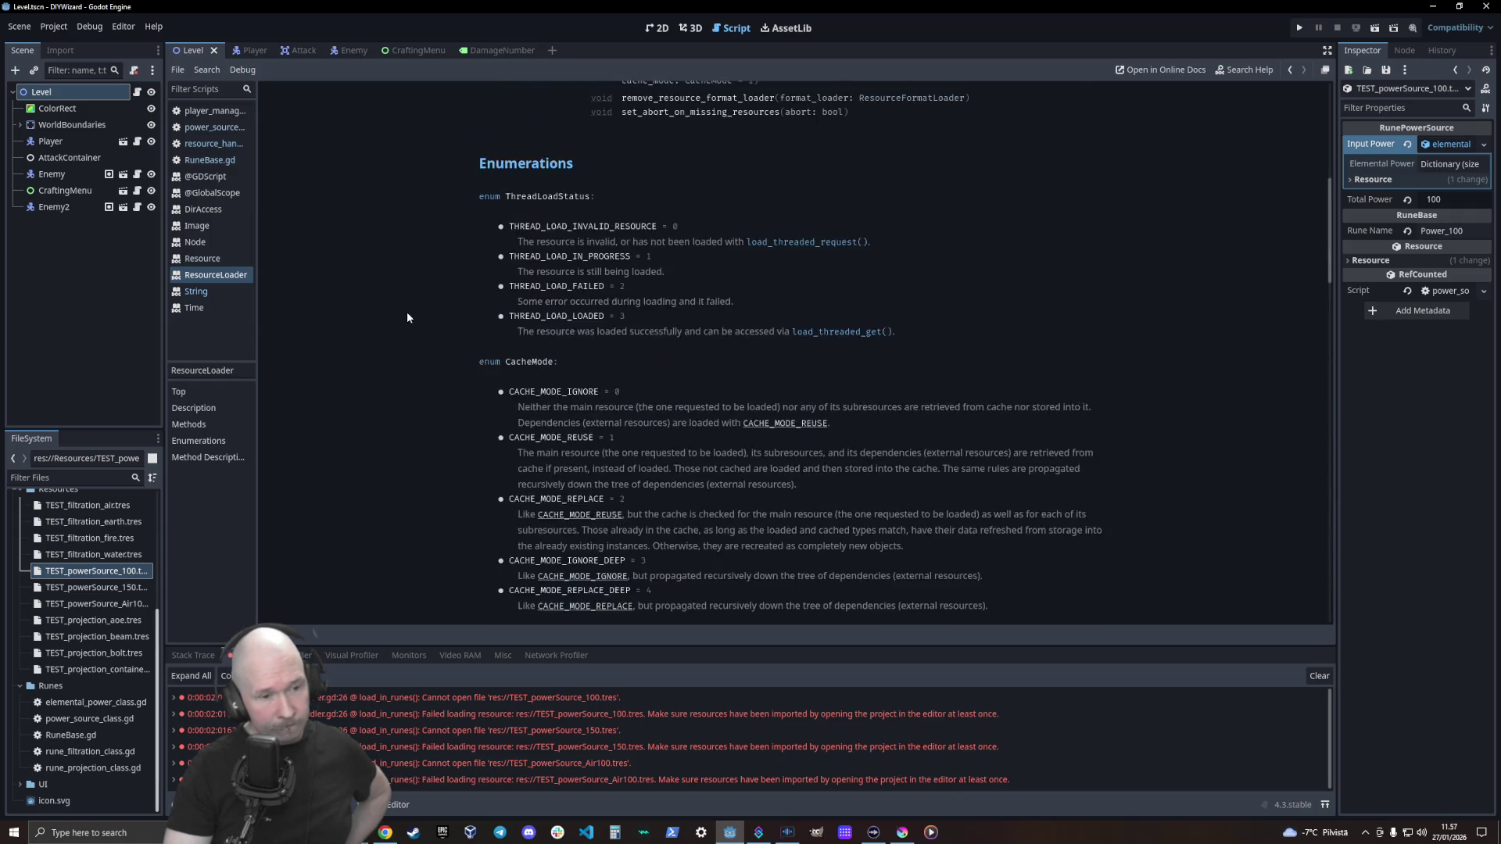
{"action": "scroll", "coordinate": [406, 317], "scroll_direction": "up", "scroll_amount": 3}
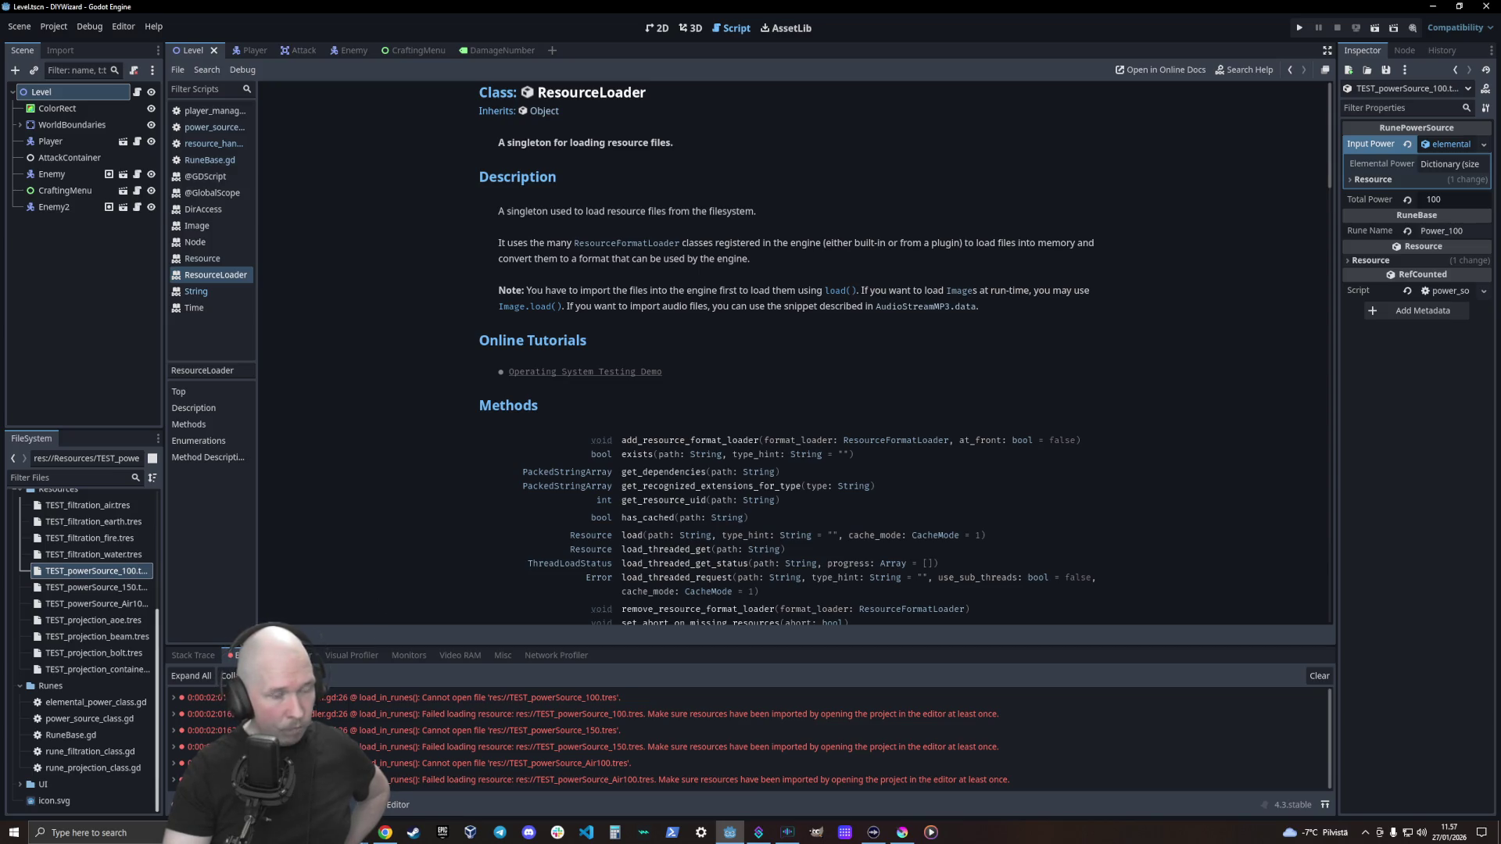
{"action": "mouse_move", "coordinate": [385, 832]}
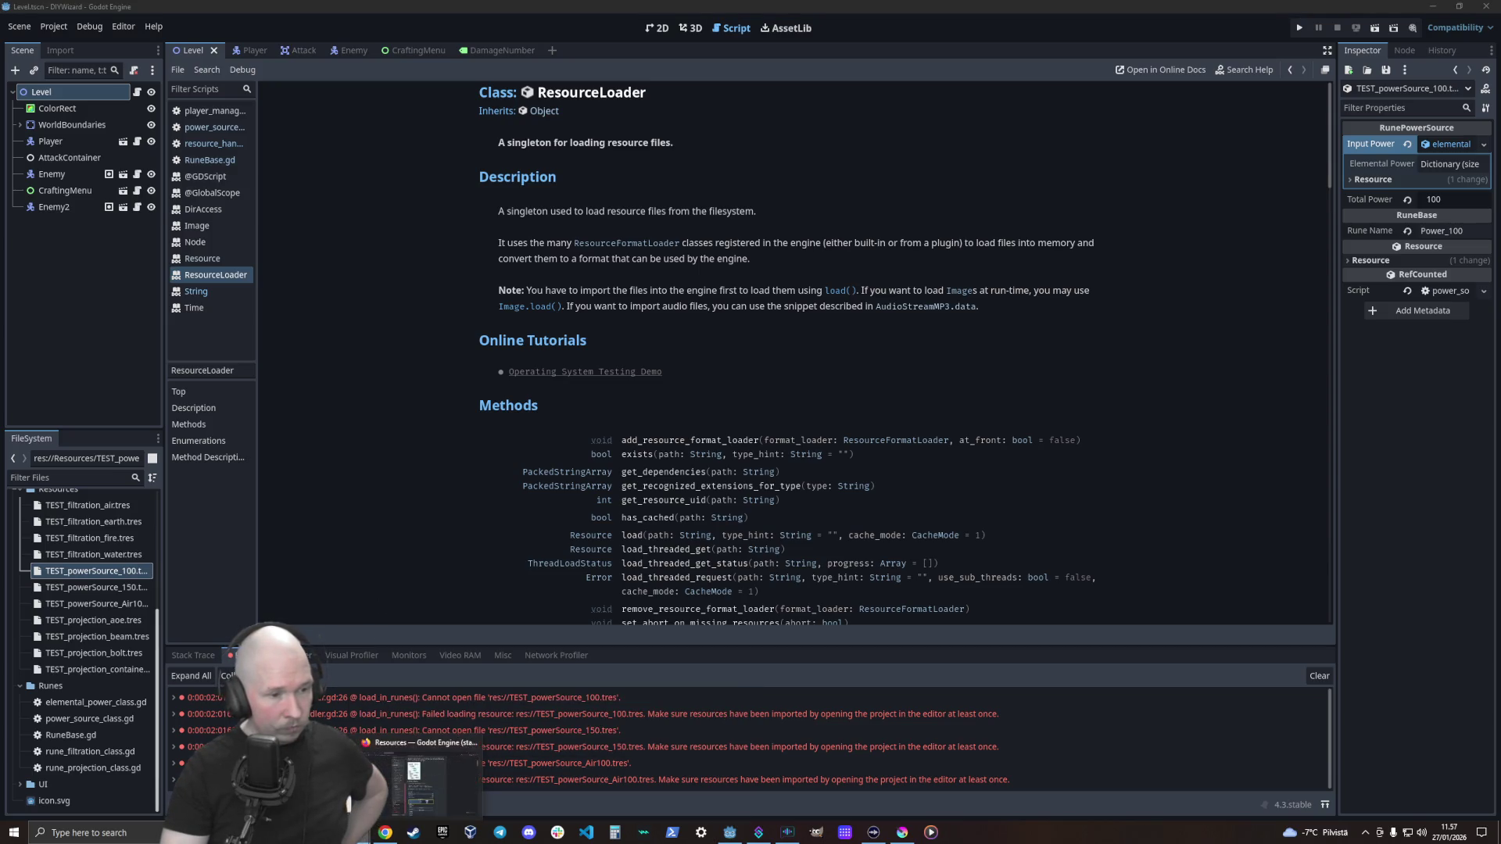
{"action": "left_click", "coordinate": [395, 774]}
Search 'godot vant load .tres files' in a new Firefox tab
{"action": "left_click", "coordinate": [432, 14]}
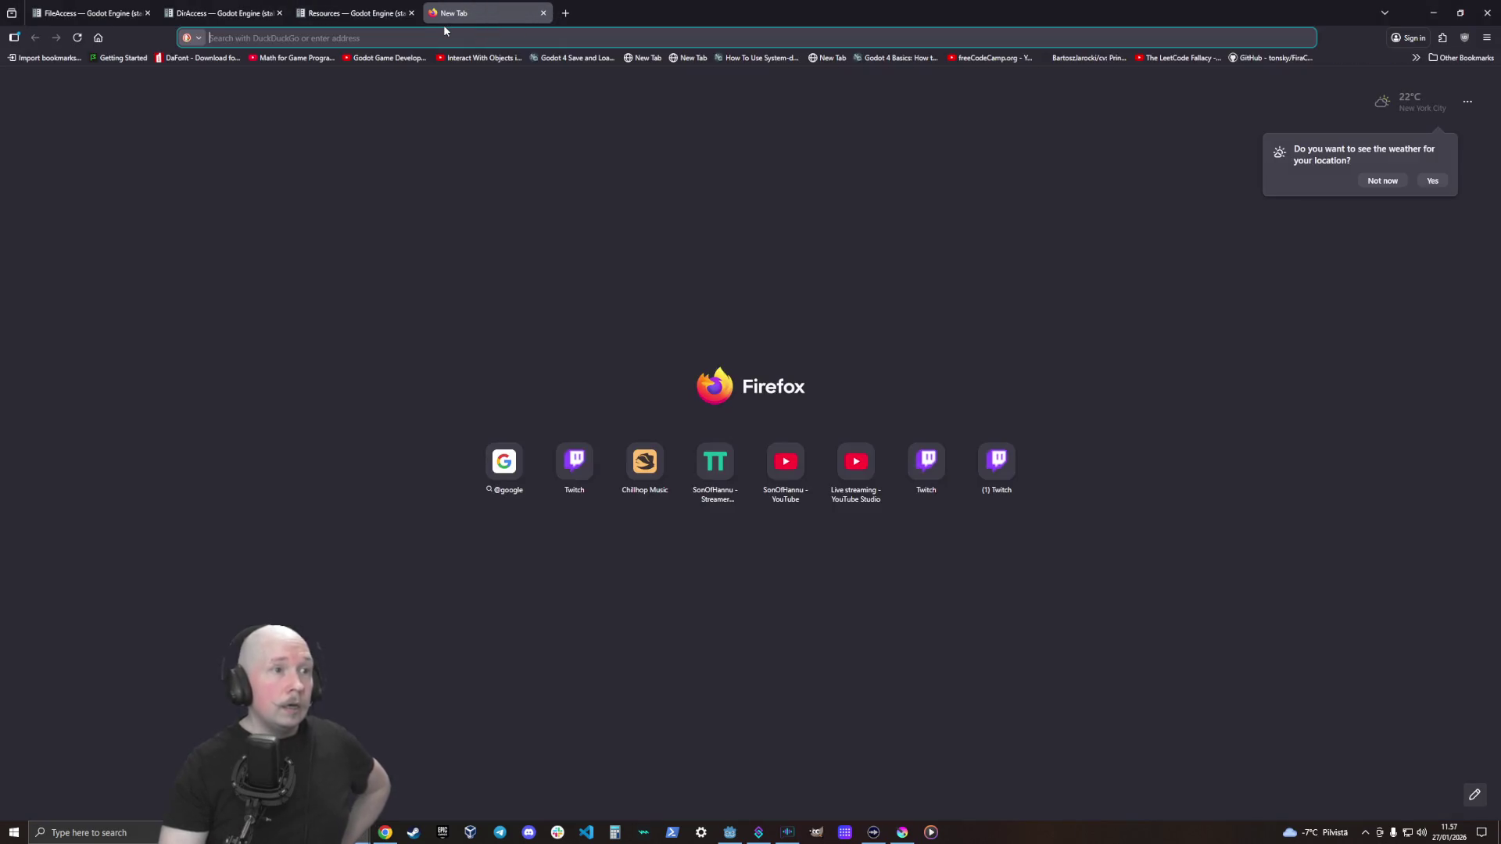
{"action": "type", "text": "godot"}
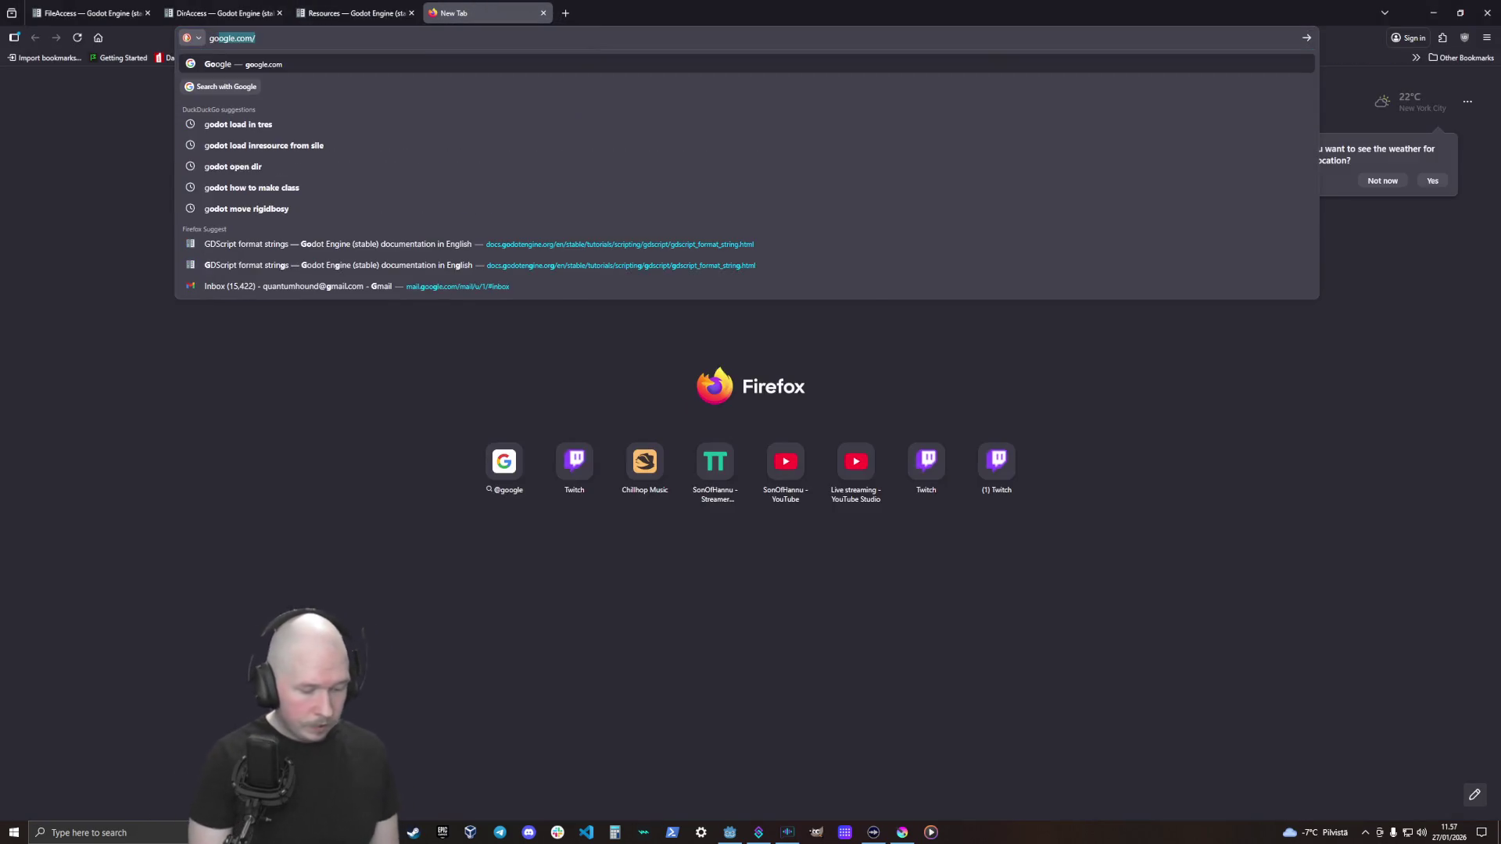
{"action": "type", "text": " vant load "}
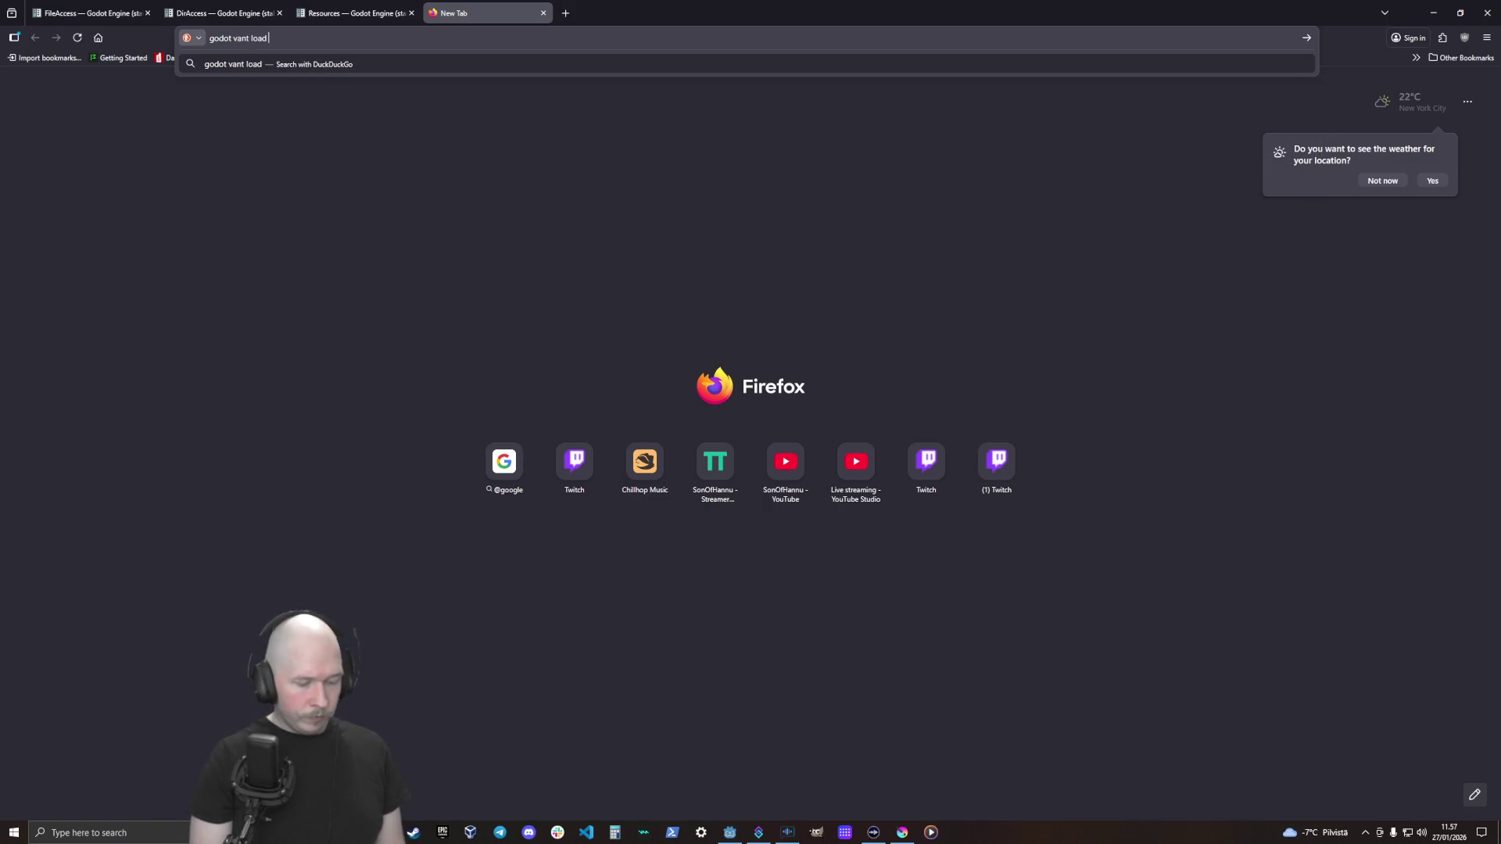
{"action": "type", "text": ".tres files"}
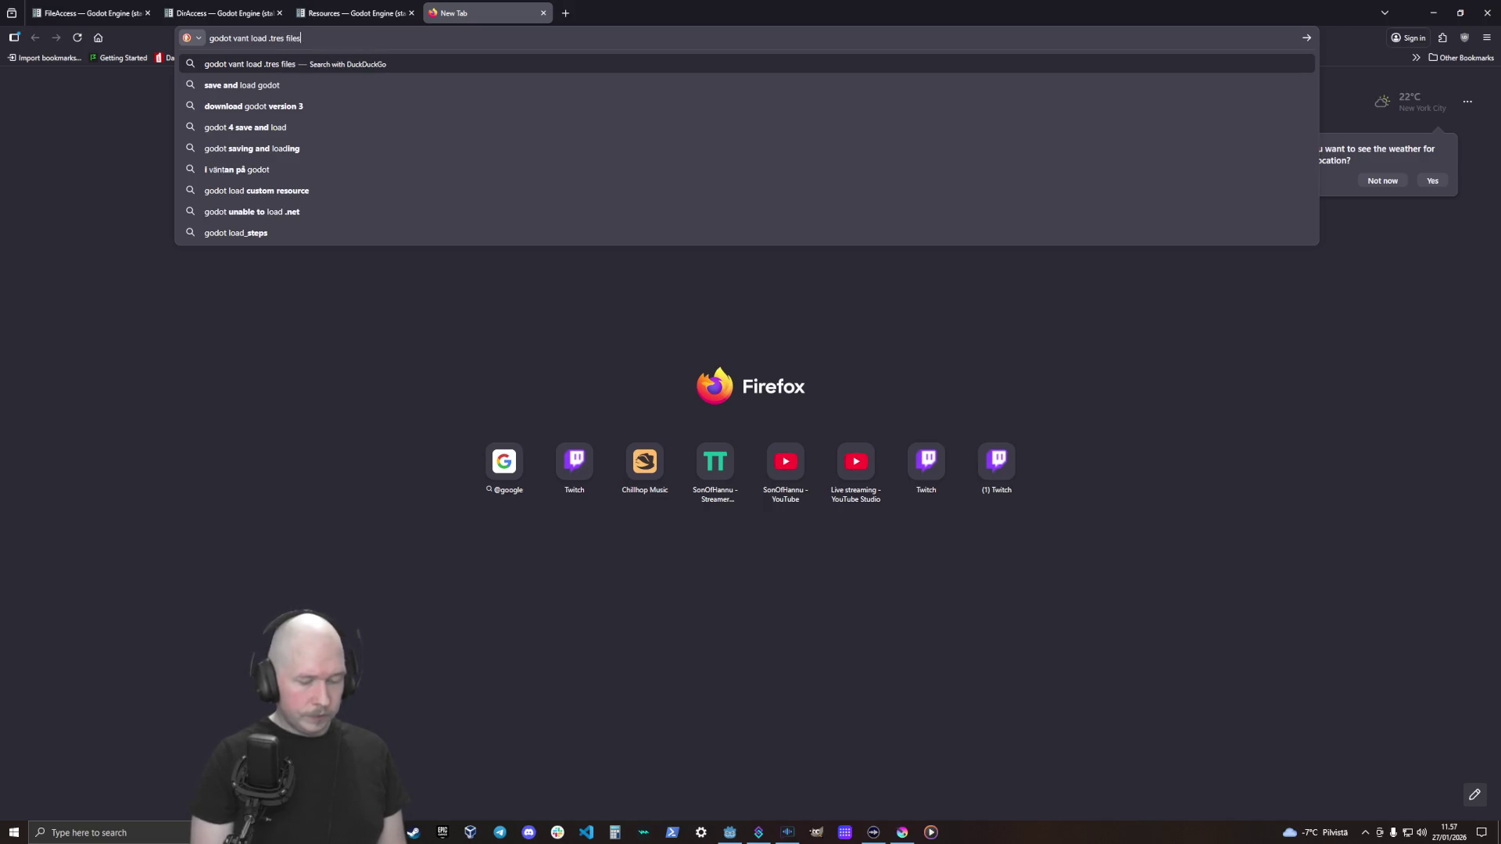
{"action": "key", "text": "Return"}
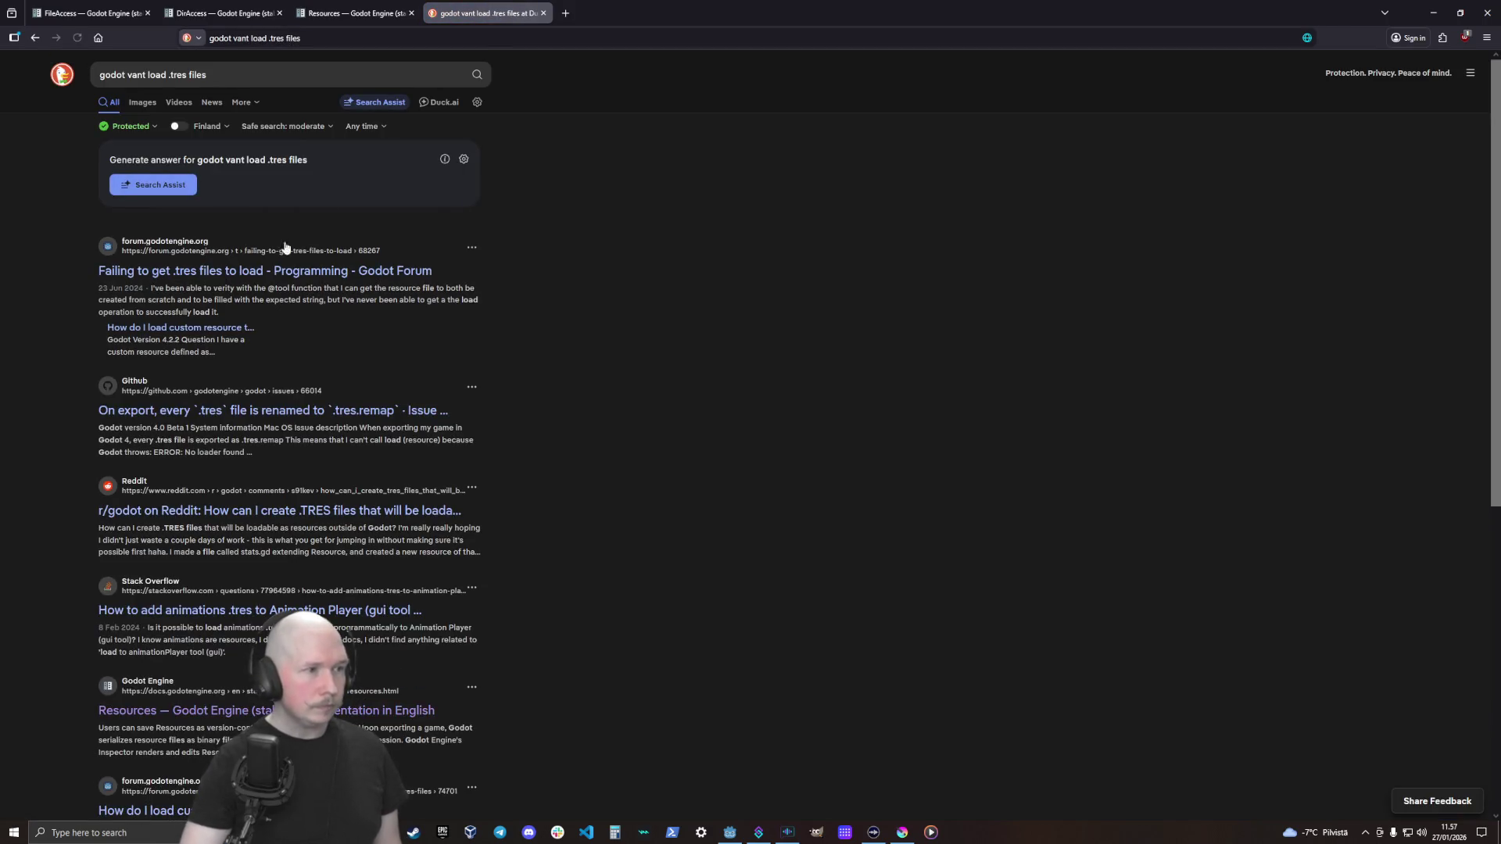
Read the solution in the 'Failing to get .tres files to load' thread, then return to Godot
{"action": "left_click", "coordinate": [280, 270]}
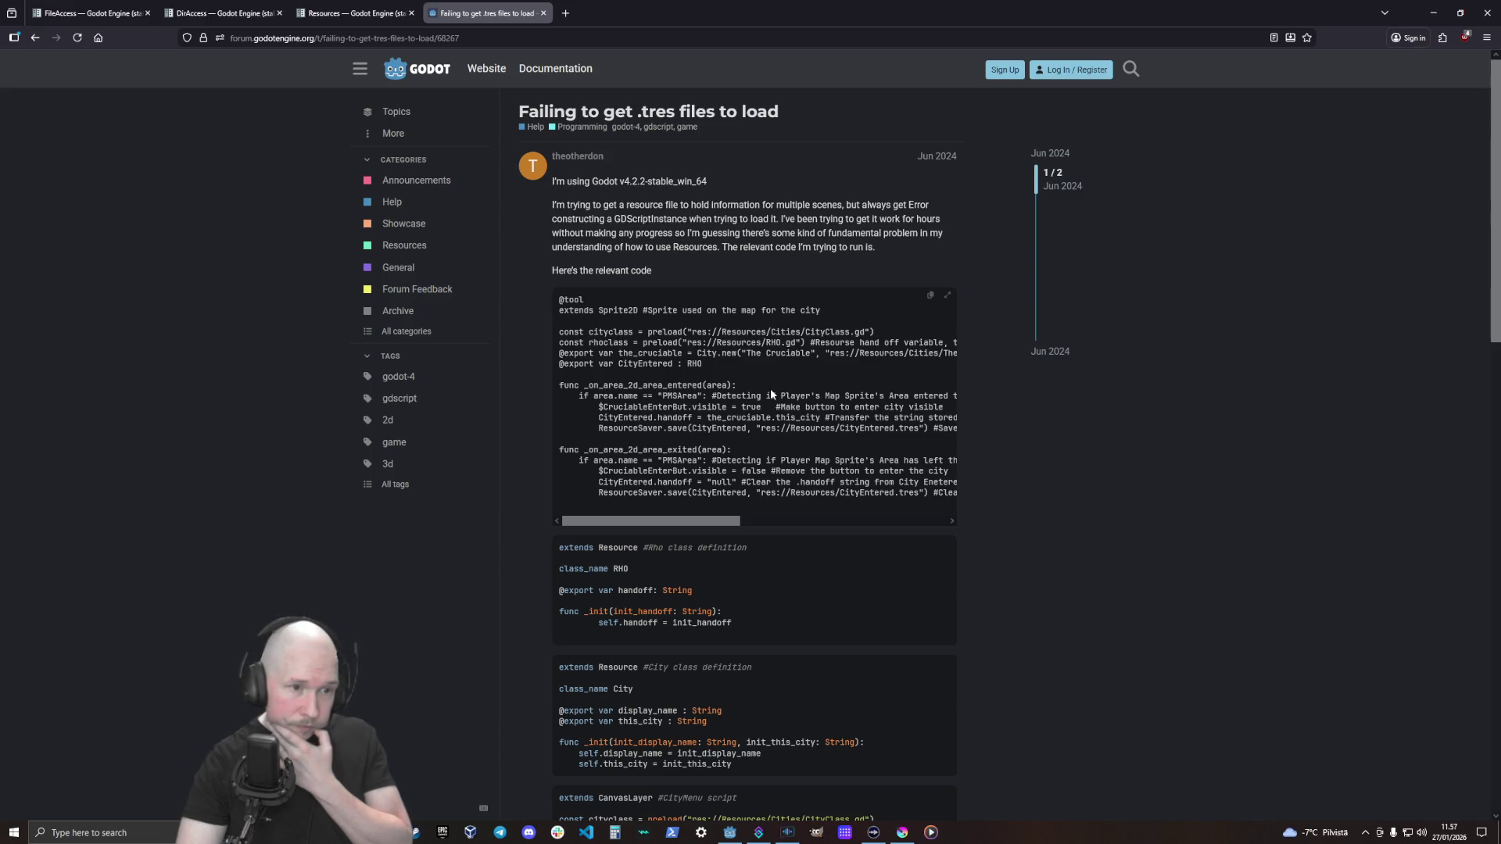
{"action": "scroll", "coordinate": [771, 388], "scroll_direction": "down", "scroll_amount": 5}
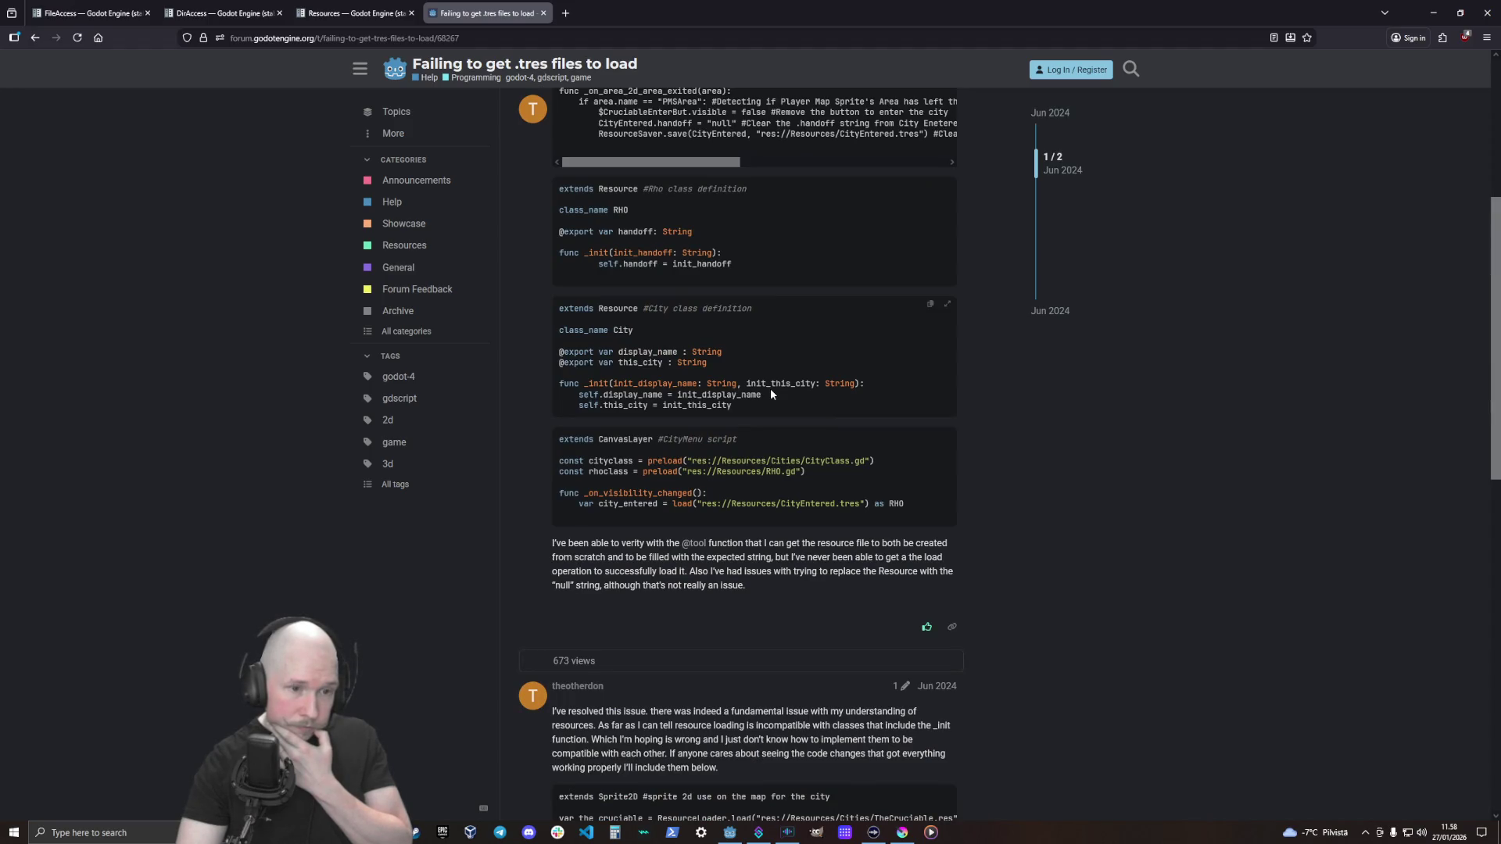
{"action": "scroll", "coordinate": [771, 391], "scroll_direction": "down", "scroll_amount": 2}
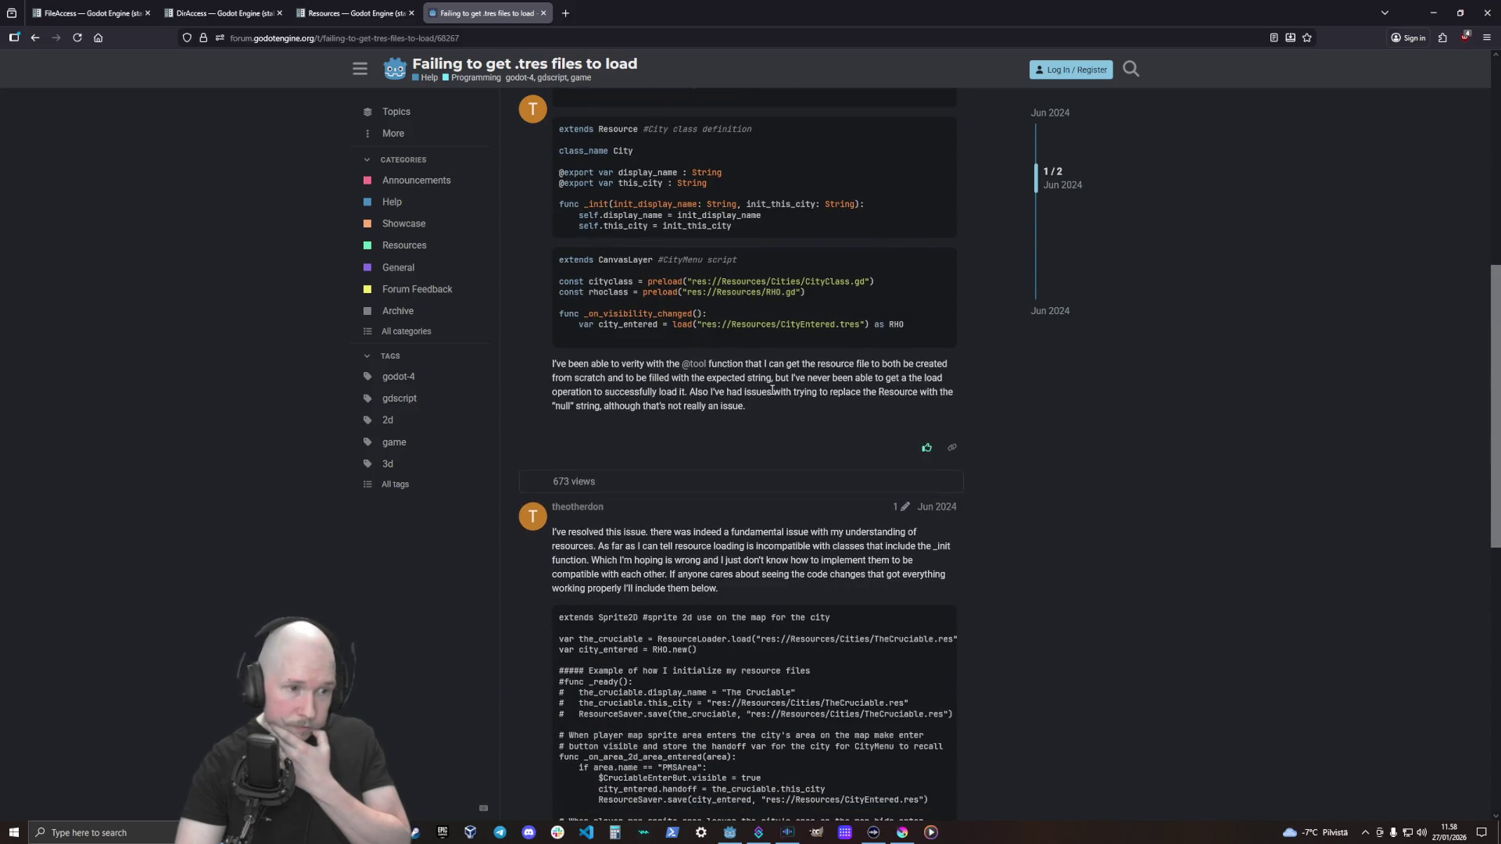
{"action": "scroll", "coordinate": [772, 390], "scroll_direction": "down", "scroll_amount": 1}
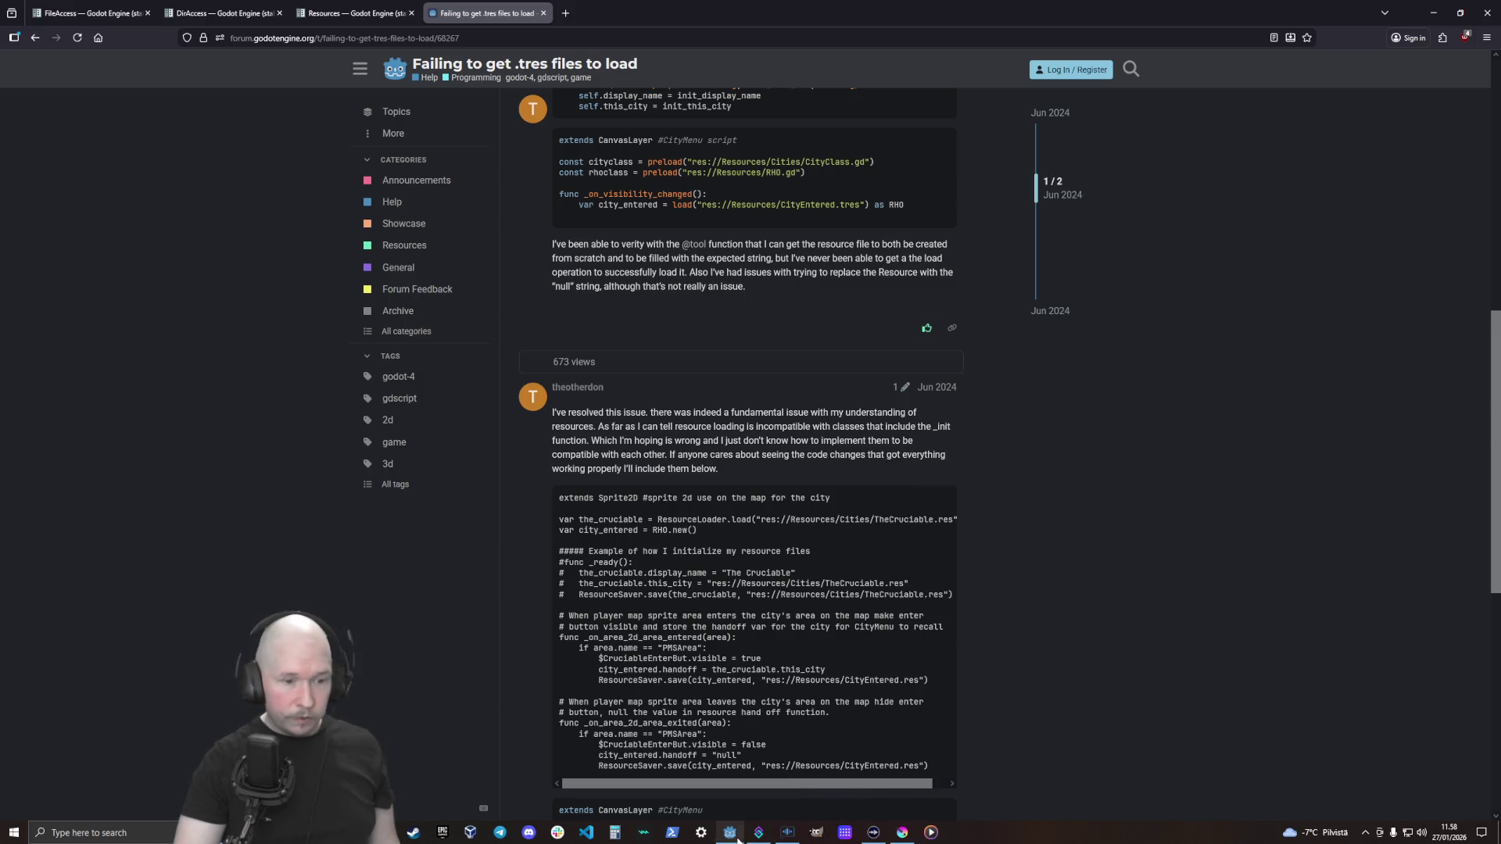
{"action": "left_click", "coordinate": [729, 833]}
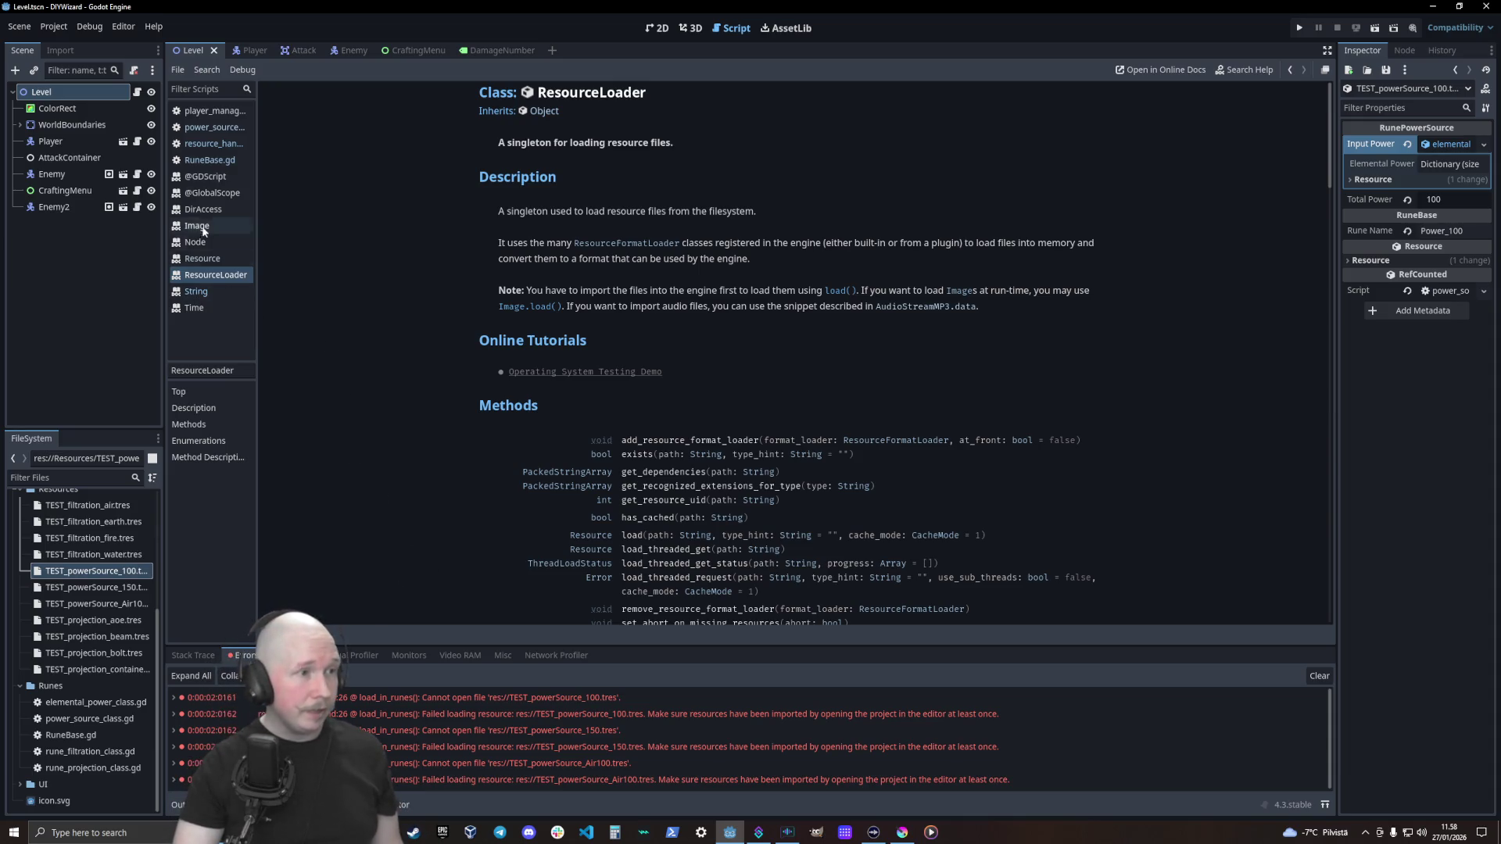
In resource_handler.gd, review RESOURCE_DIR in the directory open call and the powerSource identifier
{"action": "left_click", "coordinate": [213, 160]}
{"action": "left_click", "coordinate": [212, 144]}
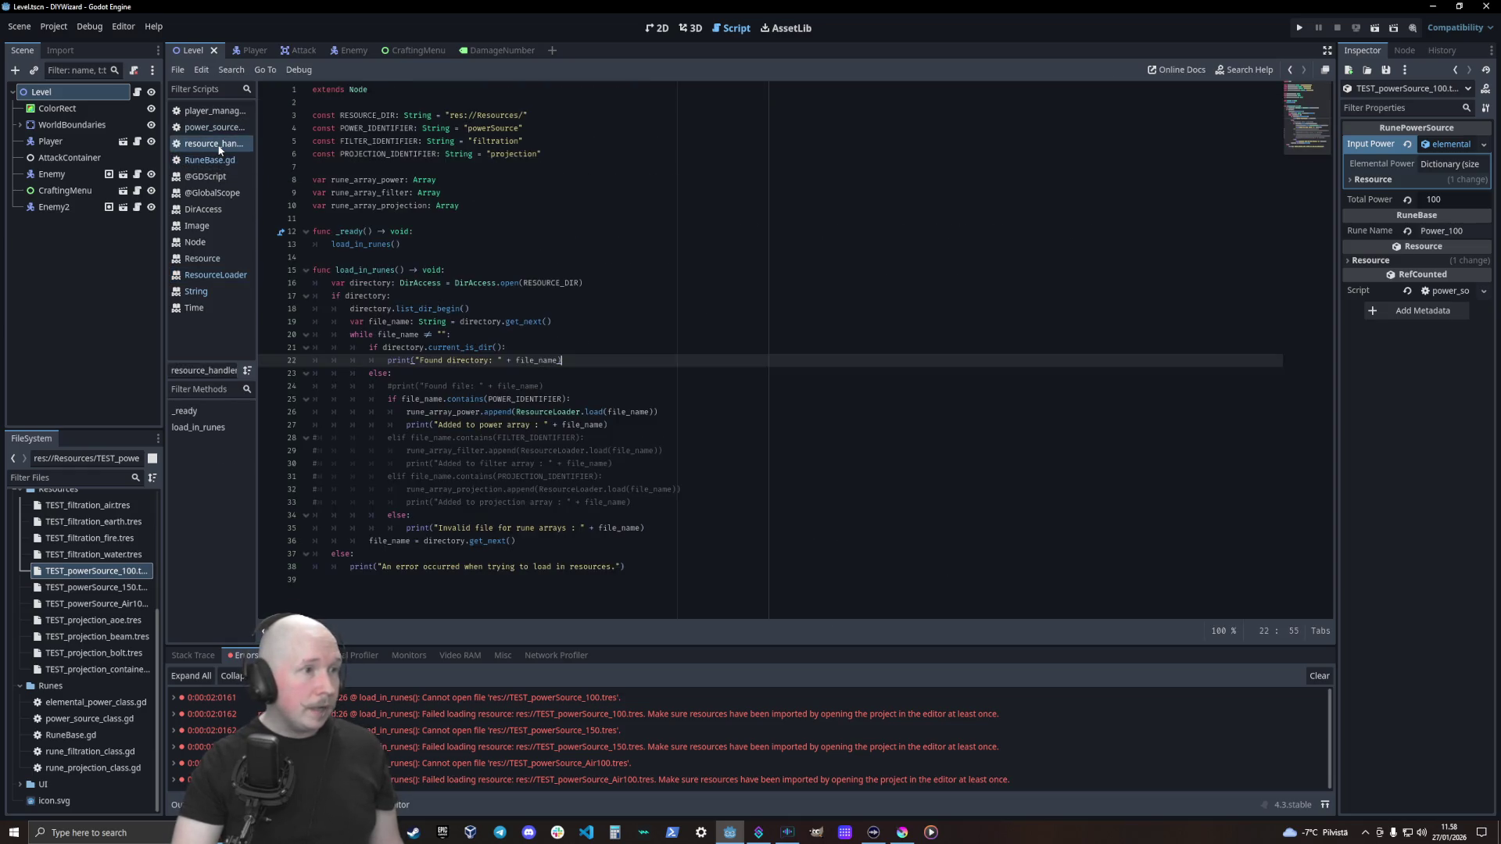
{"action": "left_click", "coordinate": [542, 167]}
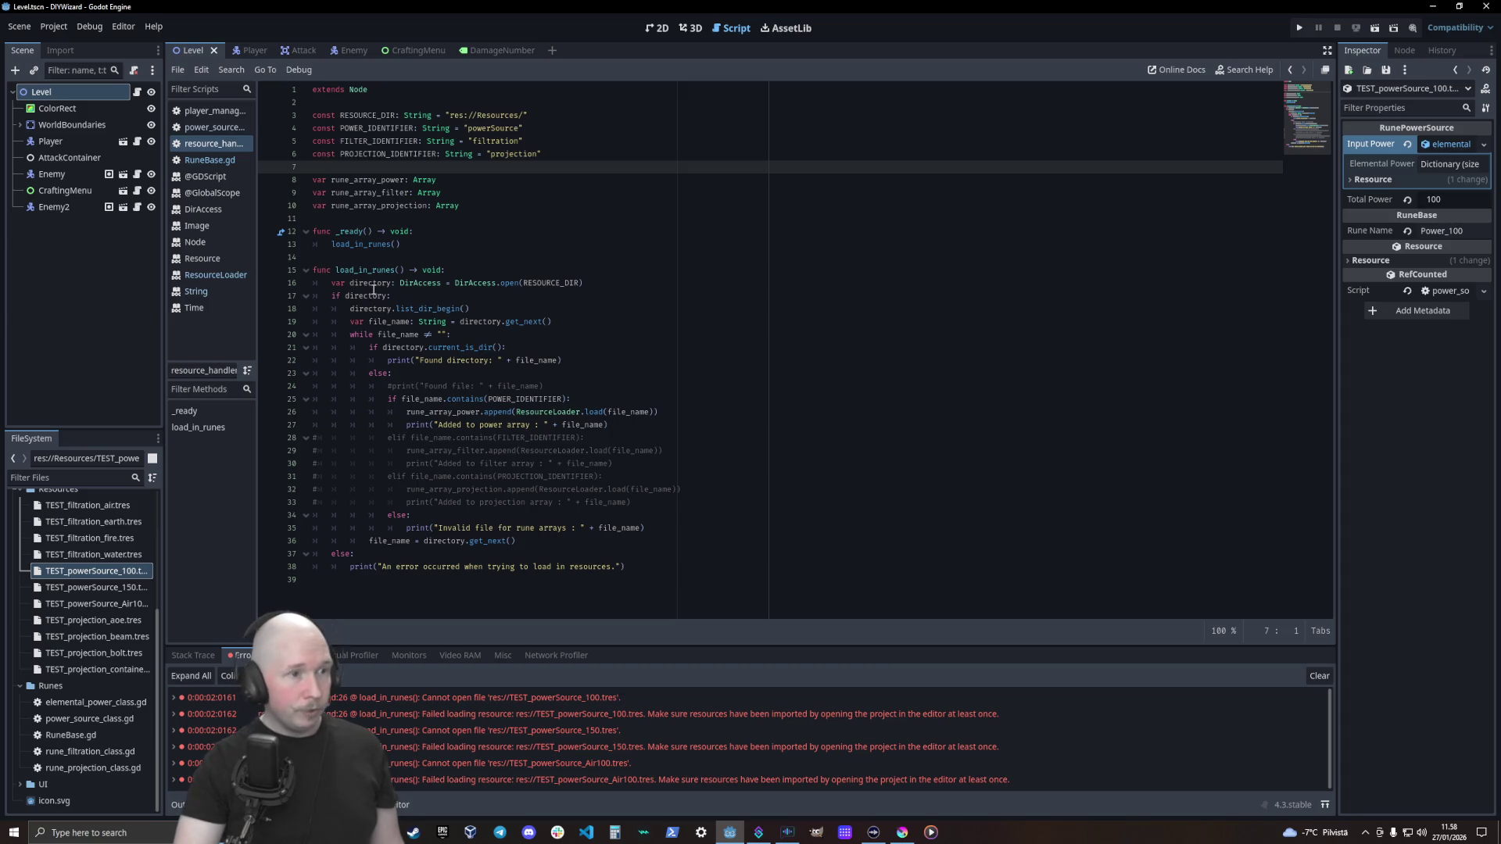
{"action": "double_click", "coordinate": [551, 284]}
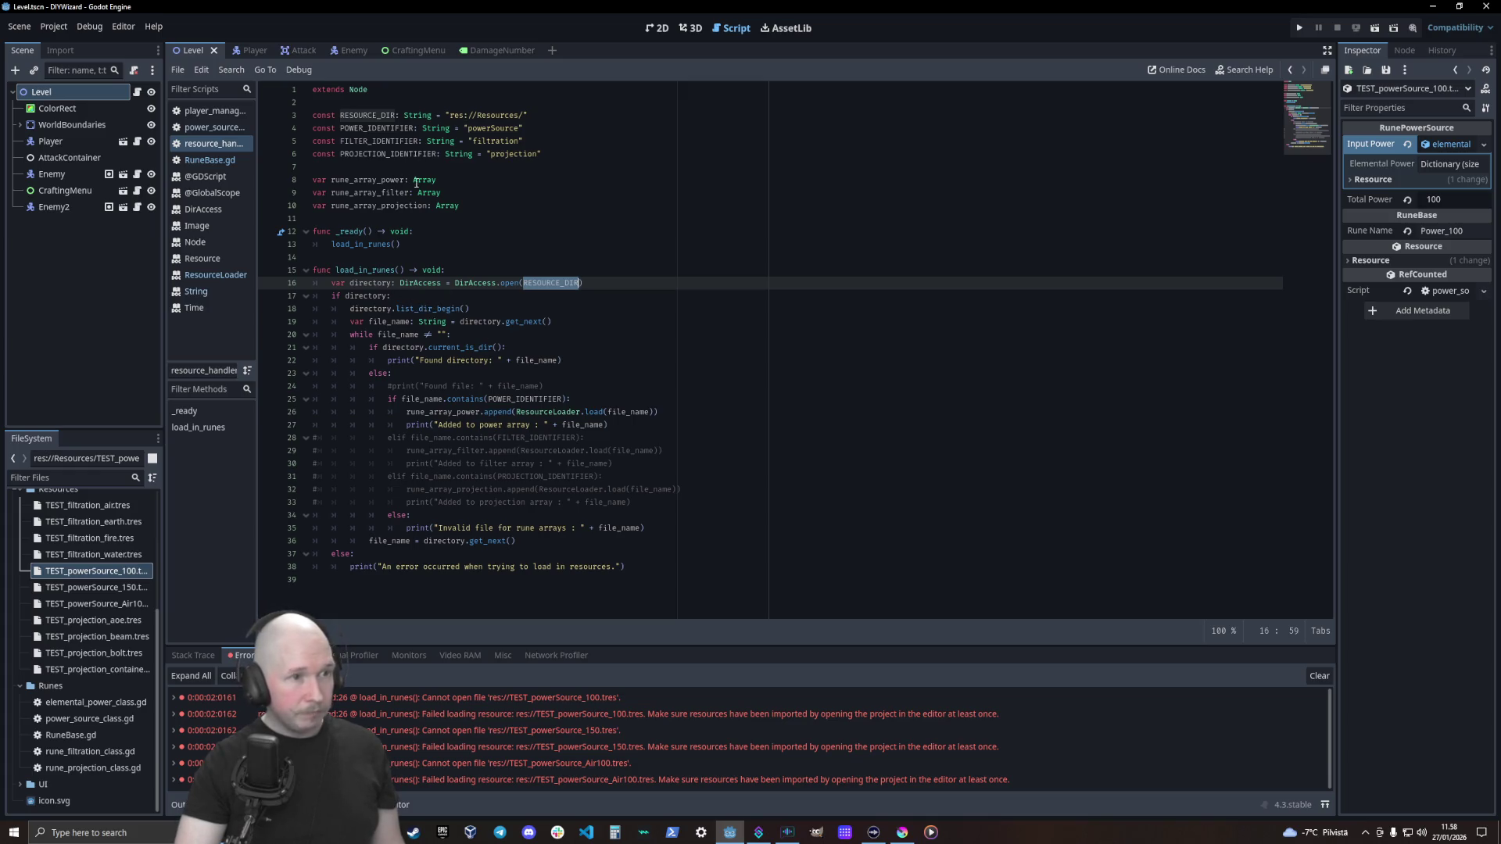
{"action": "left_click", "coordinate": [486, 128]}
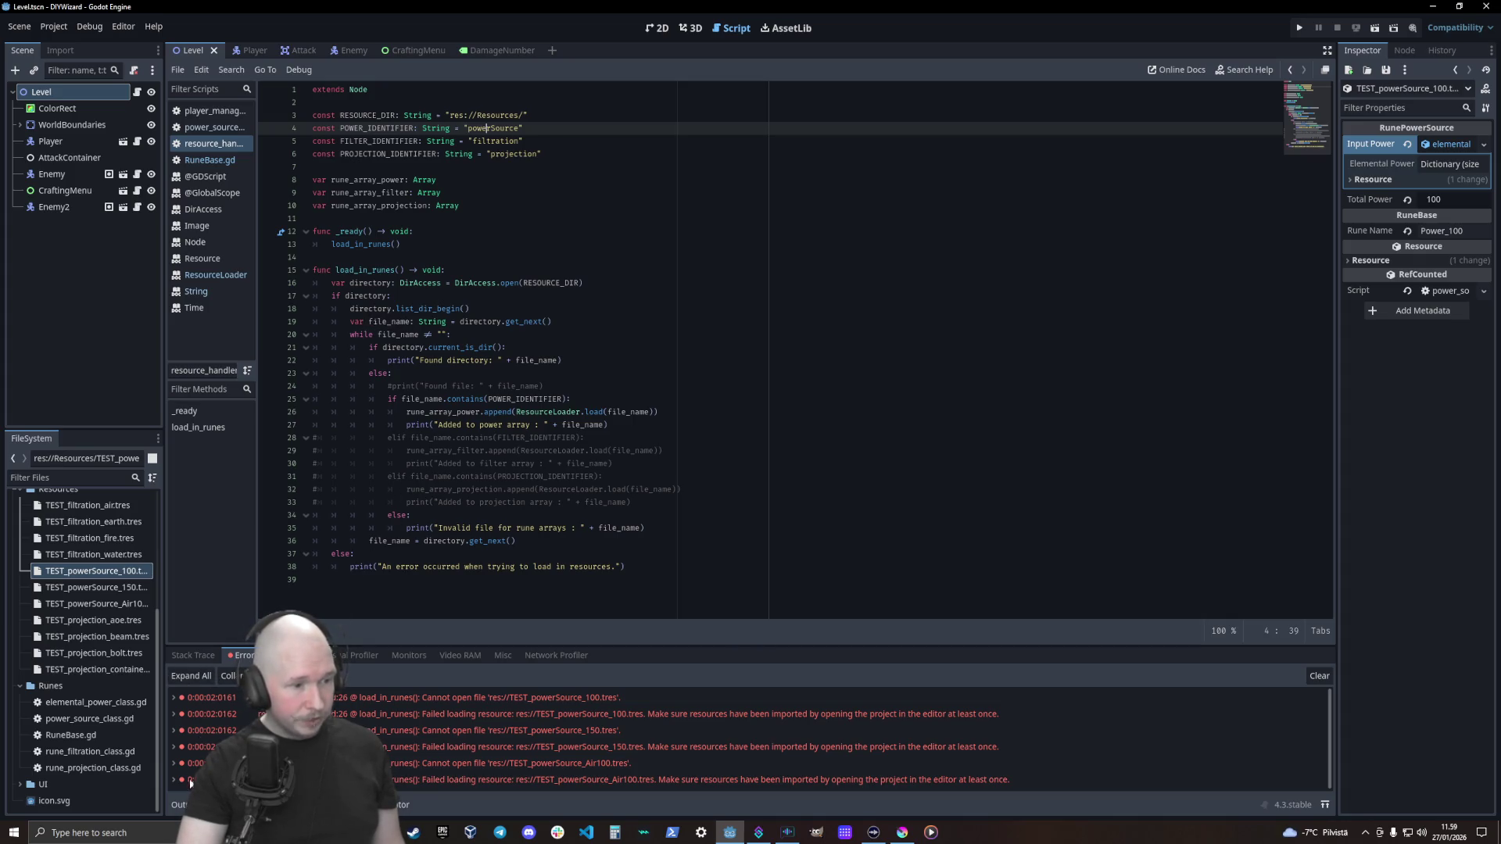
Run the project and check the Output log for scanned rune files and the power array
{"action": "key", "text": "F5"}
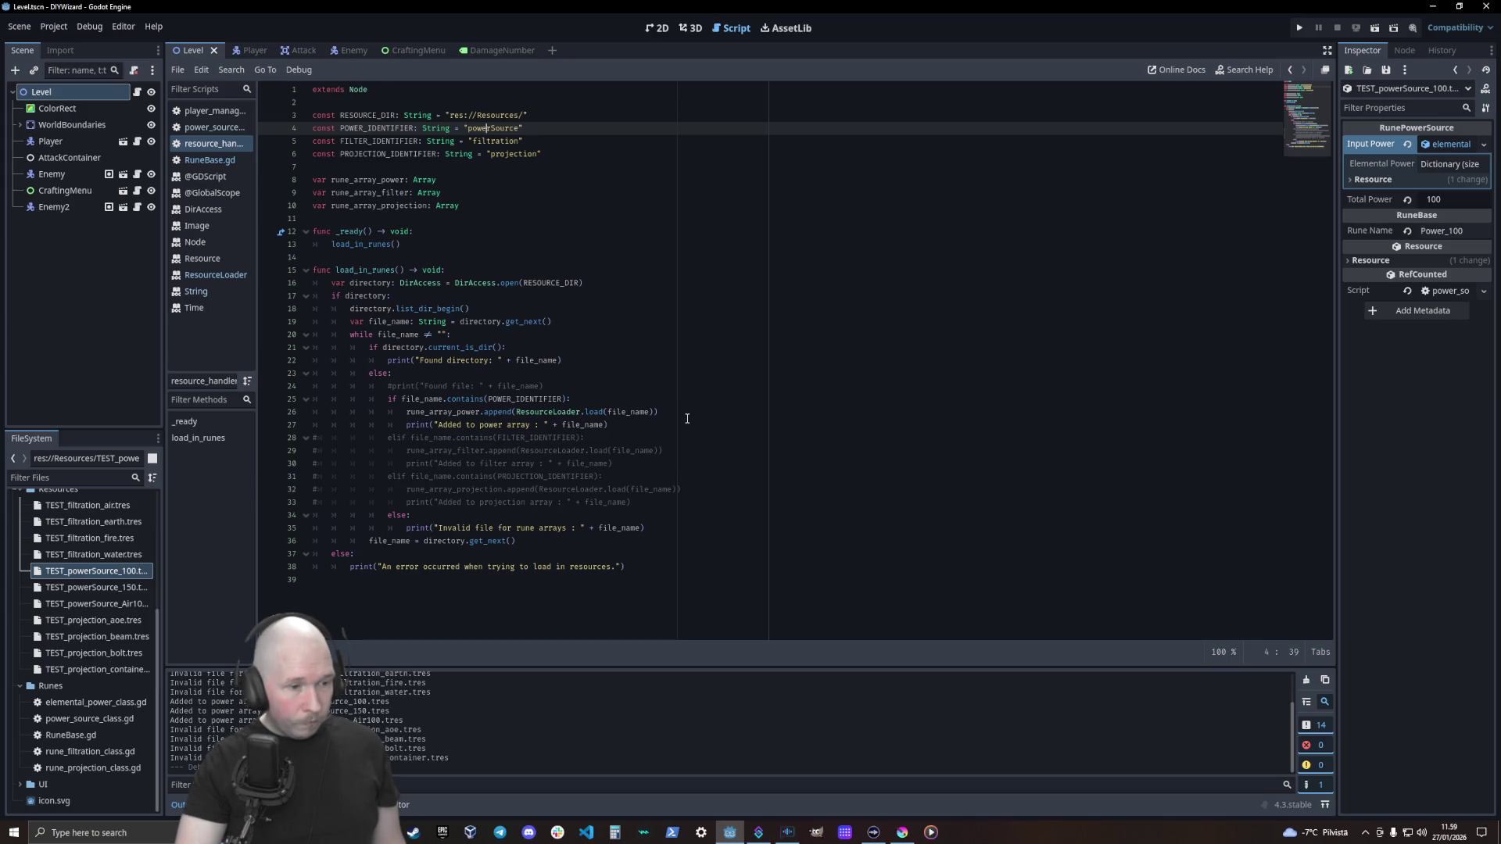
{"action": "scroll", "coordinate": [471, 697], "scroll_direction": "up", "scroll_amount": 2}
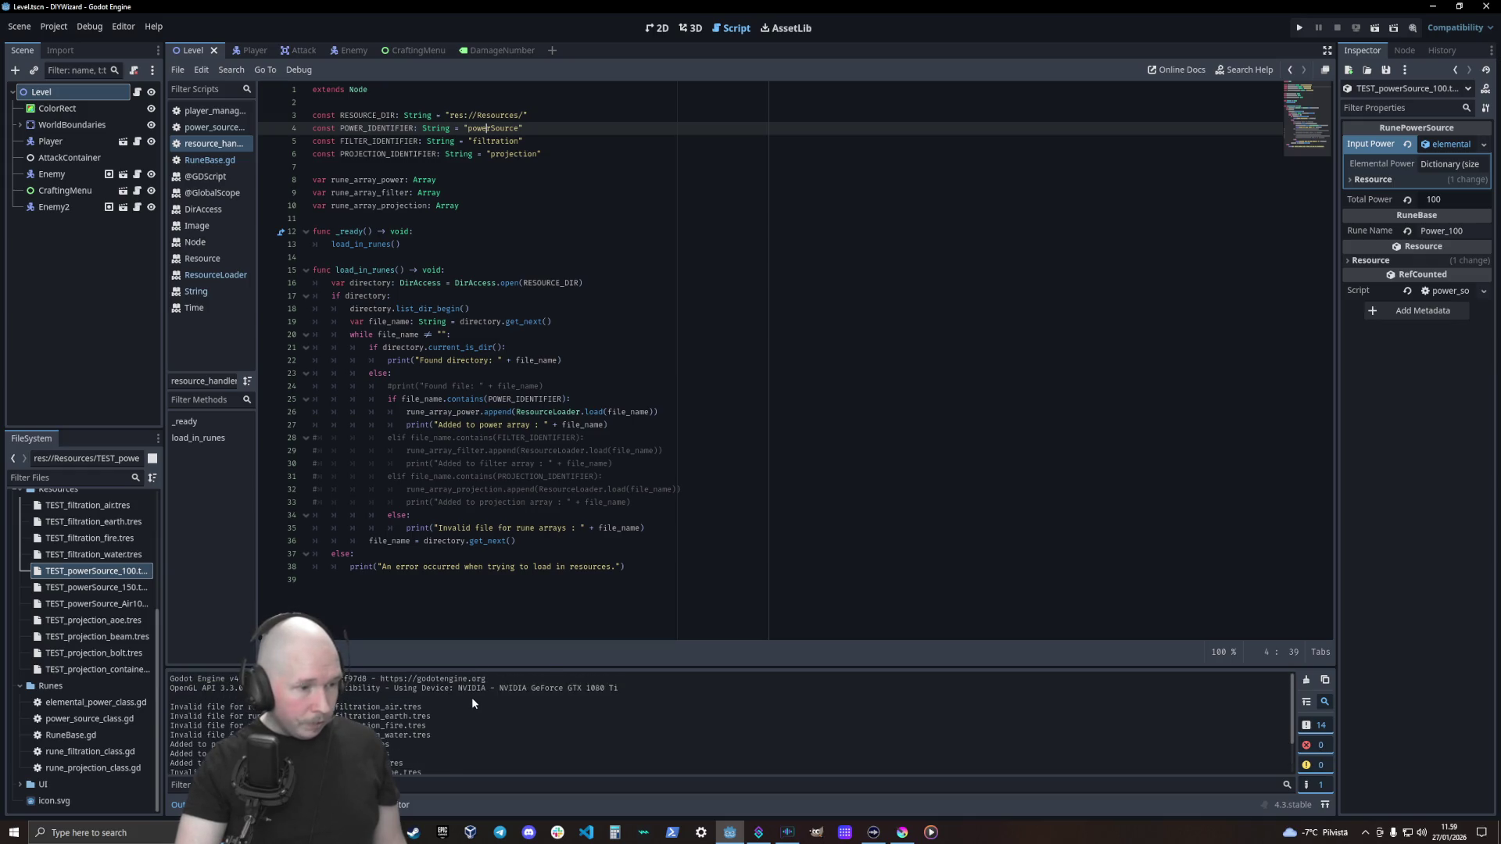
{"action": "scroll", "coordinate": [471, 698], "scroll_direction": "down", "scroll_amount": 2}
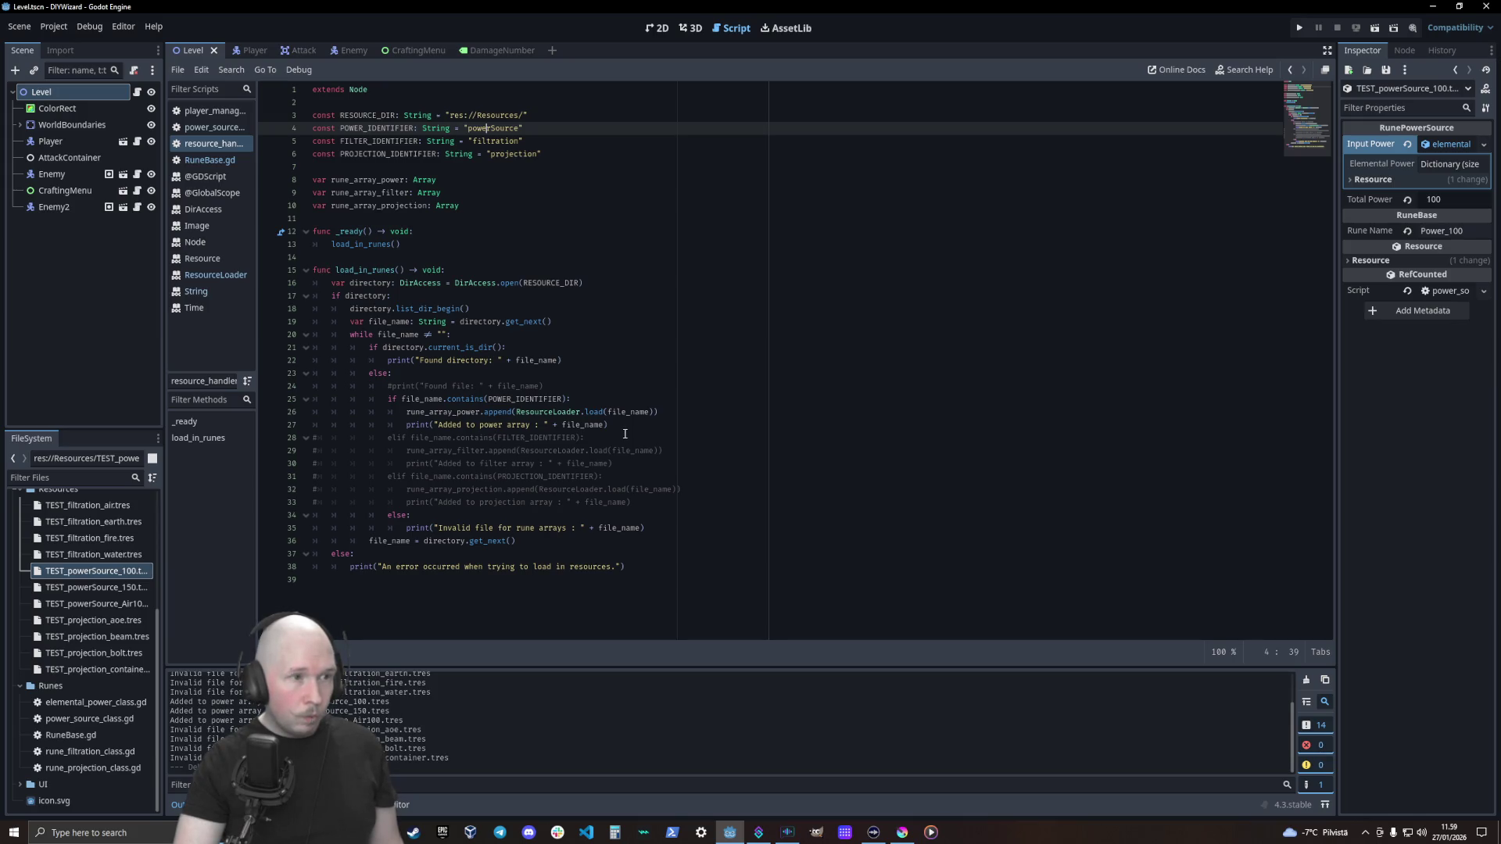
Change line 26 to load RESOURCE_DIR + file_name, save, and test-run the game
{"action": "left_click", "coordinate": [609, 412]}
{"action": "type", "text": "RES"}
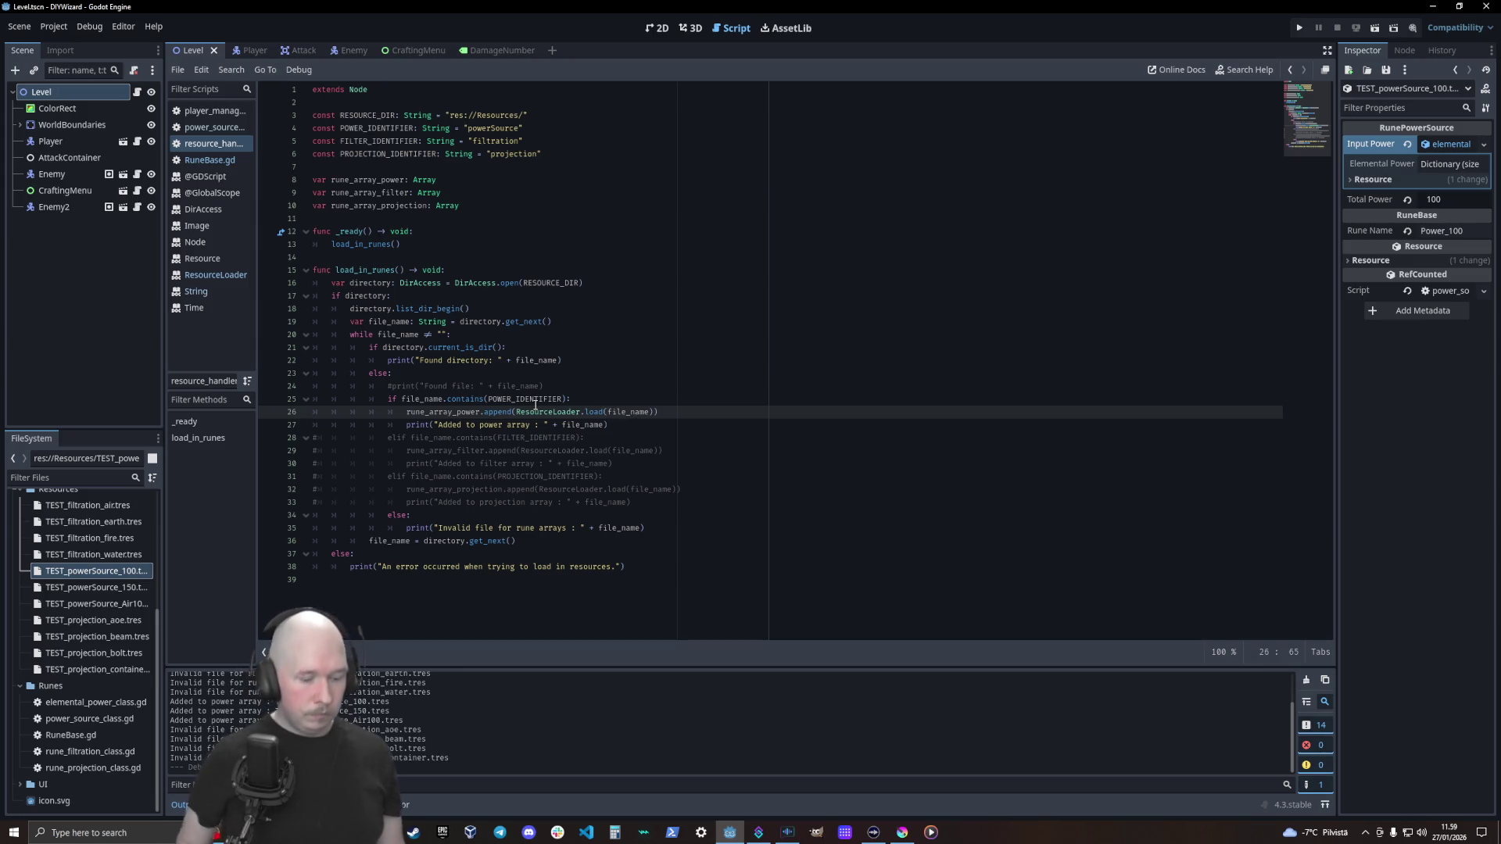
{"action": "type", "text": "OURCE_DIR "}
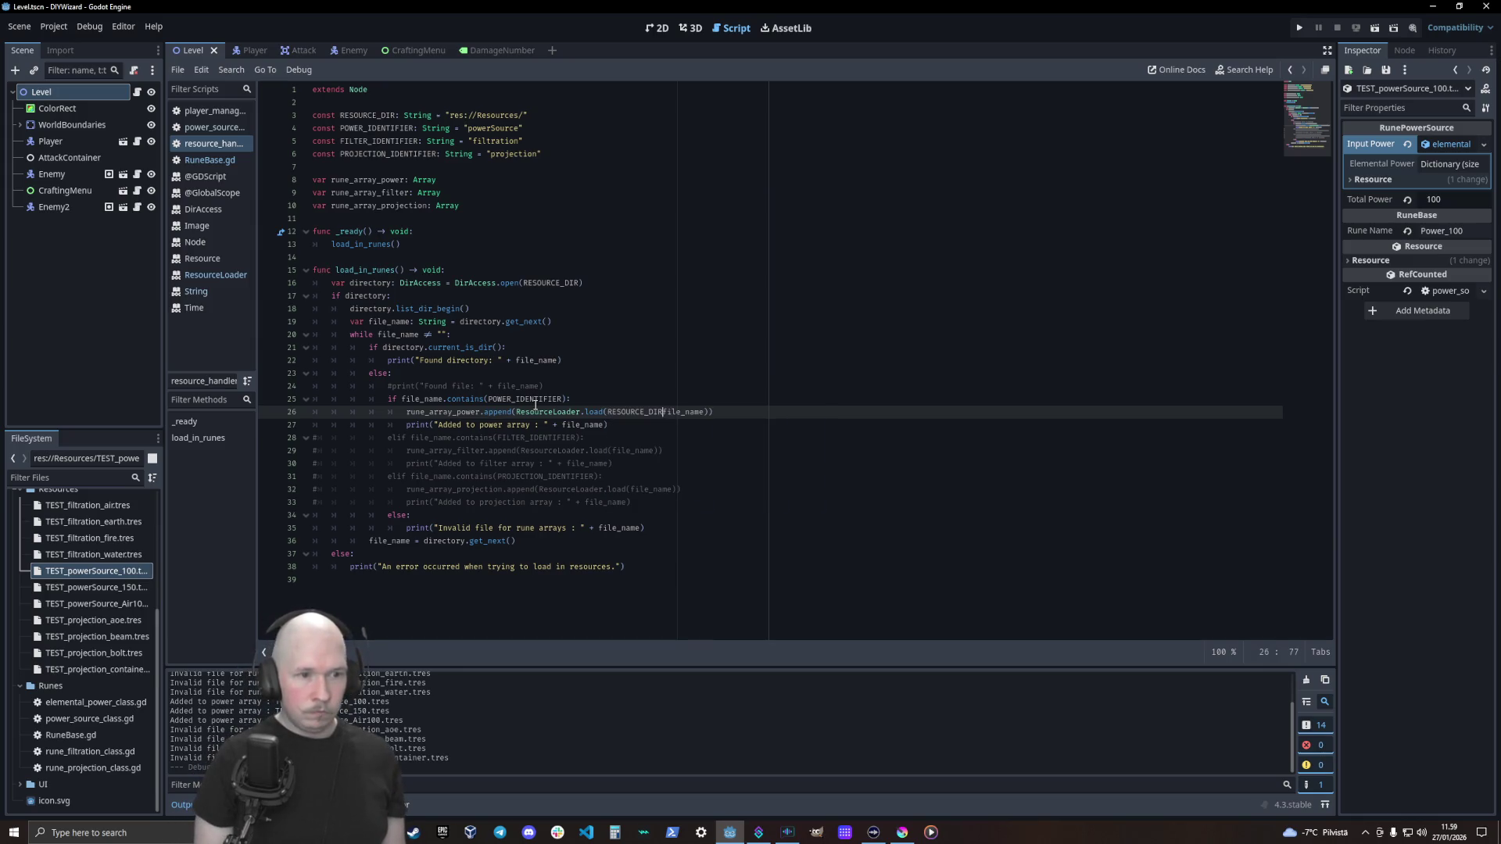
{"action": "type", "text": "+"}
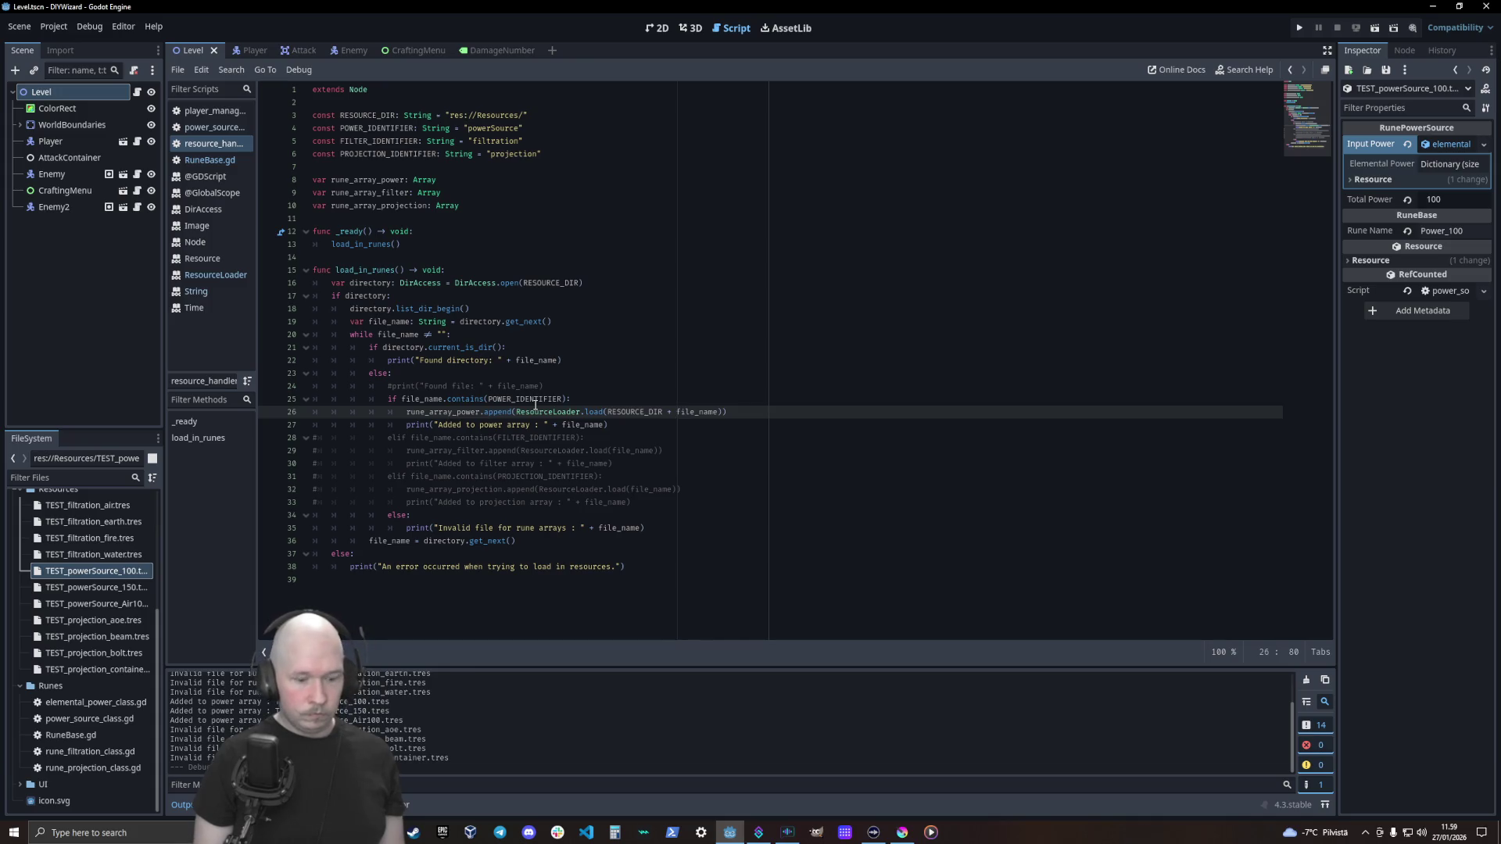
{"action": "key", "text": "ctrl+s"}
{"action": "key", "text": "F5"}
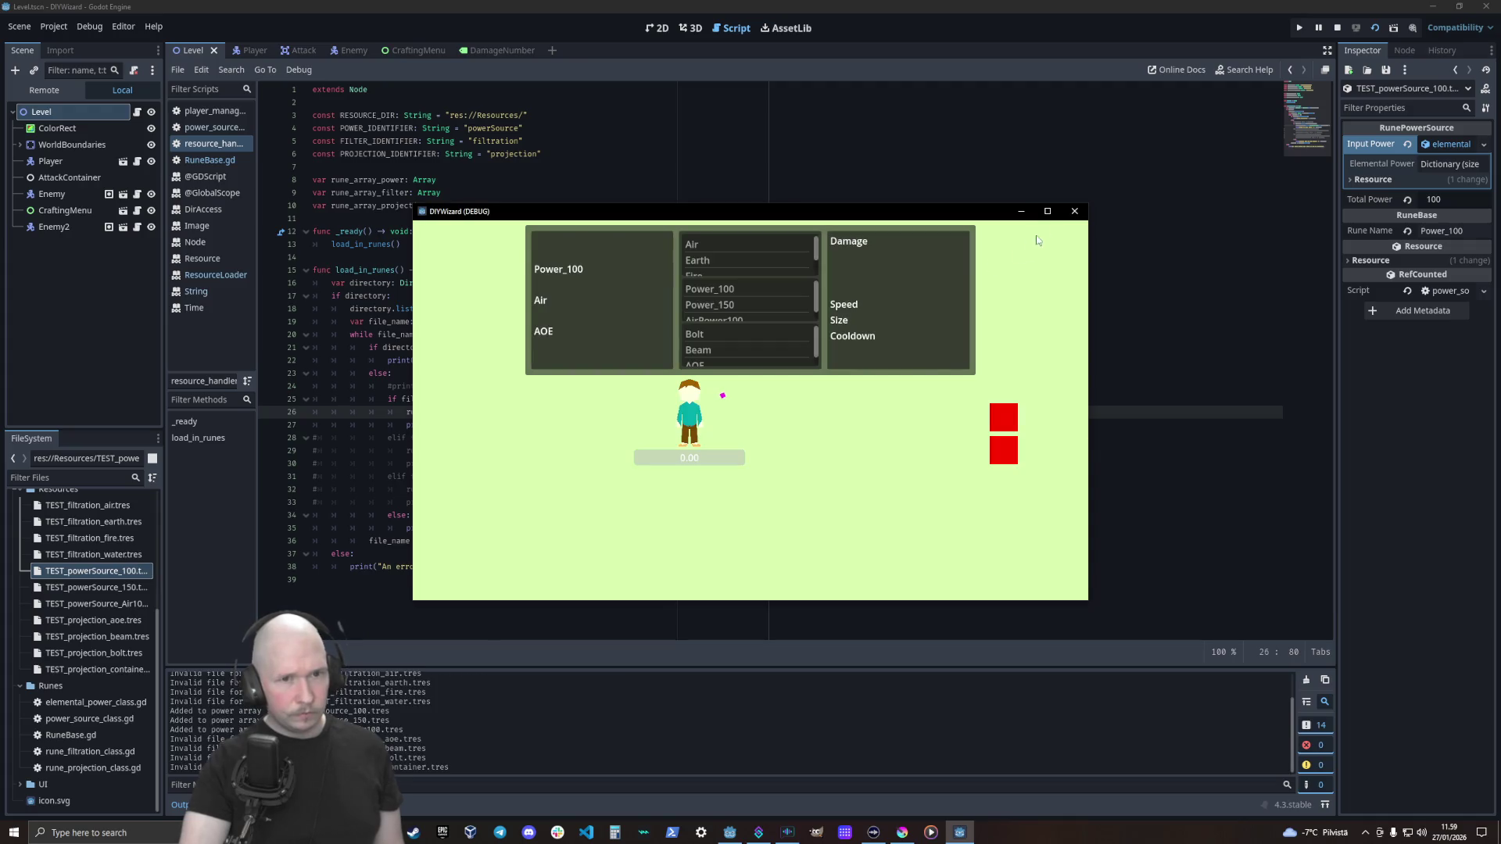
{"action": "left_click", "coordinate": [1070, 213]}
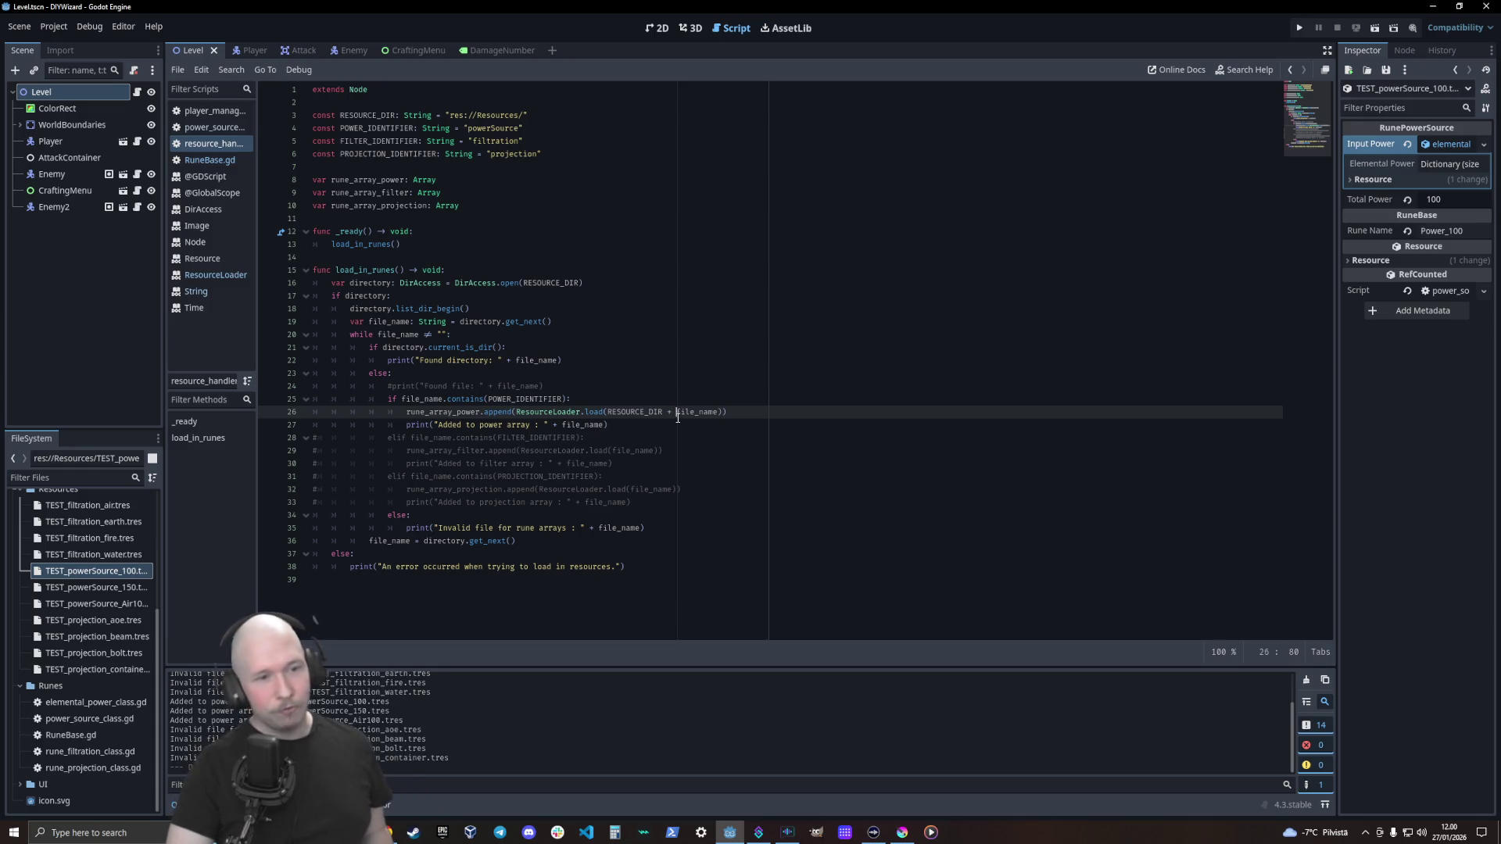
Correct line 26 so the power load call reads load(RESOURCE_DIR + file_name)
{"action": "key", "text": "shift+Left"}
{"action": "key", "text": "shift+Left"}
{"action": "key", "text": "shift+Left"}
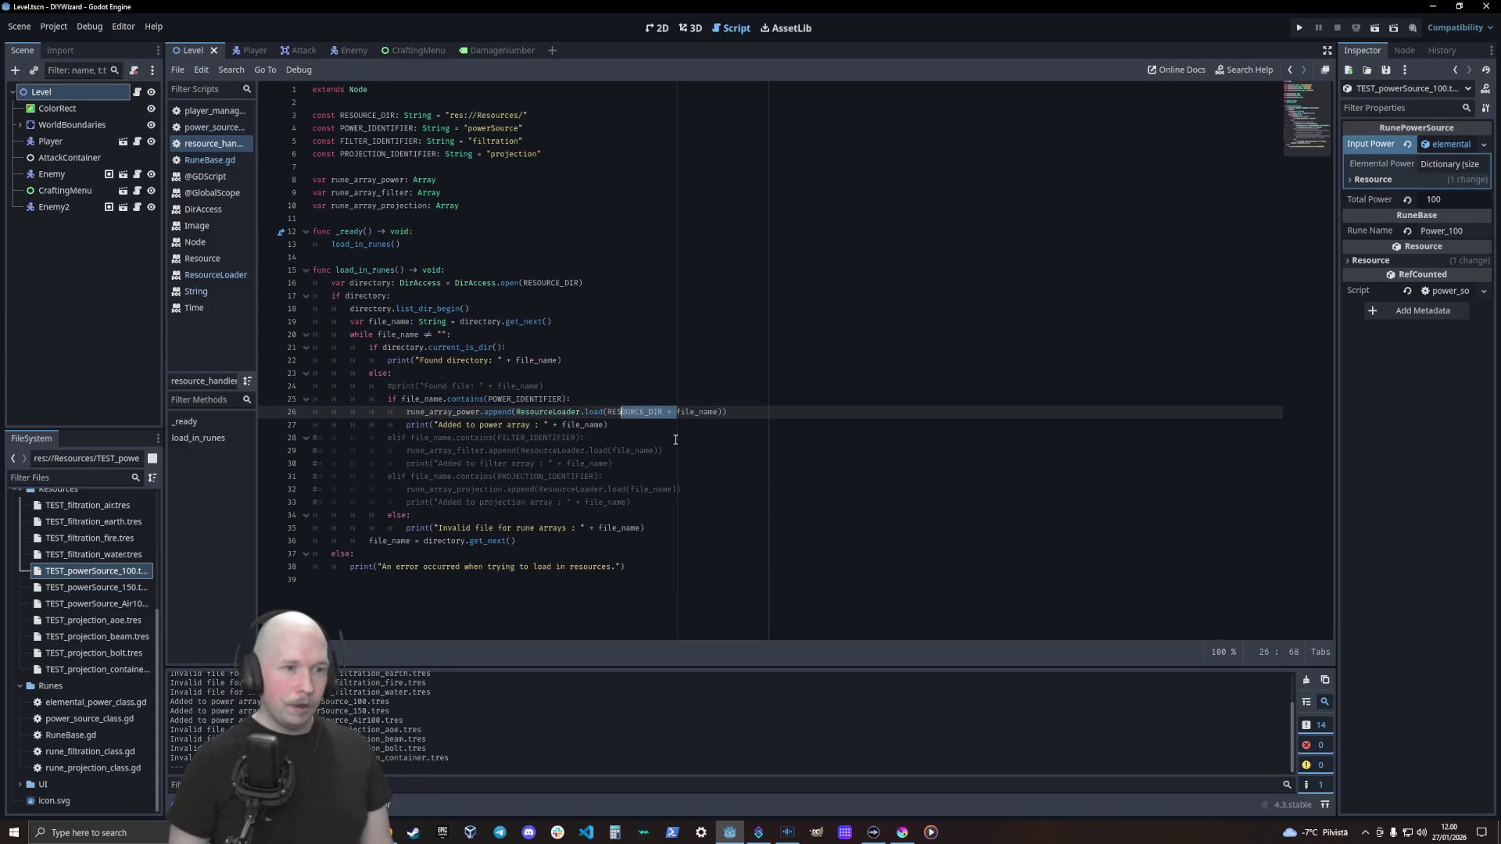
{"action": "key", "text": "BackSpace"}
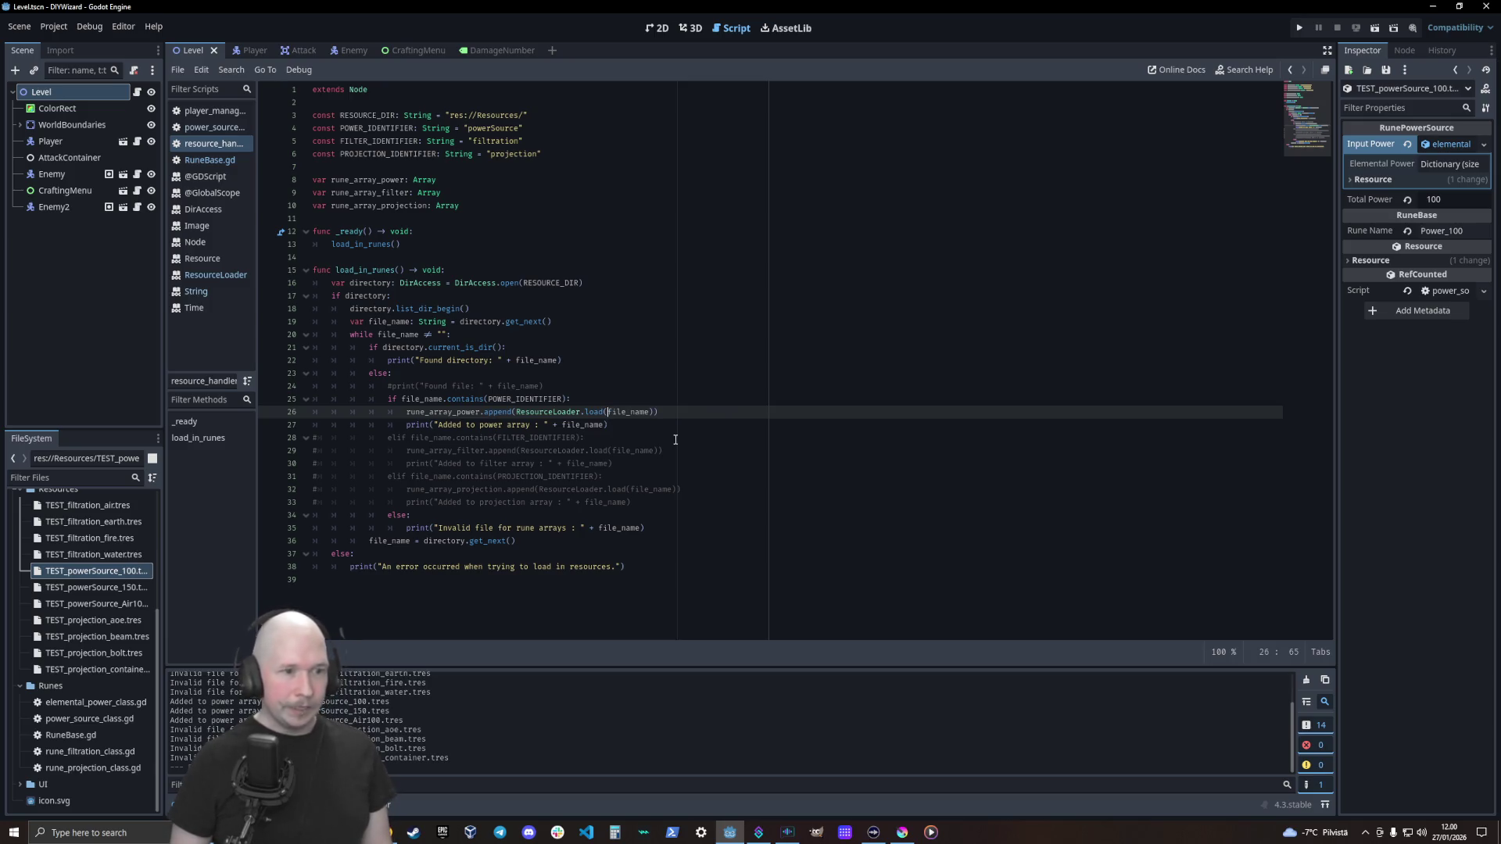
{"action": "type", "text": "RESOURCE_DIR +"}
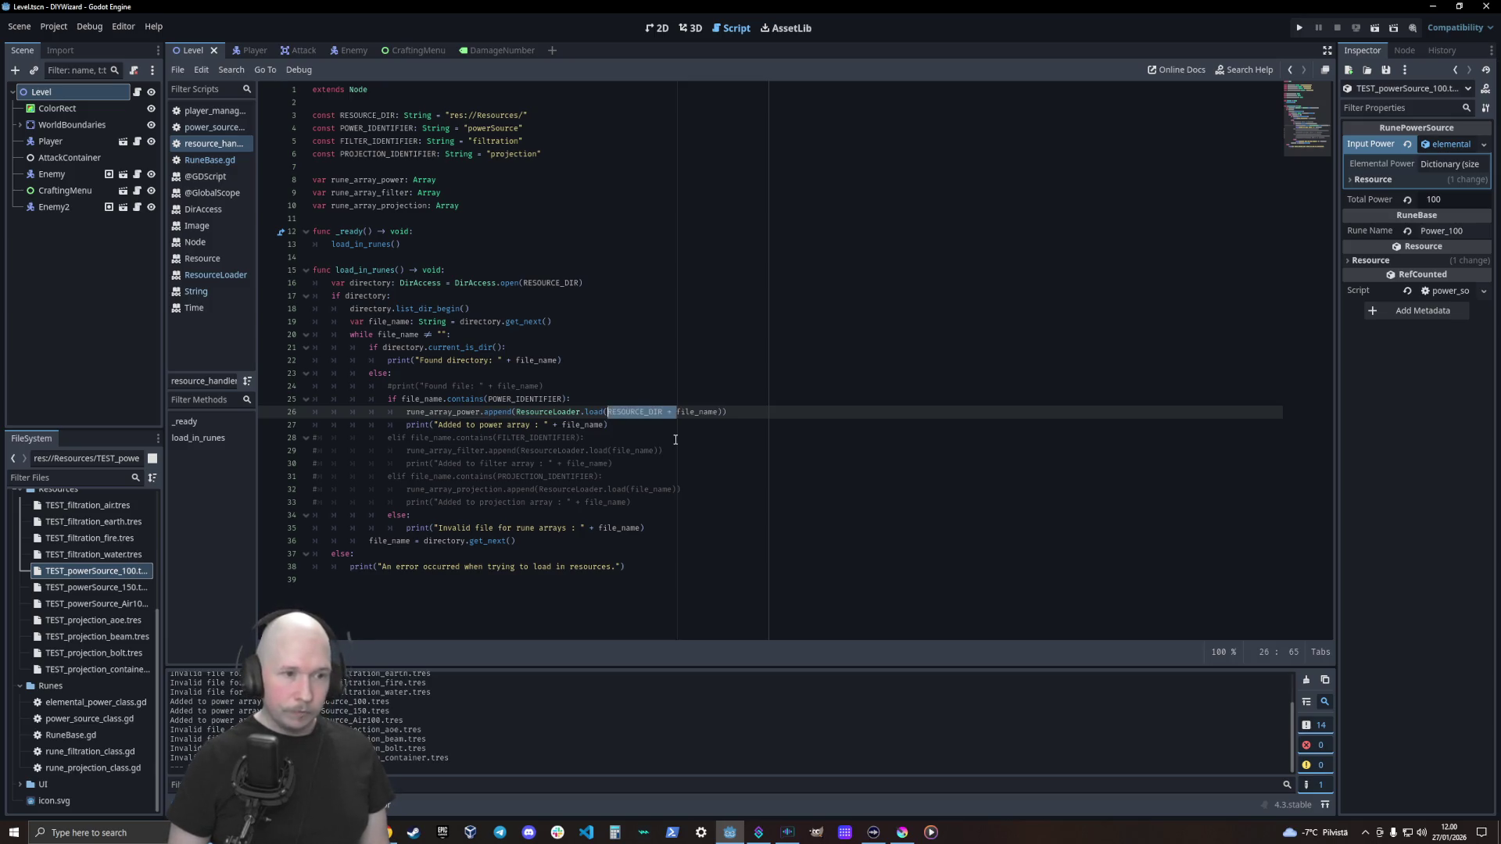
{"action": "left_click", "coordinate": [676, 439]}
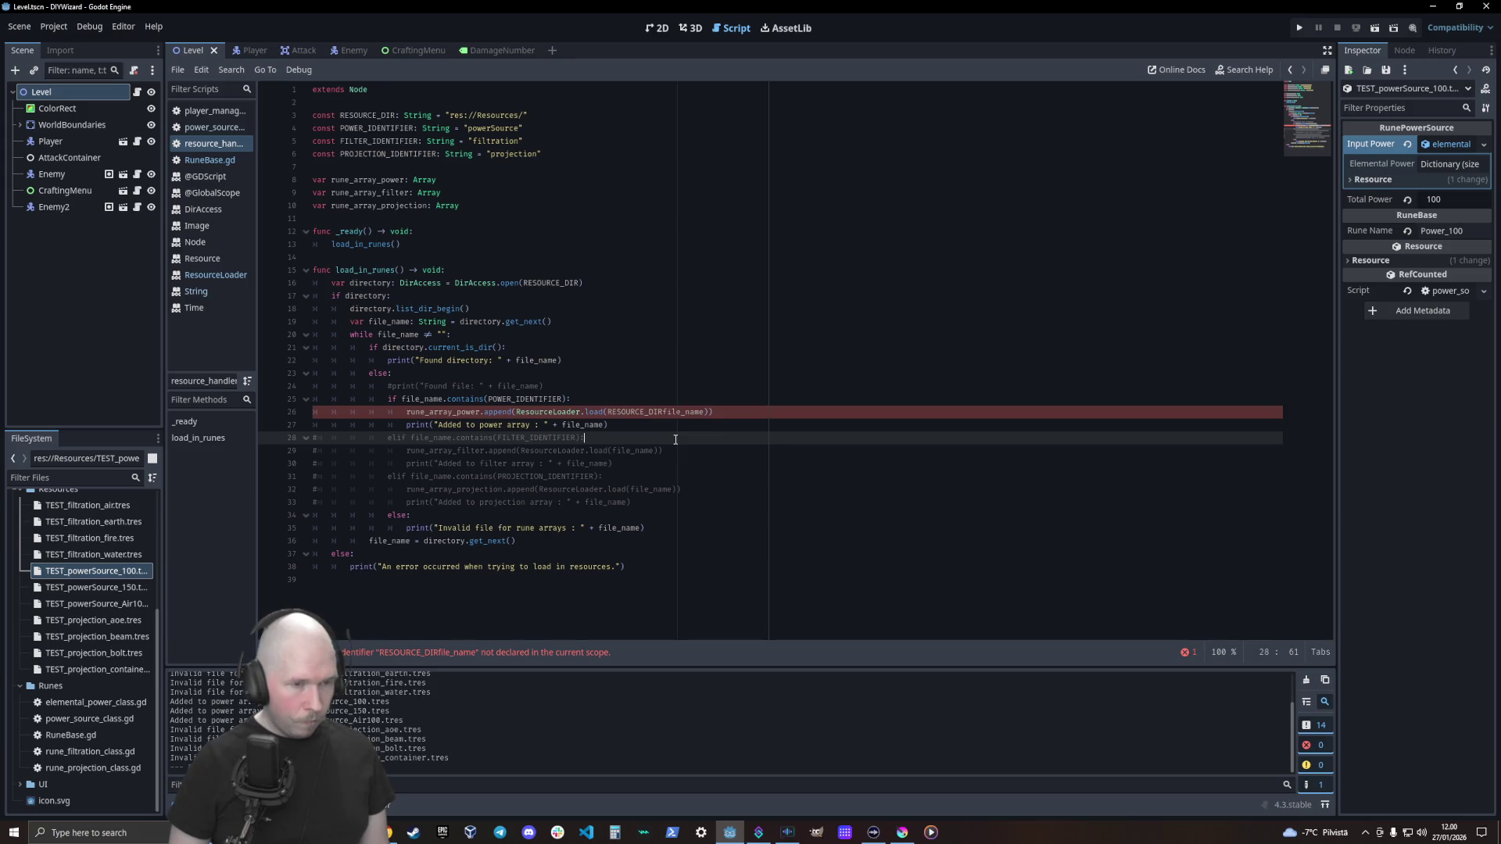
{"action": "key", "text": "Up"}
{"action": "key", "text": "Up"}
{"action": "key", "text": "BackSpace"}
{"action": "key", "text": "BackSpace"}
{"action": "key", "text": "BackSpace"}
{"action": "key", "text": "BackSpace"}
{"action": "key", "text": "BackSpace"}
{"action": "key", "text": "BackSpace"}
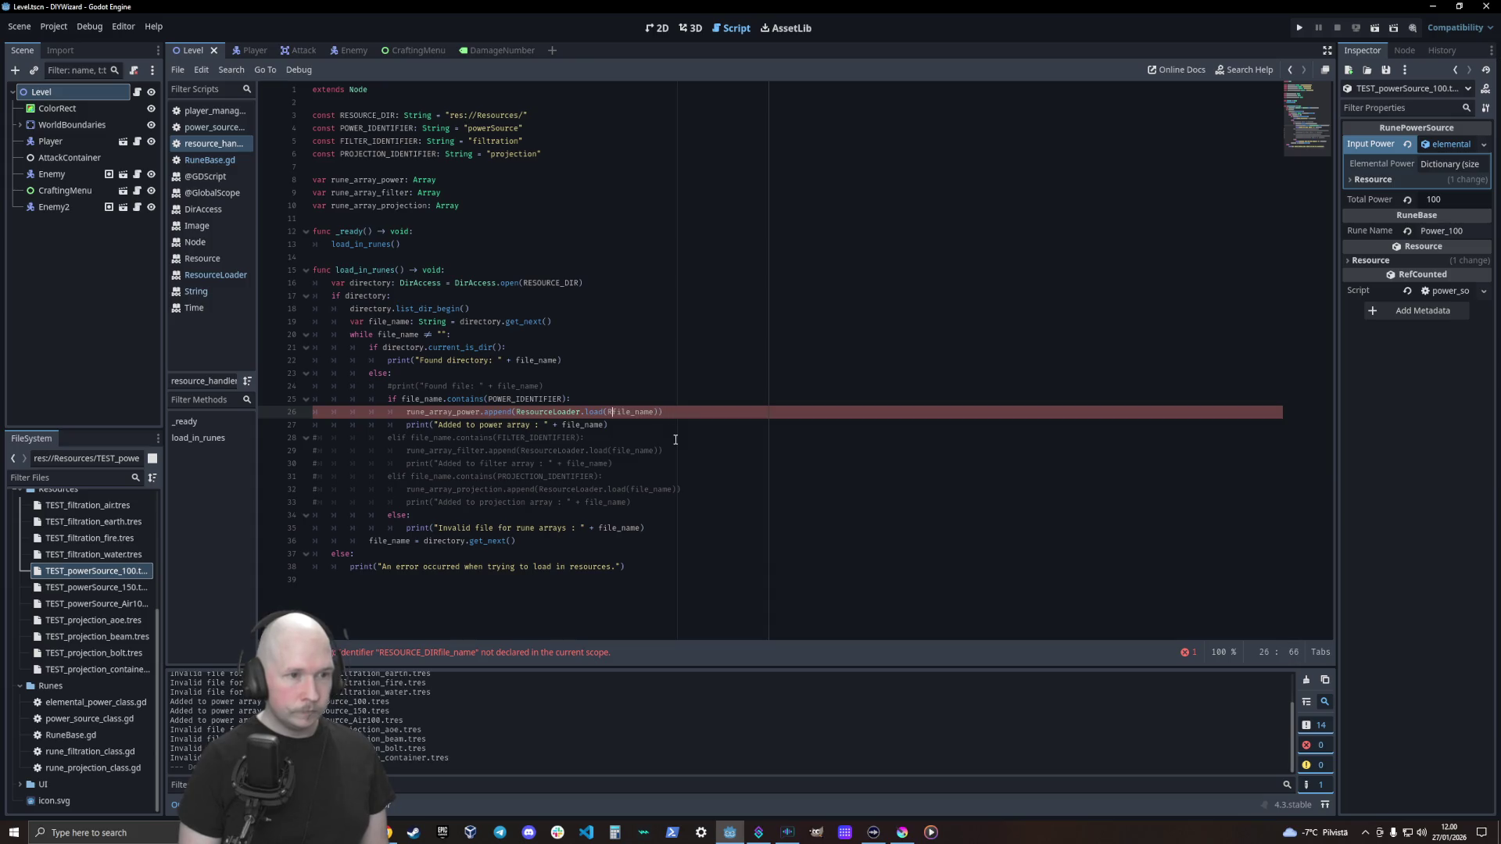
{"action": "type", "text": "RESOURCE_DIR +"}
Insert 'RESOURCE_DIR + ' before file_name in the filtration and projection load calls on lines 29 and 32
{"action": "key", "text": "Down"}
{"action": "key", "text": "Down"}
{"action": "key", "text": "Down"}
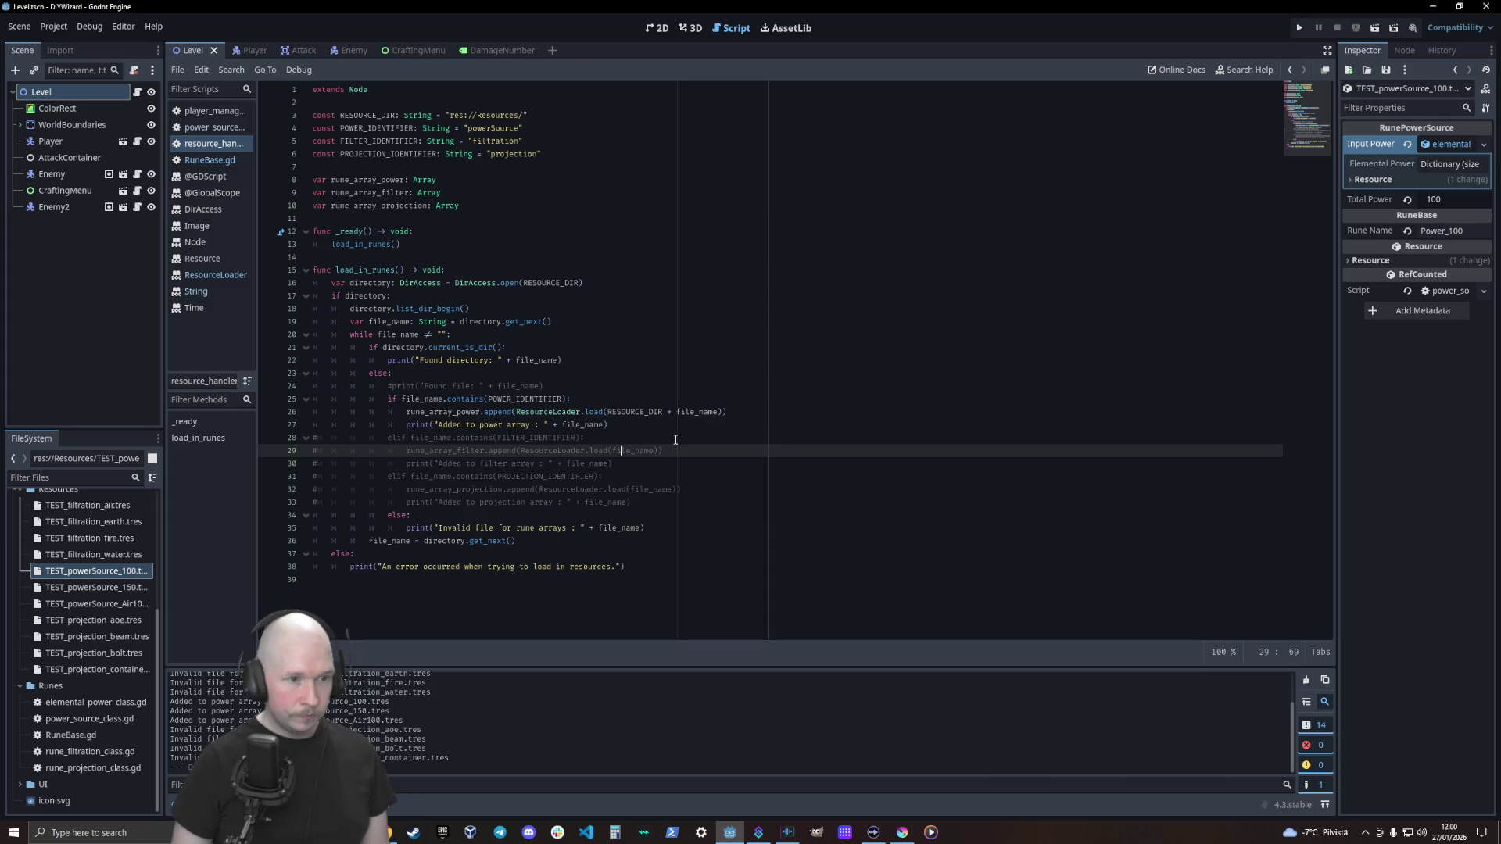
{"action": "type", "text": "RESOURCE_DIR +"}
{"action": "key", "text": "Down"}
{"action": "key", "text": "Down"}
{"action": "key", "text": "Down"}
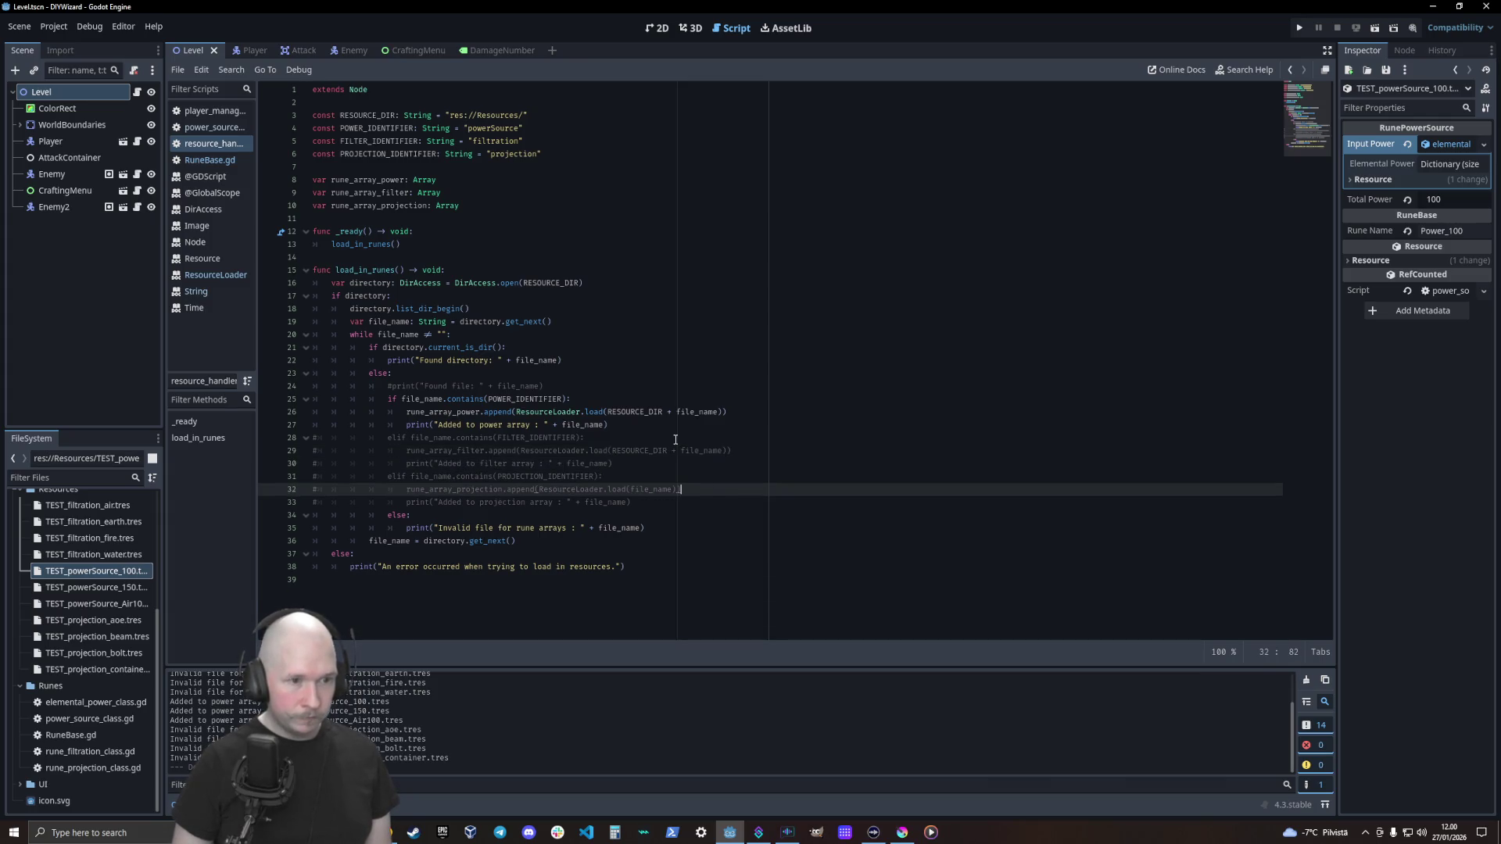
{"action": "key", "text": "Left"}
{"action": "key", "text": "Left"}
{"action": "key", "text": "Left"}
{"action": "type", "text": "RESOURCE_DIR +"}
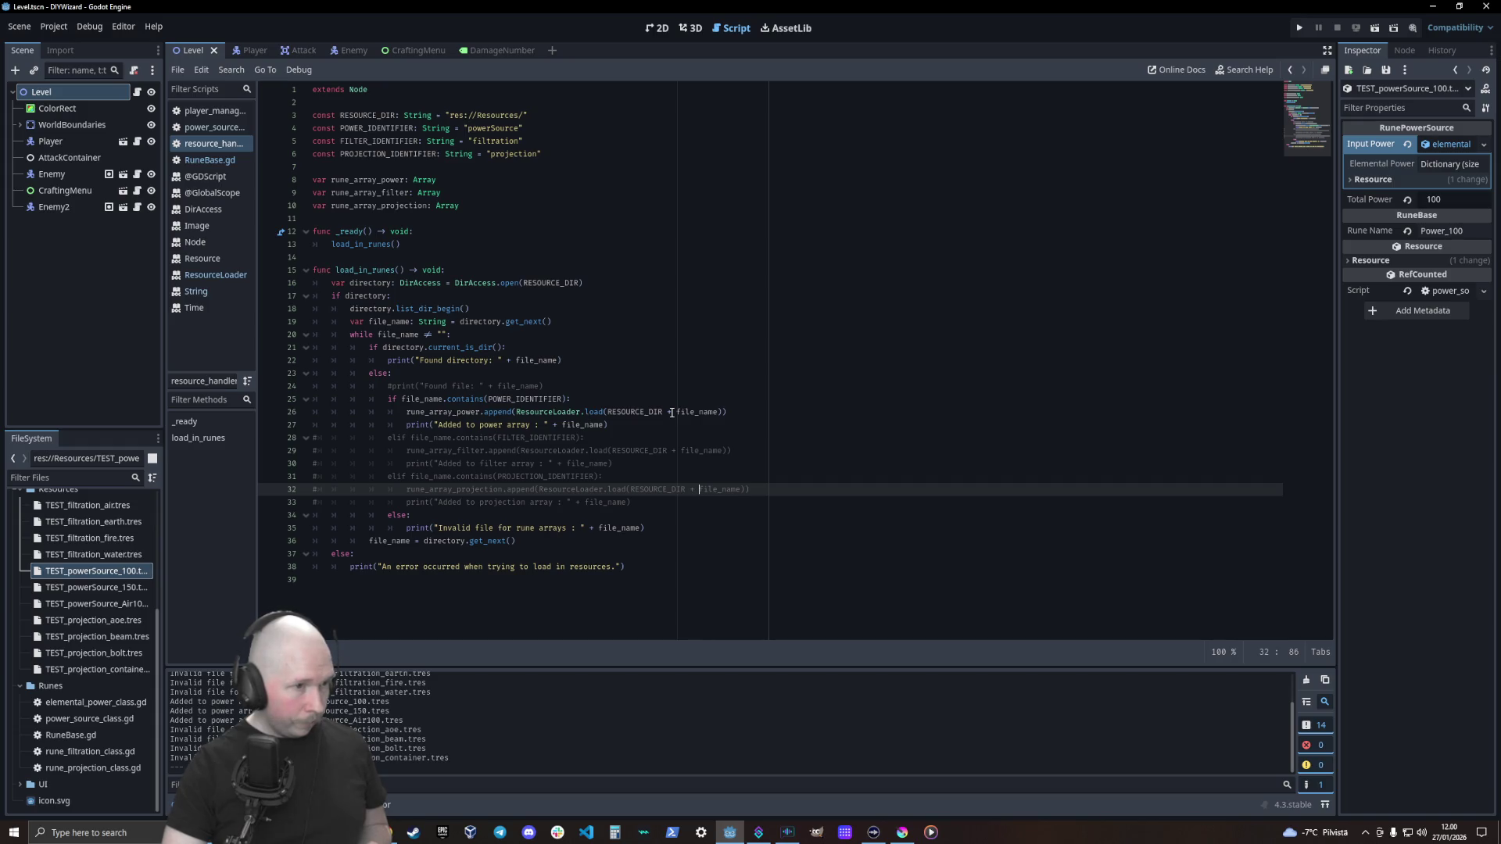
{"action": "left_click", "coordinate": [426, 258]}
{"action": "left_click", "coordinate": [420, 286], "text": "ctrl"}
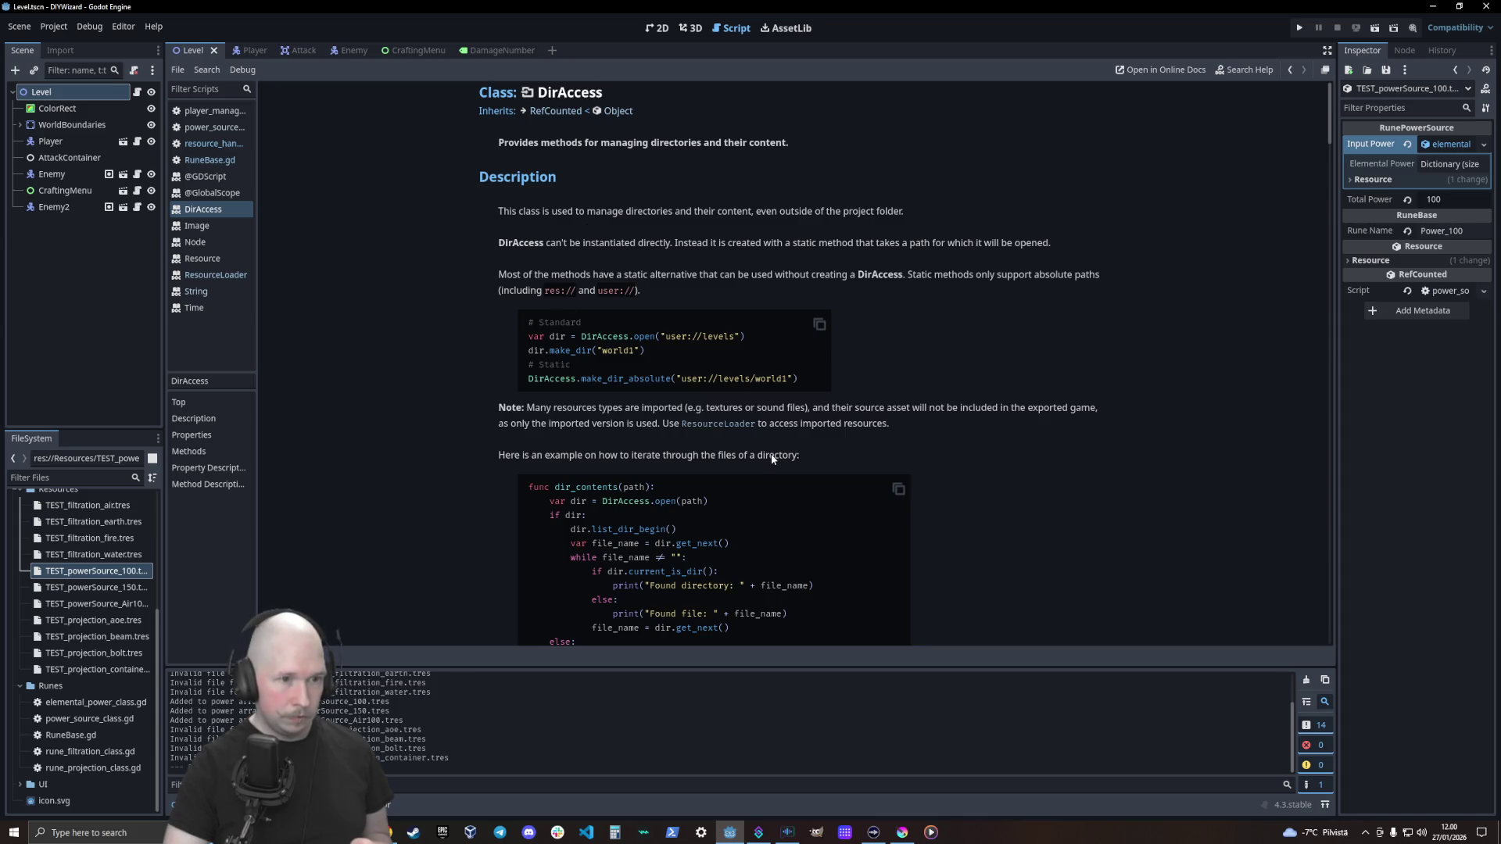
{"action": "scroll", "coordinate": [771, 458], "scroll_direction": "down", "scroll_amount": 7}
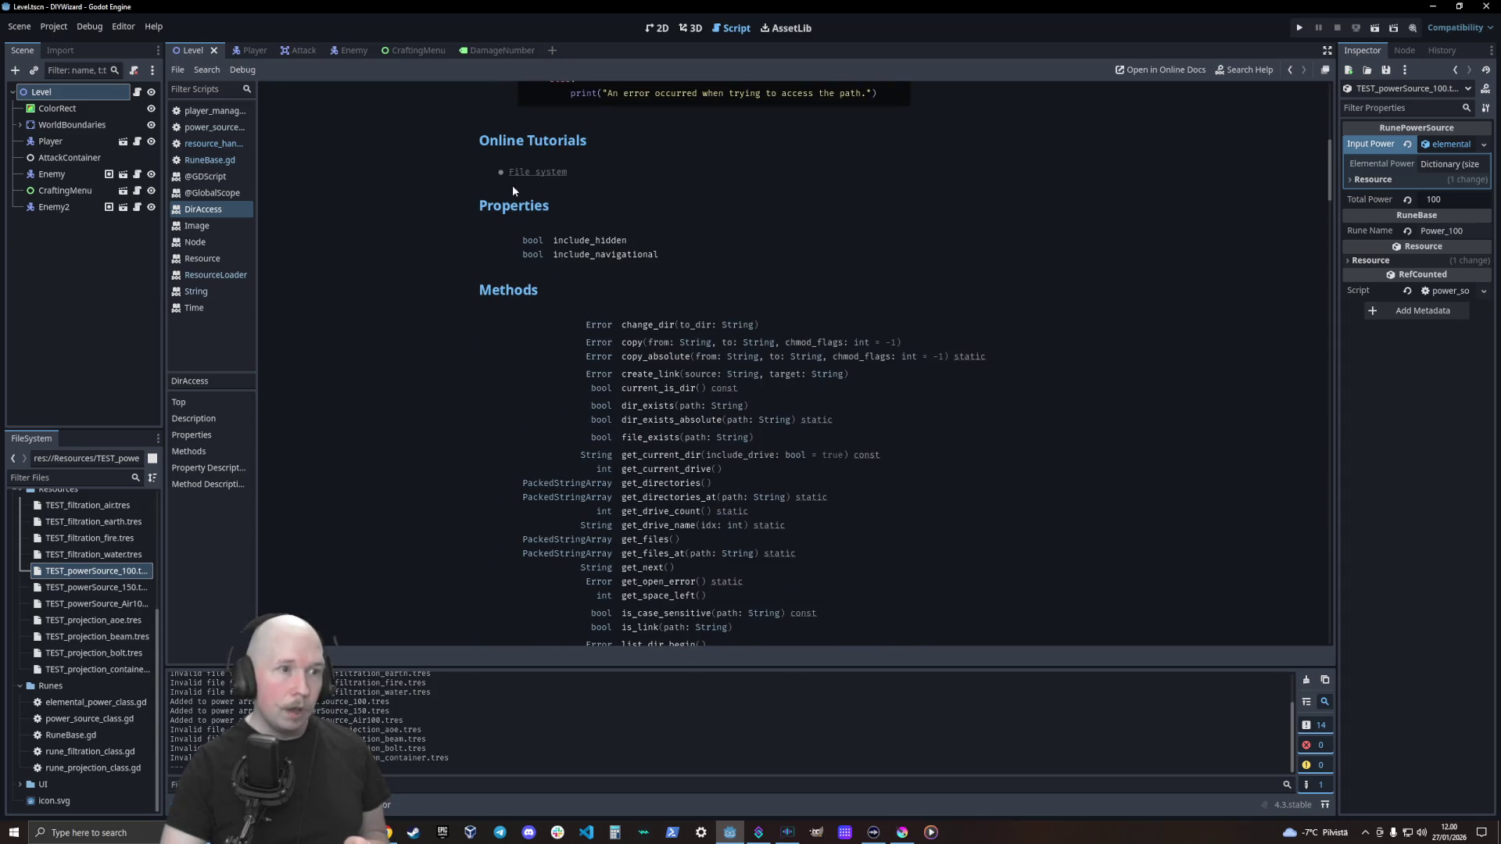
{"action": "scroll", "coordinate": [610, 262], "scroll_direction": "down", "scroll_amount": 1}
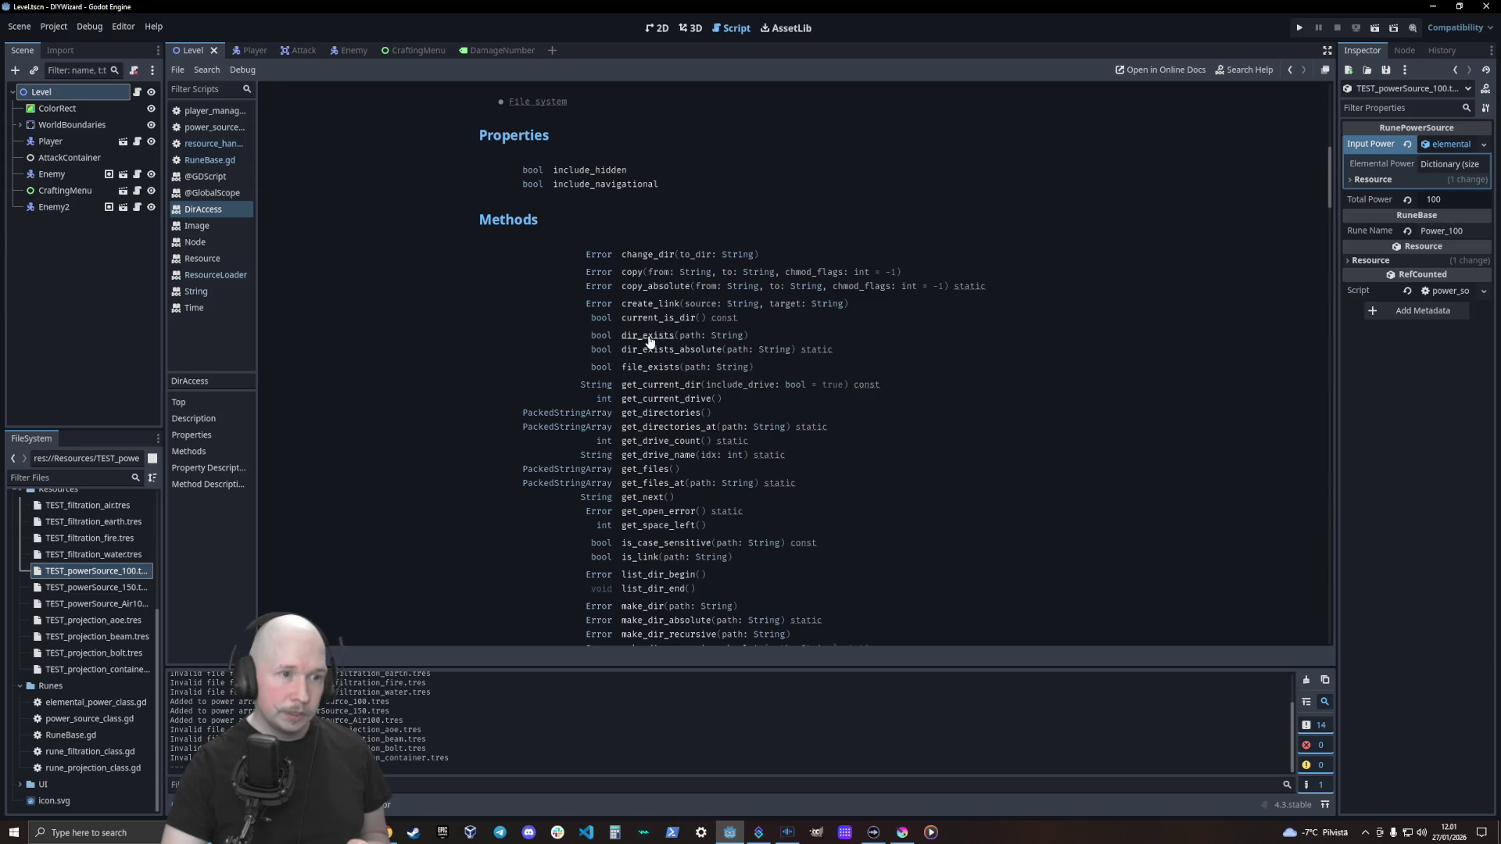
{"action": "scroll", "coordinate": [540, 341], "scroll_direction": "down", "scroll_amount": 2}
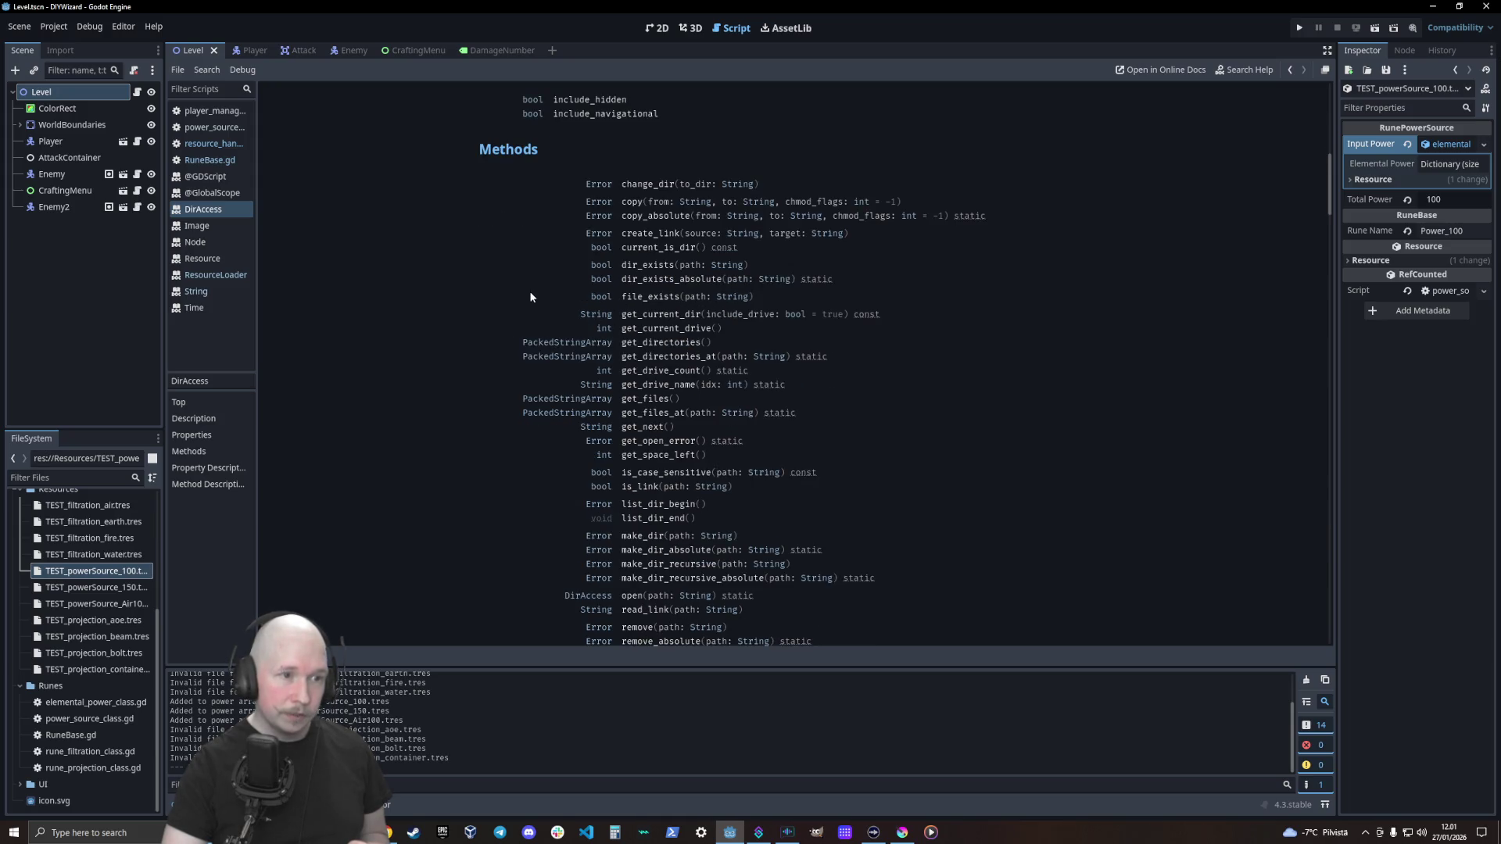
{"action": "left_click", "coordinate": [662, 328]}
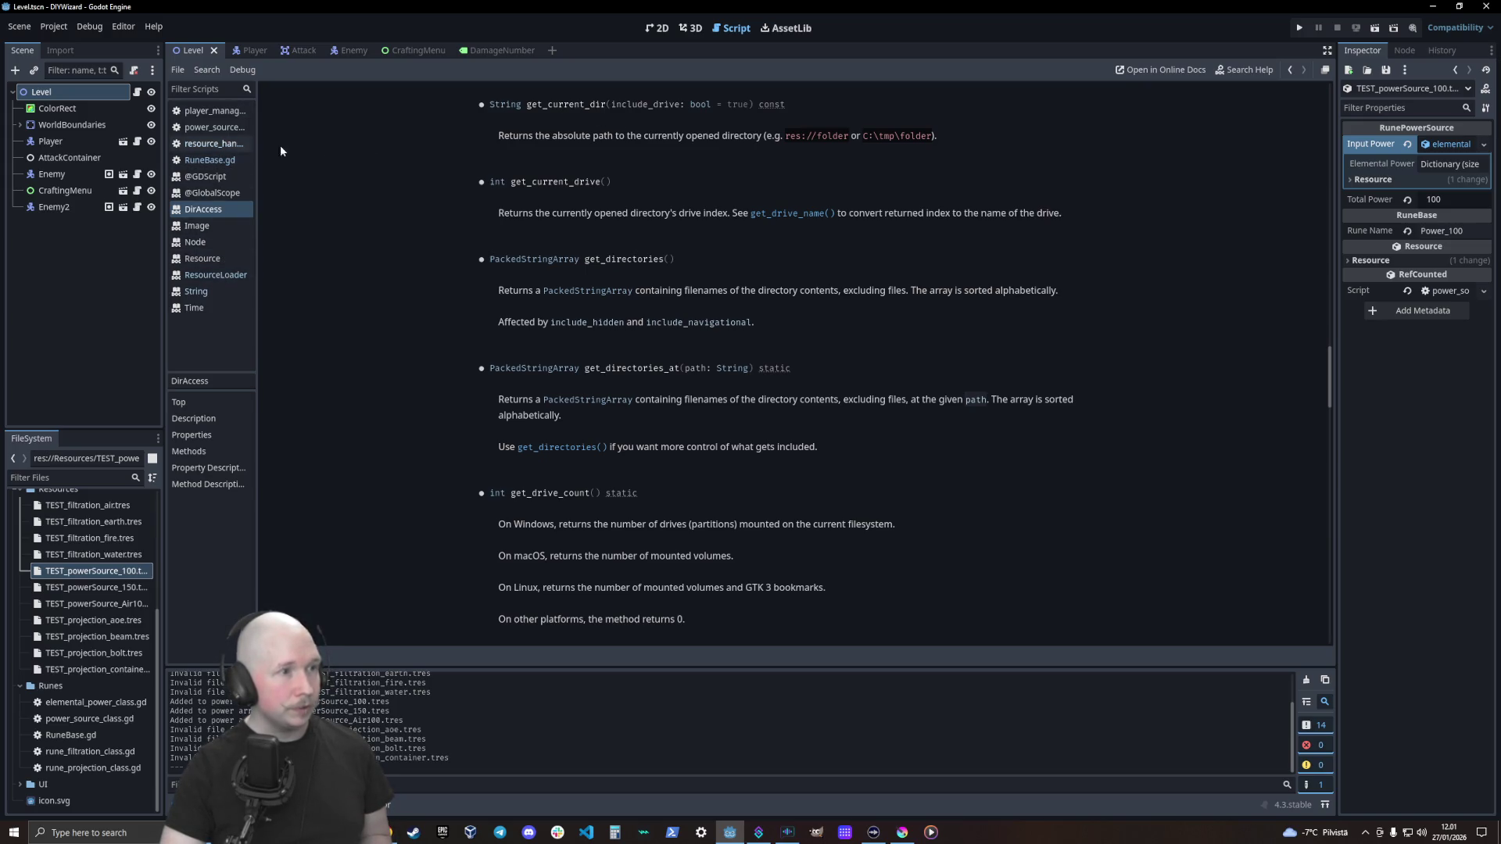
{"action": "left_click", "coordinate": [210, 145]}
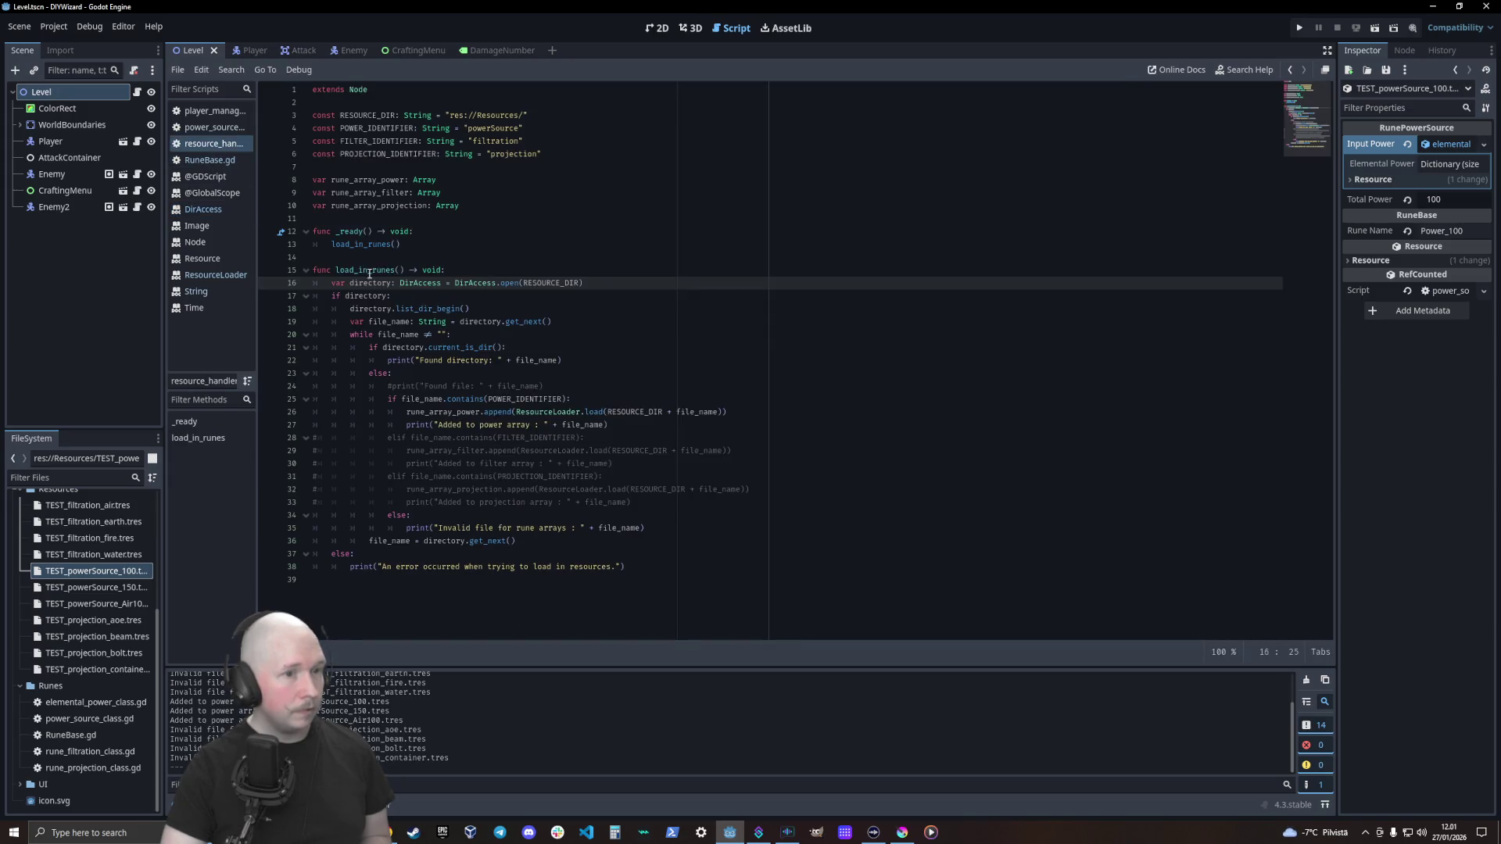
Replace RESOURCE_DIR on line 26 with directory.get_current_dir() via autocomplete
{"action": "double_click", "coordinate": [625, 413]}
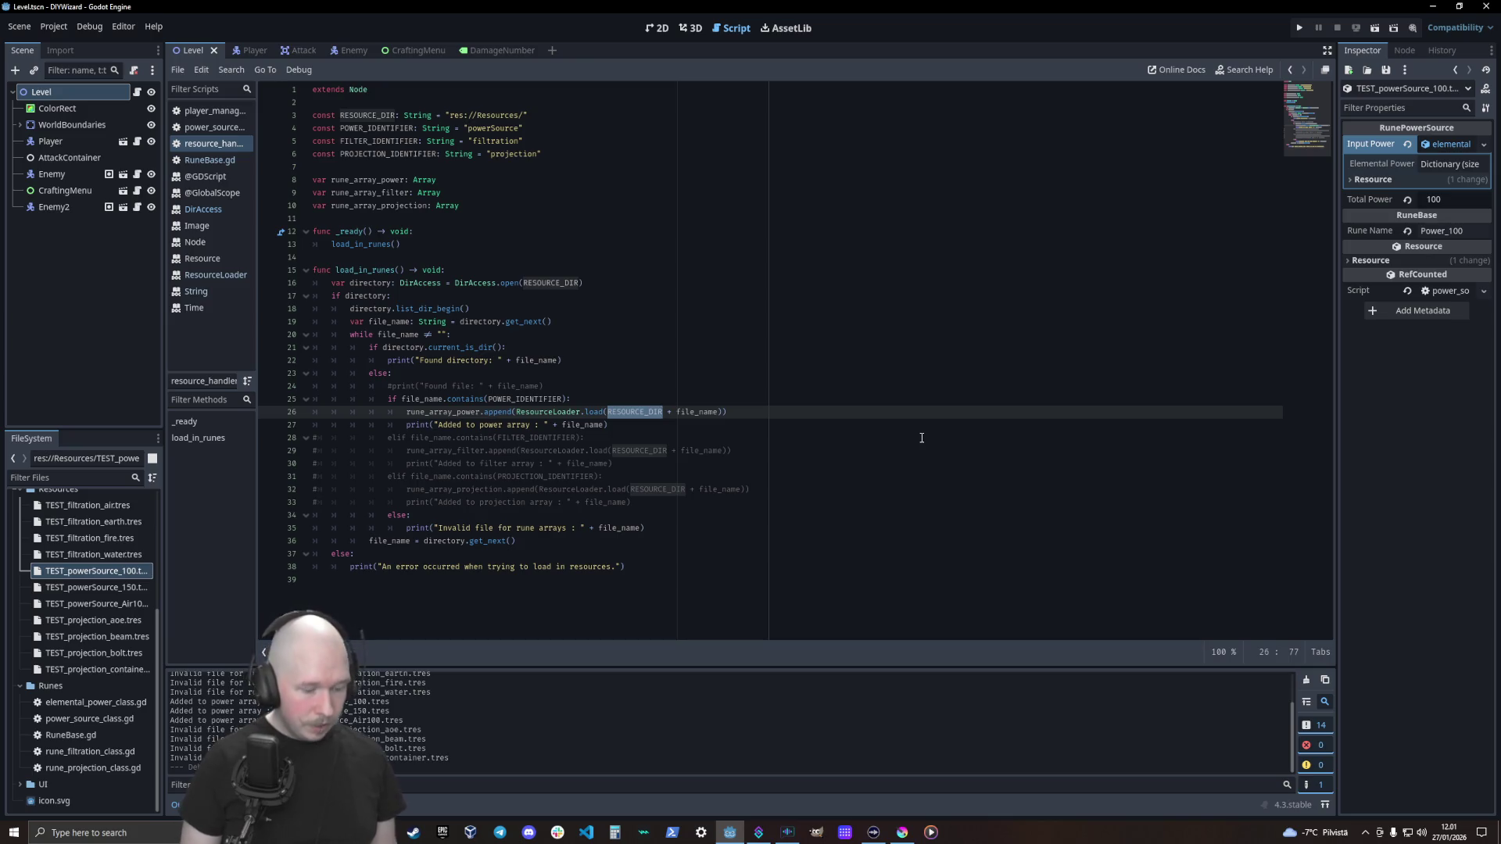
{"action": "type", "text": "dire"}
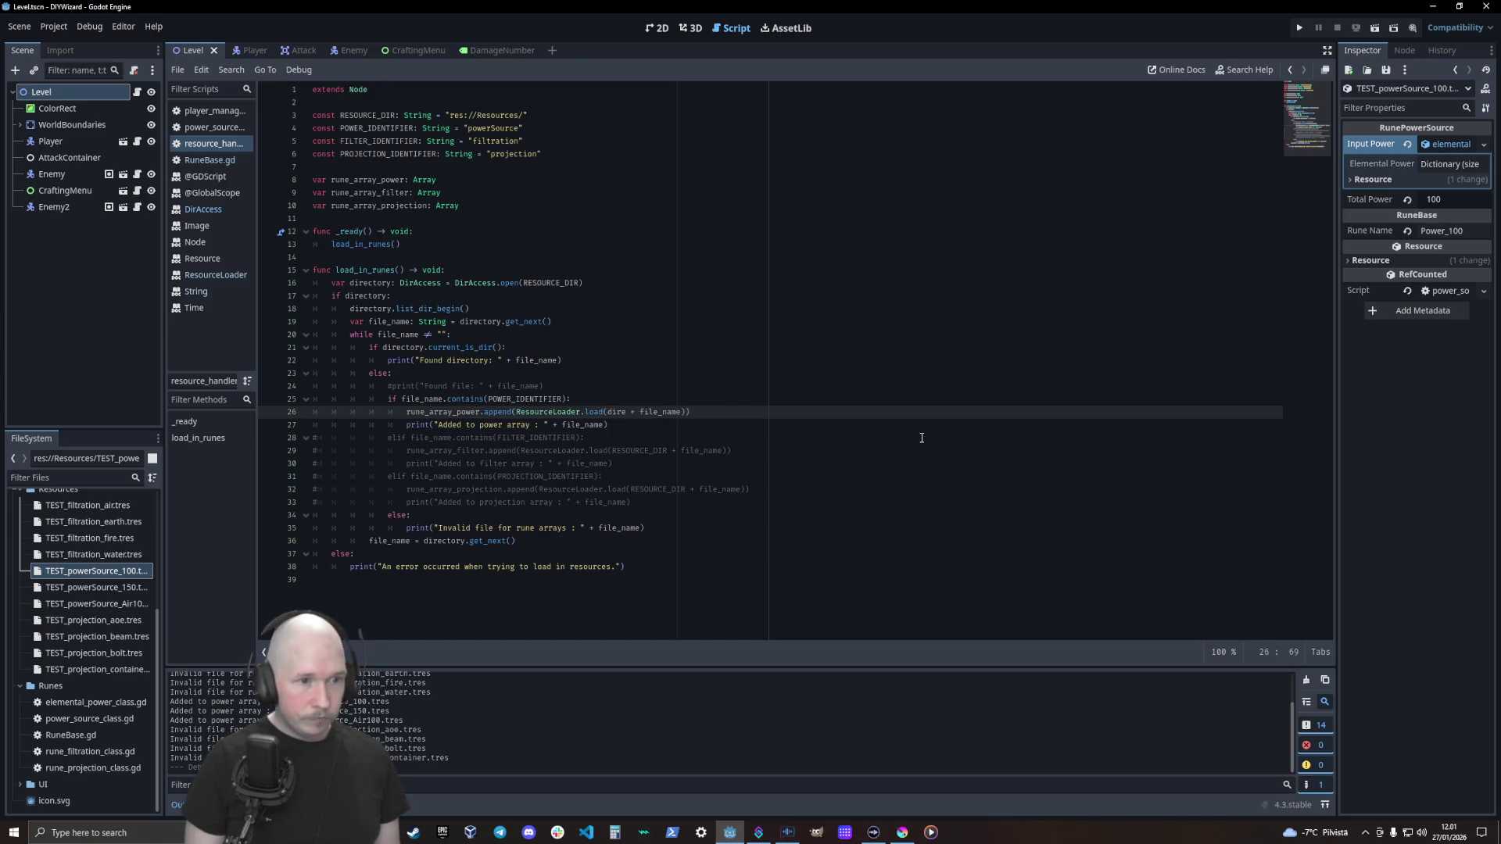
{"action": "type", "text": "ctory"}
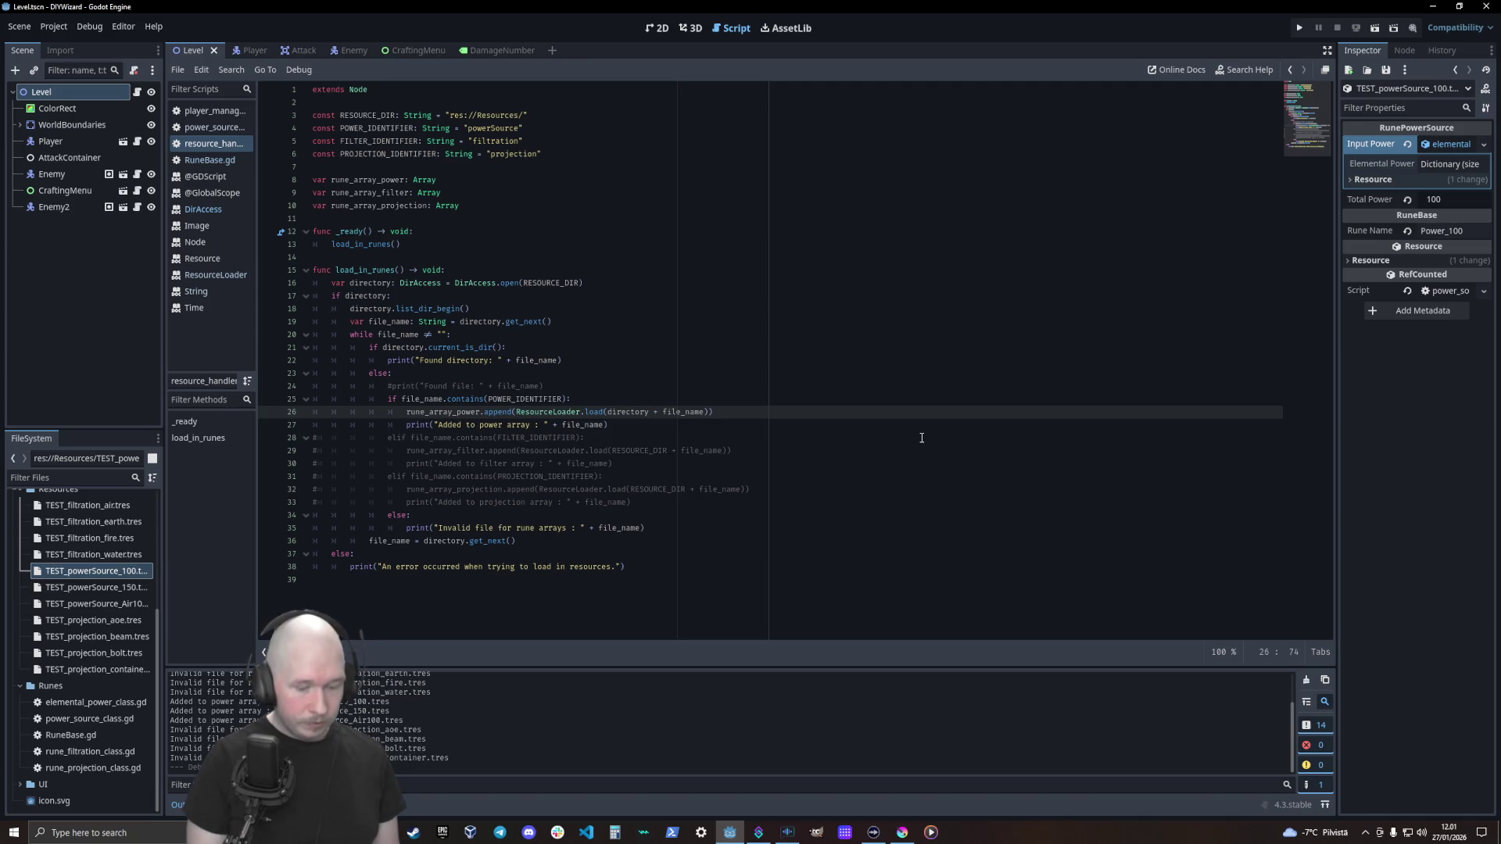
{"action": "type", "text": "."}
{"action": "type", "text": "get_c"}
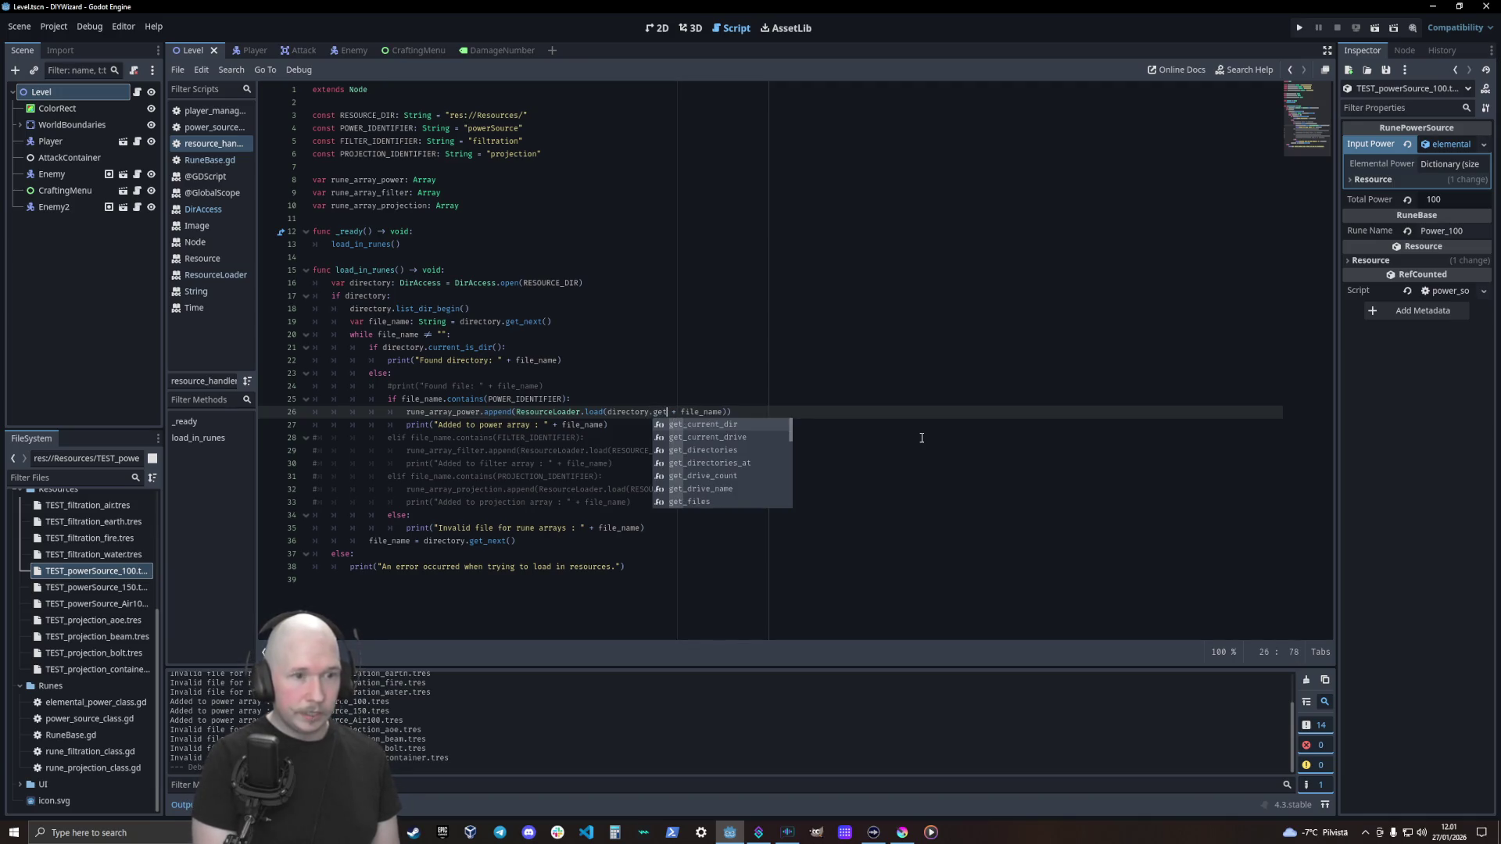
{"action": "key", "text": "Return"}
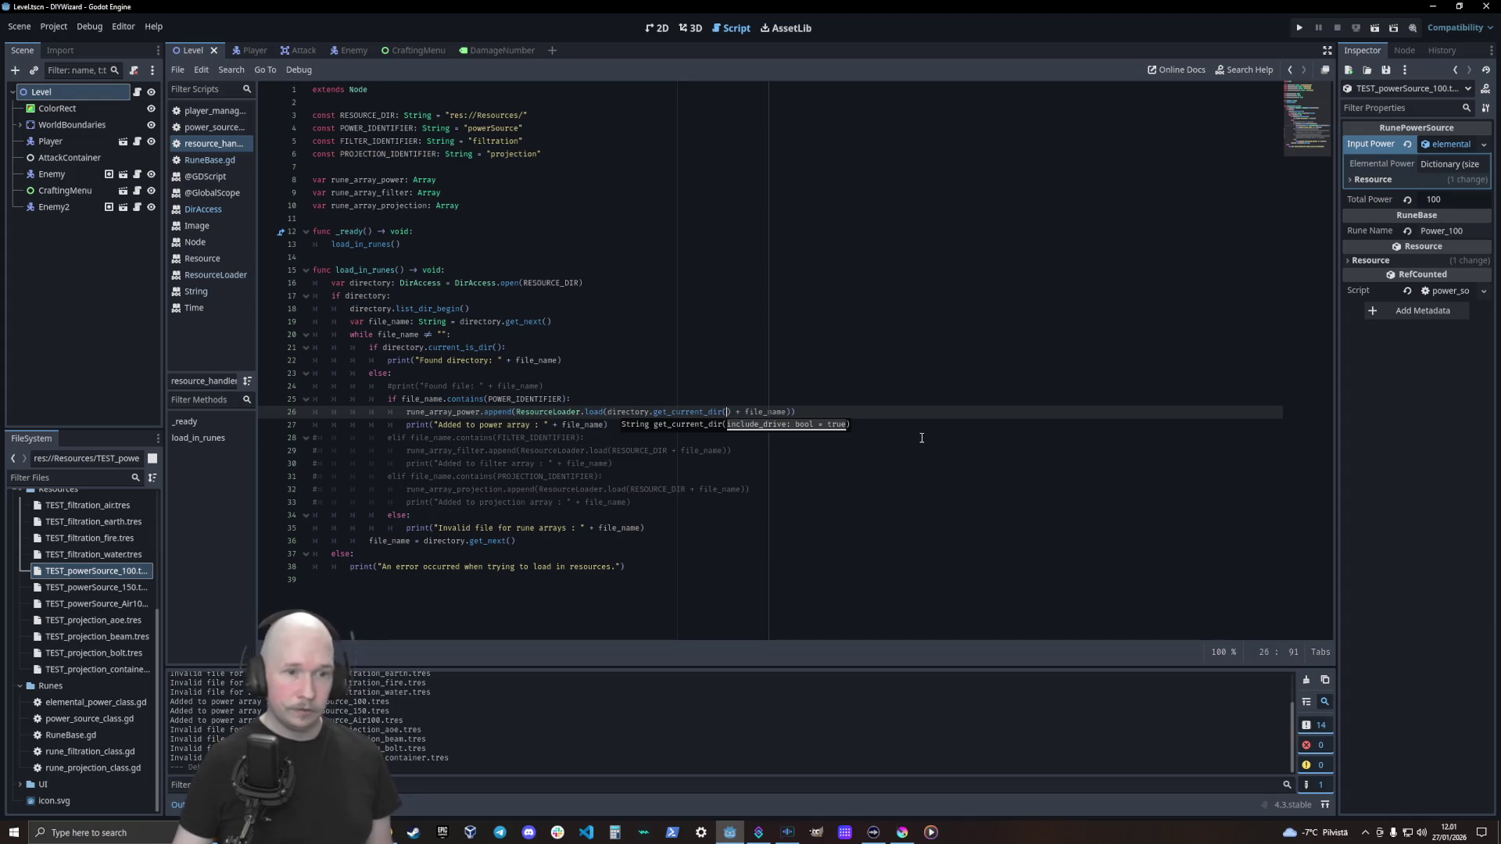
Review the DirAccess get_current_dir() documentation, then back in the script select directory.get_current_dir()
{"action": "left_click", "coordinate": [746, 267]}
{"action": "left_click", "coordinate": [691, 412], "text": "ctrl"}
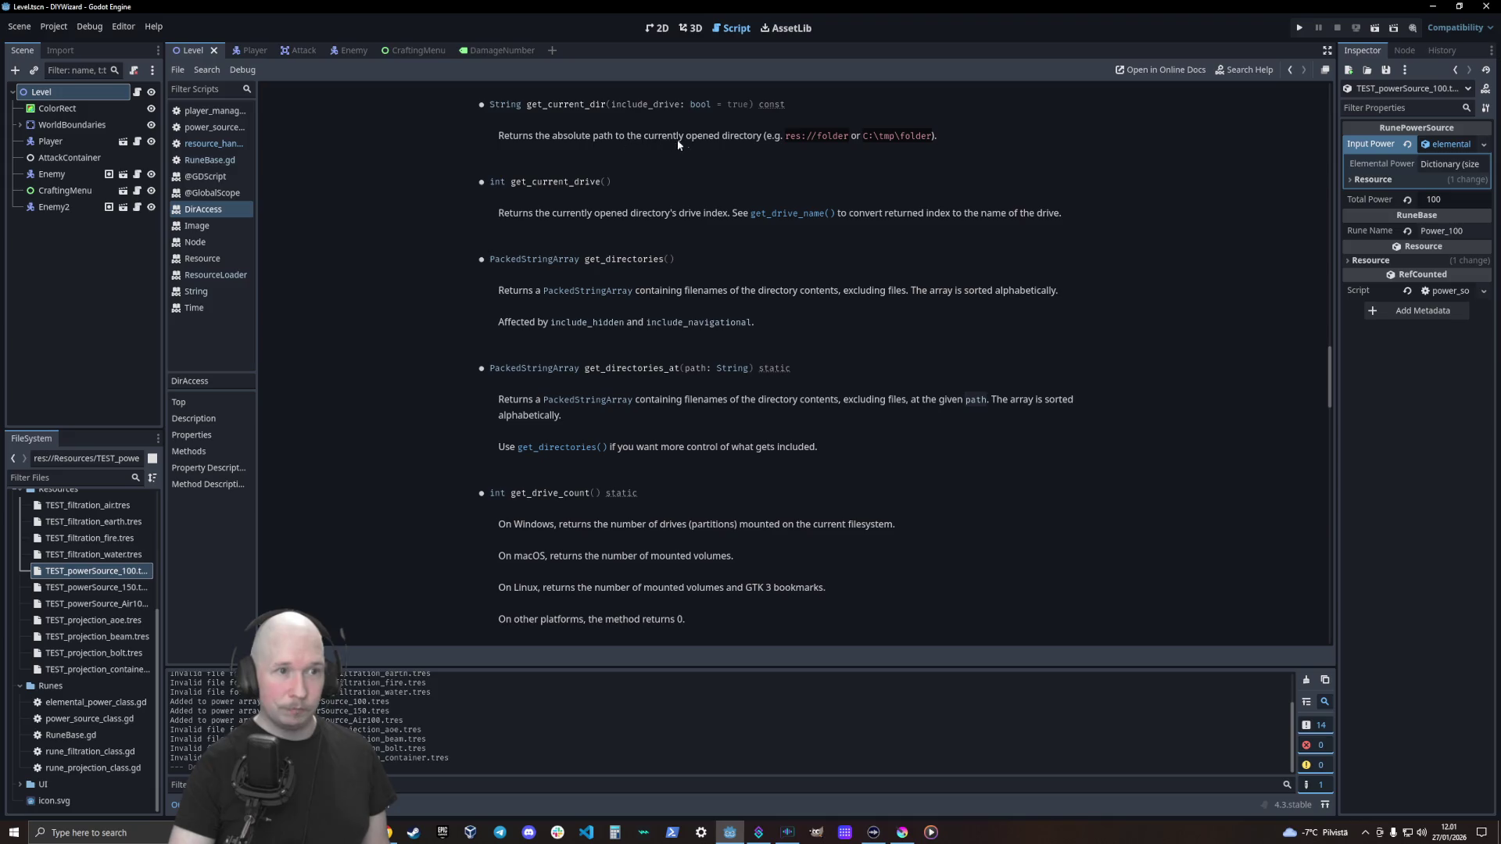
{"action": "left_click", "coordinate": [213, 144]}
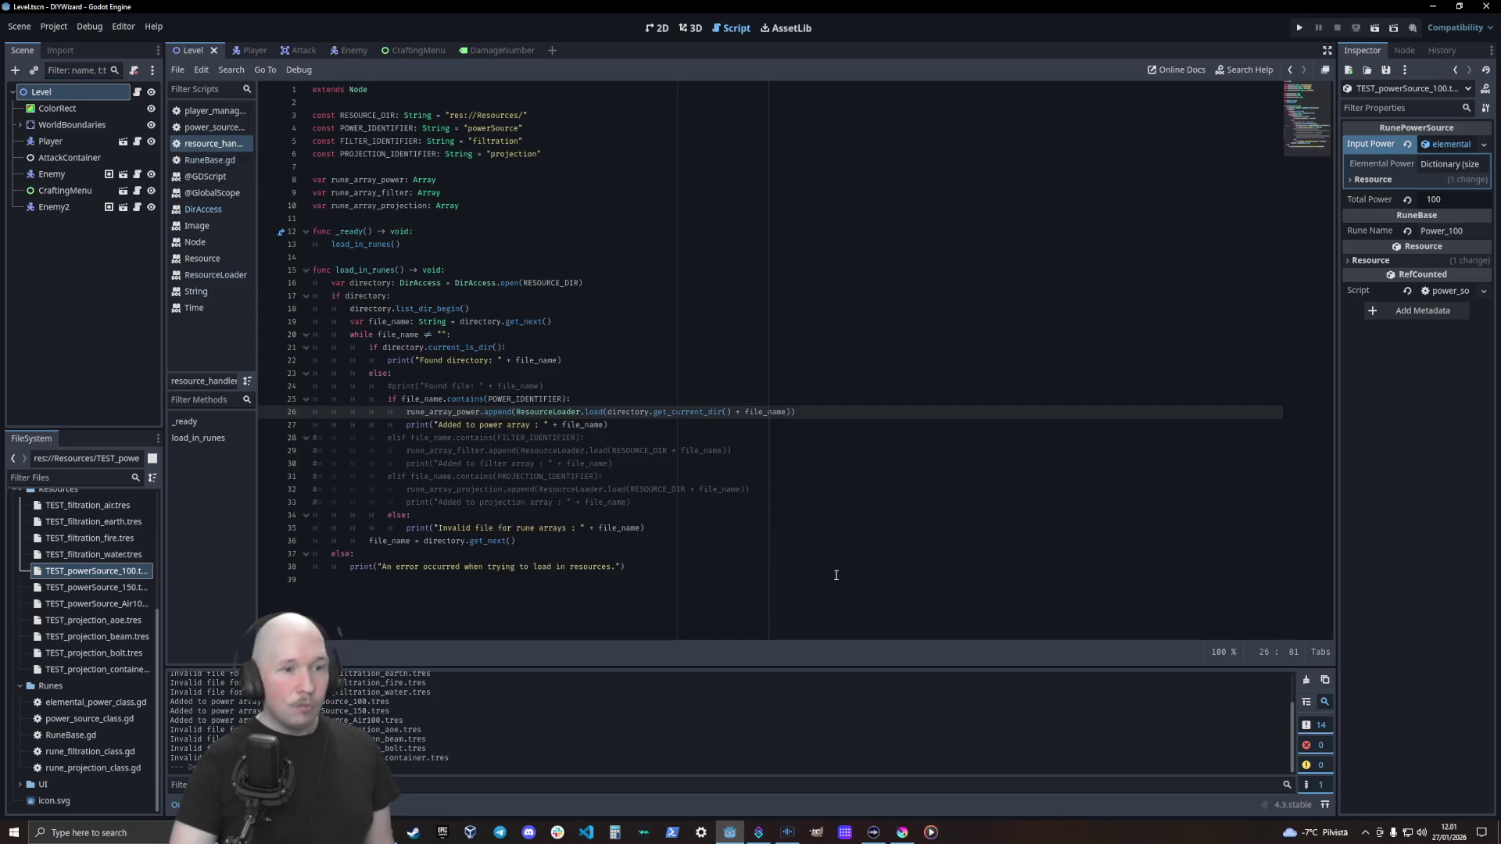
{"action": "left_click", "coordinate": [782, 541]}
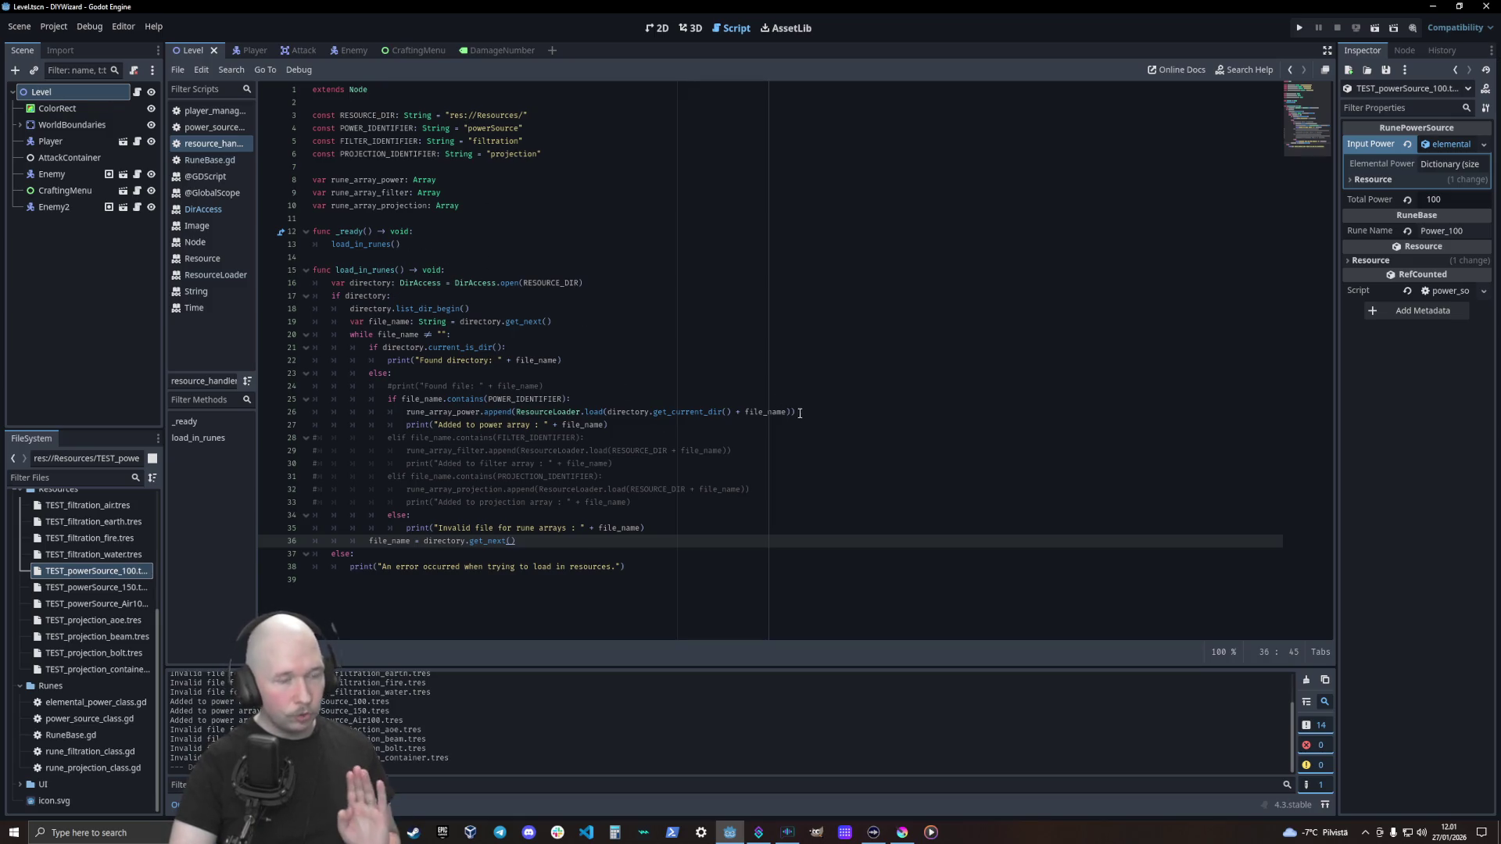
{"action": "mouse_move", "coordinate": [732, 412]}
{"action": "left_mouse_down"}
{"action": "mouse_move", "coordinate": [596, 412]}
{"action": "mouse_move", "coordinate": [609, 415]}
{"action": "left_mouse_up"}
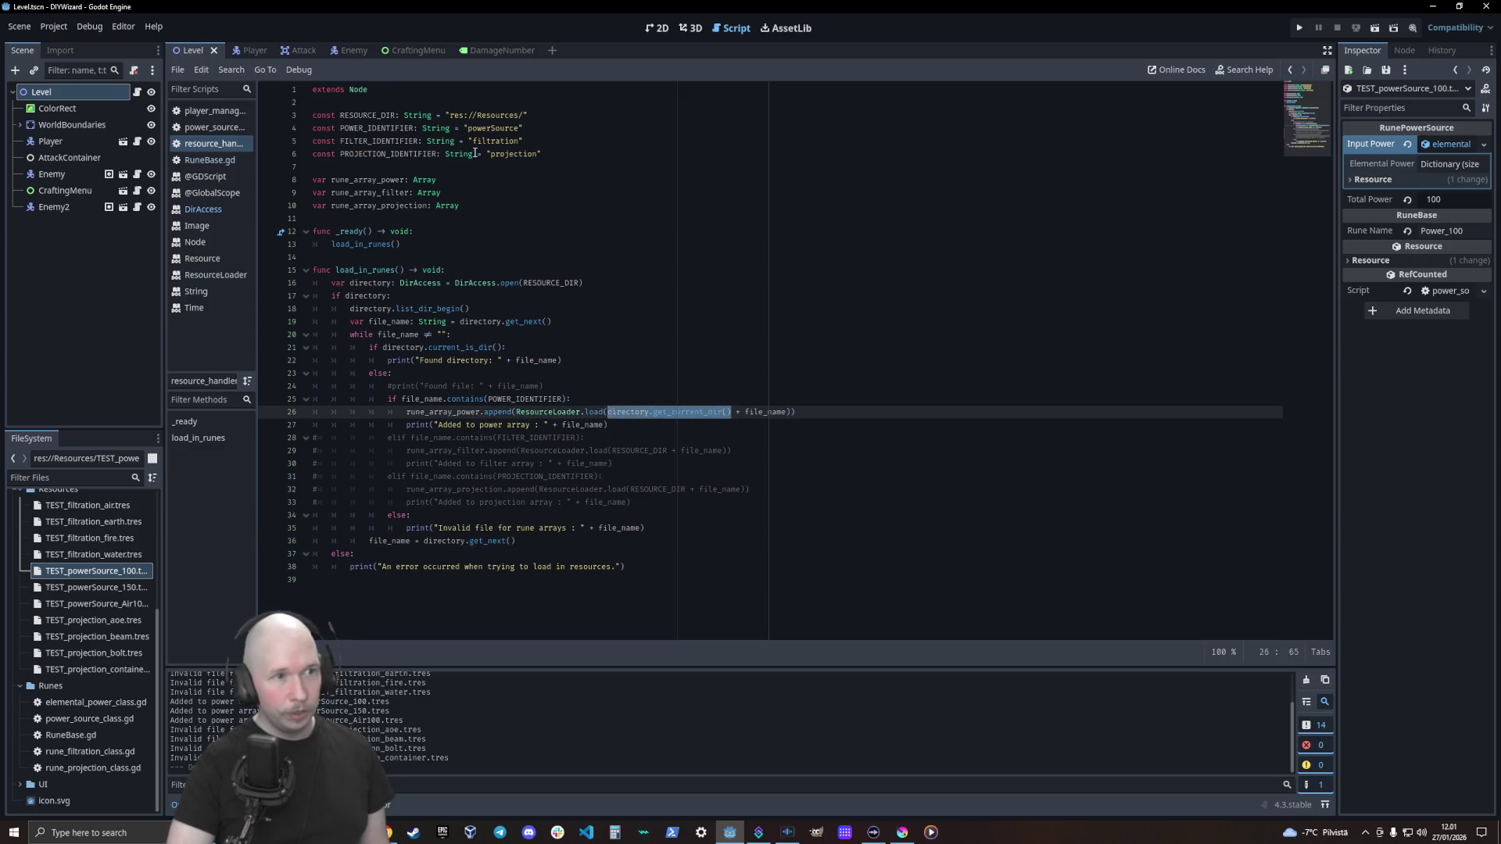